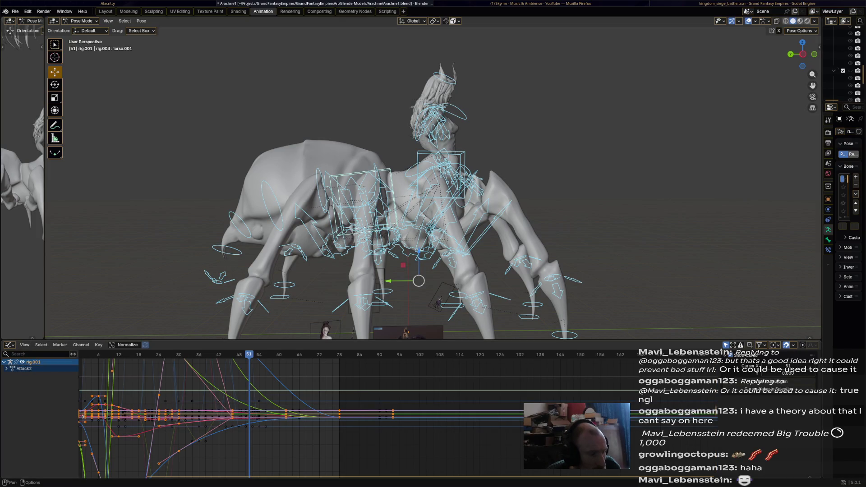
- Show Attack2's per-bone keys in the Action Editor, play it, and scrub back to the early frames
key(ctrl+Tab)
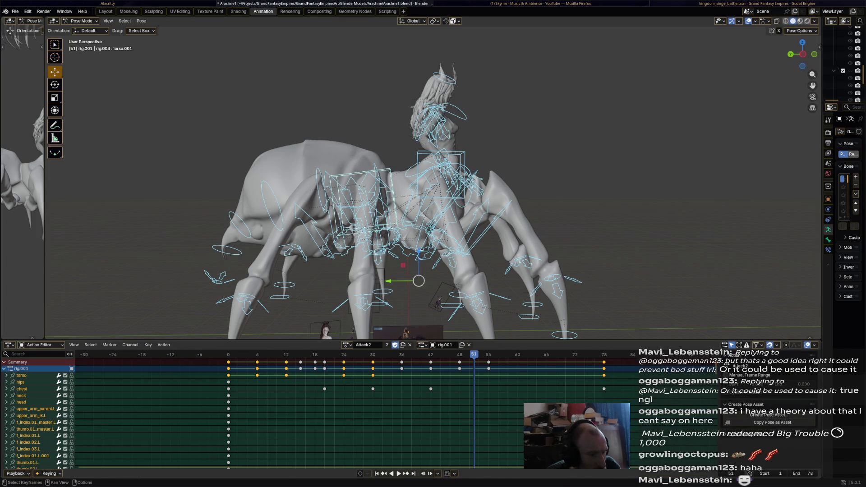
key(alt+a)
click(487, 227)
key(space)
mouse_move(361, 180)
middle_down()
mouse_move(473, 183)
mouse_move(480, 132)
mouse_move(469, 119)
mouse_move(496, 120)
middle_up()
key(space)
click(445, 118)
mouse_move(286, 355)
mouse_down()
mouse_move(244, 355)
mouse_move(276, 354)
mouse_up()
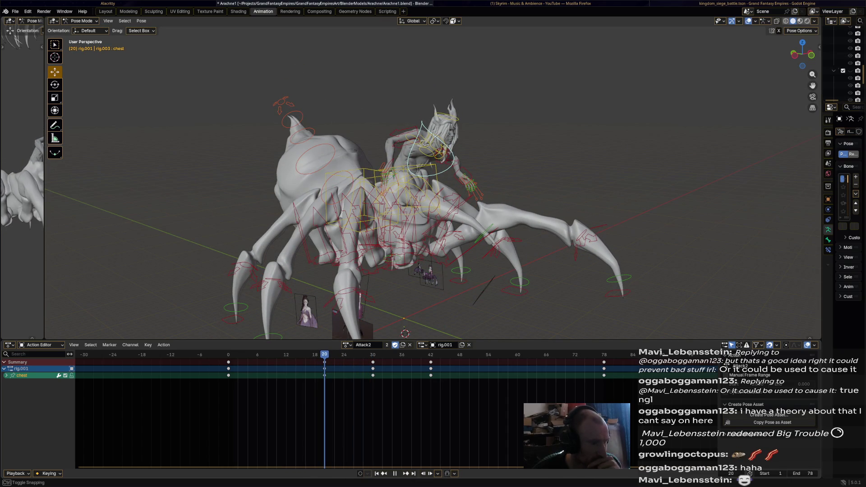
- Move and rotate the hand_ik.L bone to pose the rider's left hand at frame 20
middle_drag(433, 190, 402, 189)
drag(444, 167, 427, 212)
middle_drag(427, 212, 440, 210)
key(r)
click(424, 237)
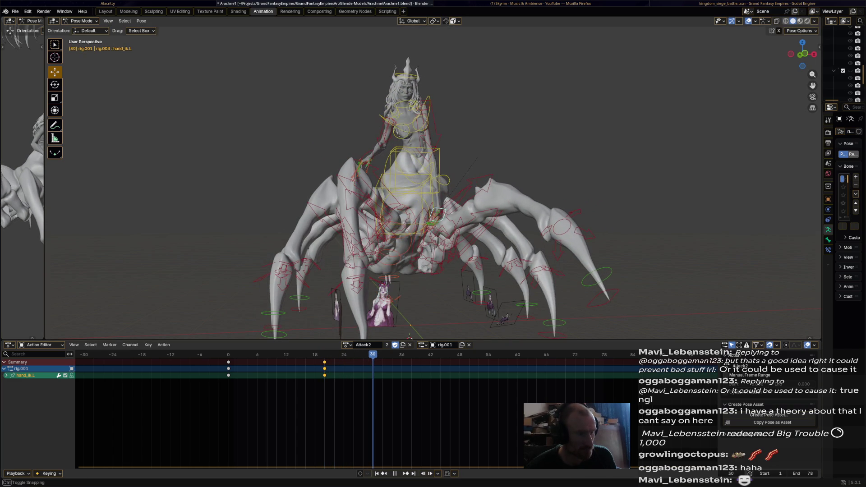
- Raise and rotate the rider's left hand up and right for the frame 36 pose
key(space)
middle_drag(437, 215, 460, 211)
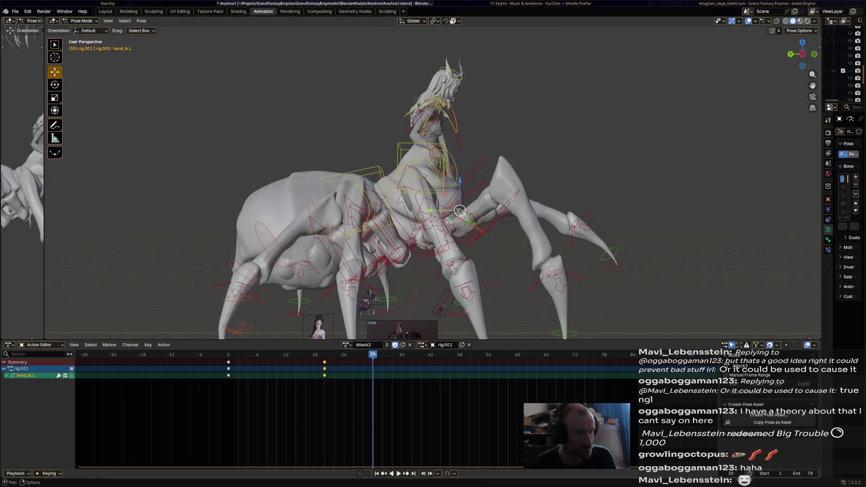
key(space)
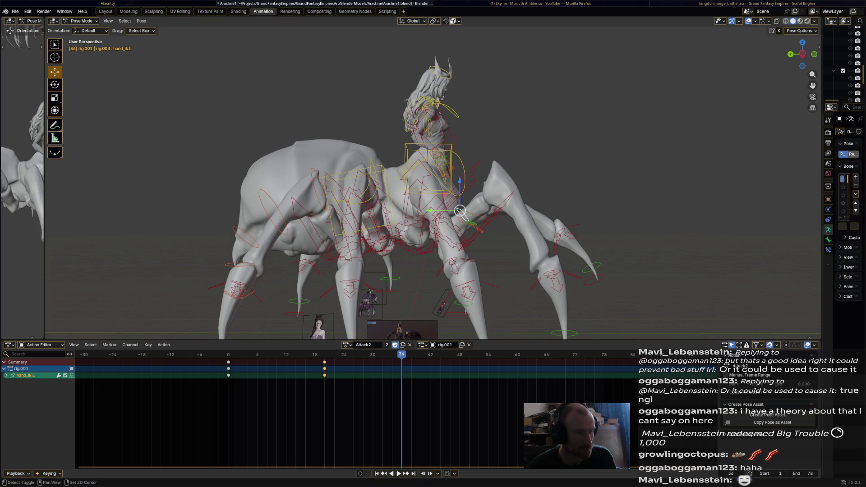
mouse_move(460, 211)
mouse_down()
mouse_move(497, 134)
mouse_move(477, 111)
mouse_up()
middle_drag(477, 111, 453, 221)
key(r)
click(505, 158)
middle_drag(506, 158, 500, 91)
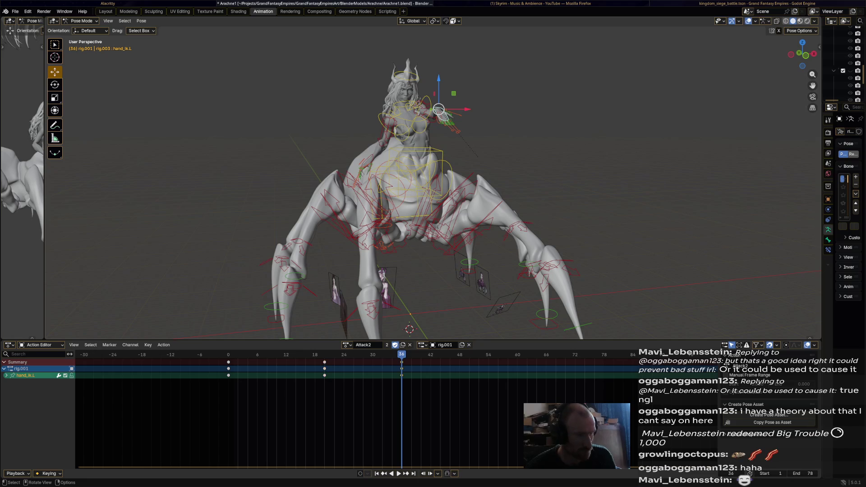
- At frame 48, lift hand_ik.L higher overhead, rotating and nudging it into place
key(space)
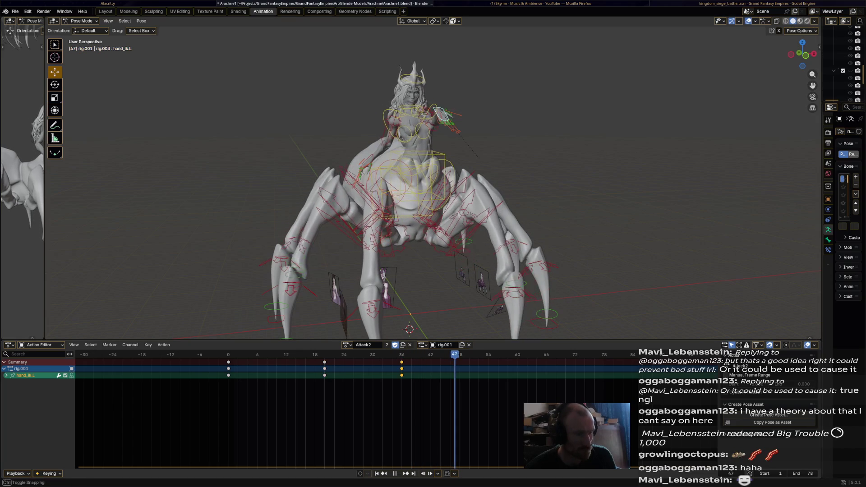
drag(439, 109, 438, 45)
key(r)
click(421, 330)
middle_drag(421, 330, 417, 293)
drag(401, 124, 408, 154)
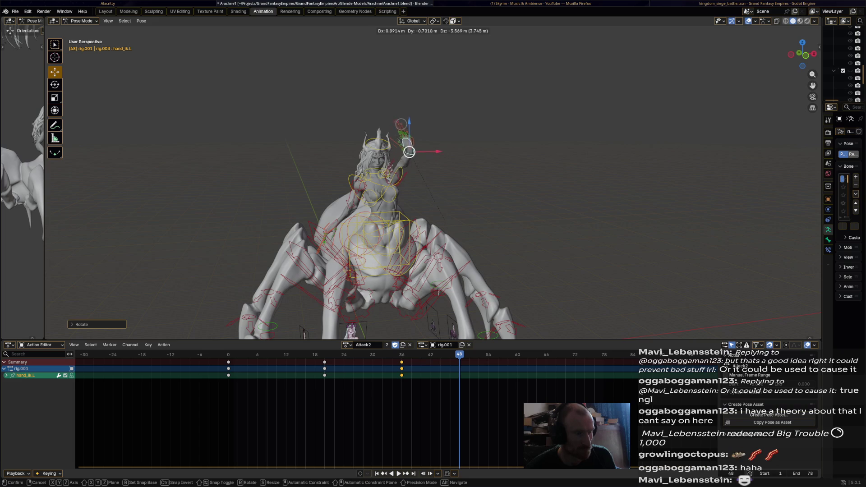
click(409, 149)
mouse_move(409, 149)
middle_down()
mouse_move(455, 145)
mouse_move(406, 143)
mouse_move(408, 130)
middle_up()
key(g)
click(407, 129)
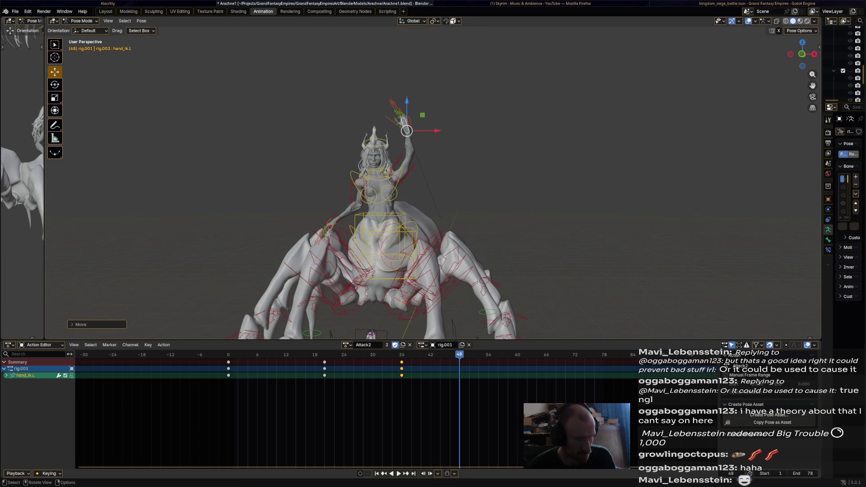
- Step through the hand's keyframes back to frame 0 and deselect all keys
key(Down)
key(Up)
key(Down)
key(Down)
key(Down)
key(alt+a)
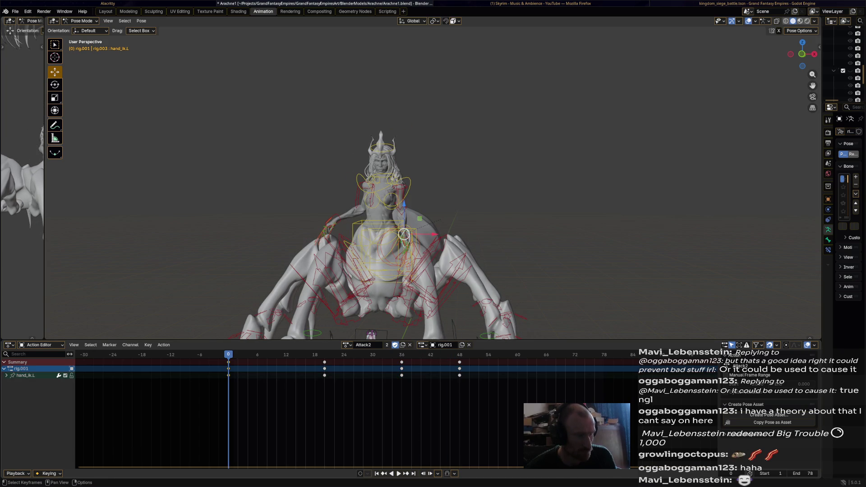
- Paste the starting hand pose at the end frame 78 and play the loop
key(ctrl+shift+space)
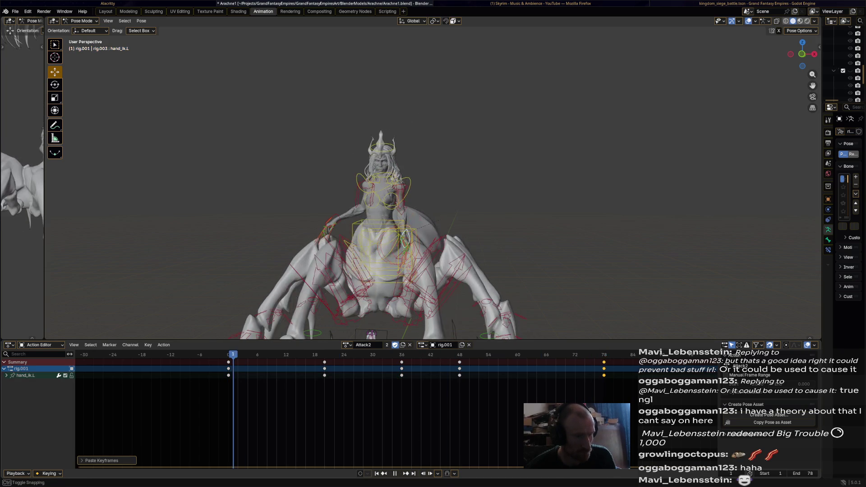
key(space)
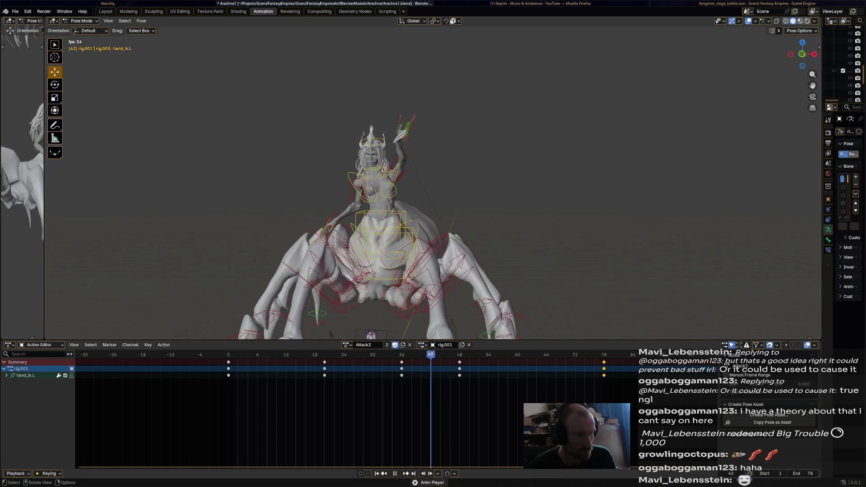
key(space)
key(space)
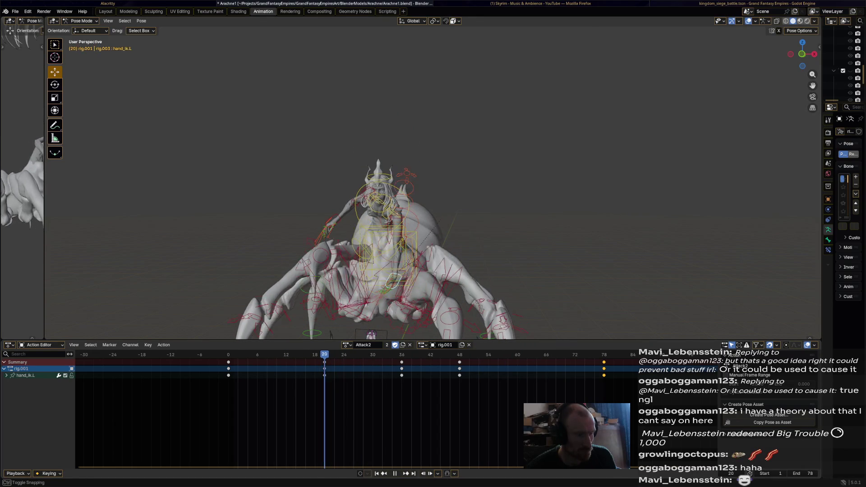
- Reposition the left hand right and down at frame 30
middle_drag(406, 180, 478, 180)
key(shift+ctrl+space)
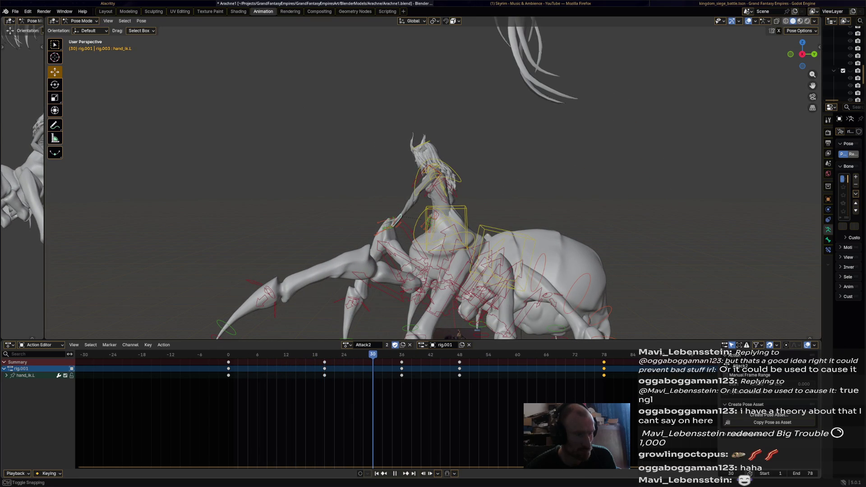
drag(399, 217, 400, 217)
mouse_move(400, 217)
middle_down()
mouse_move(361, 220)
mouse_move(361, 198)
mouse_move(348, 212)
mouse_move(373, 241)
mouse_move(455, 210)
mouse_move(429, 200)
middle_up()
- Rotate hand_ik.L at frame 36 and play Attack2 to review the change
key(r)
click(448, 198)
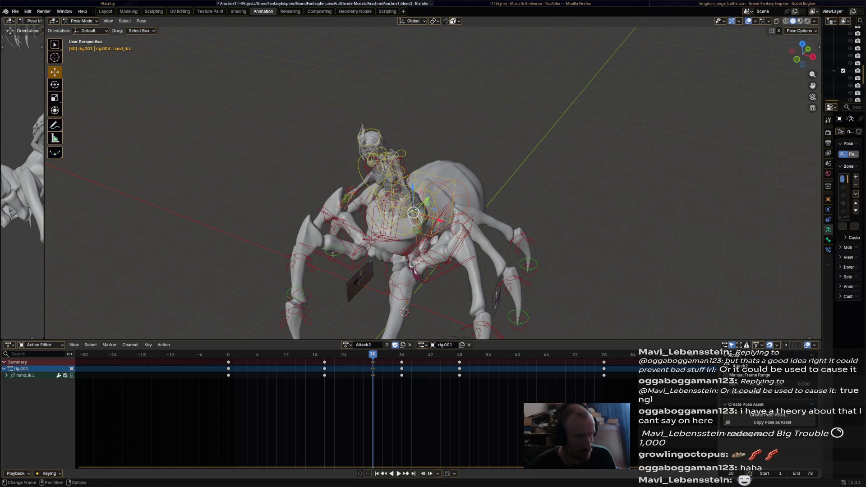
key(shift+Left)
key(space)
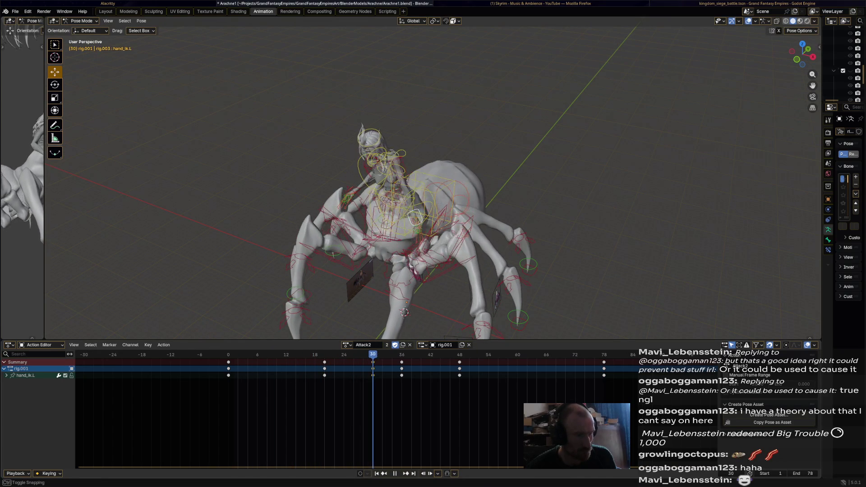
middle_drag(451, 198, 412, 202)
- Move and rotate the left hand twice more at frame 36, then replay from the start
key(g)
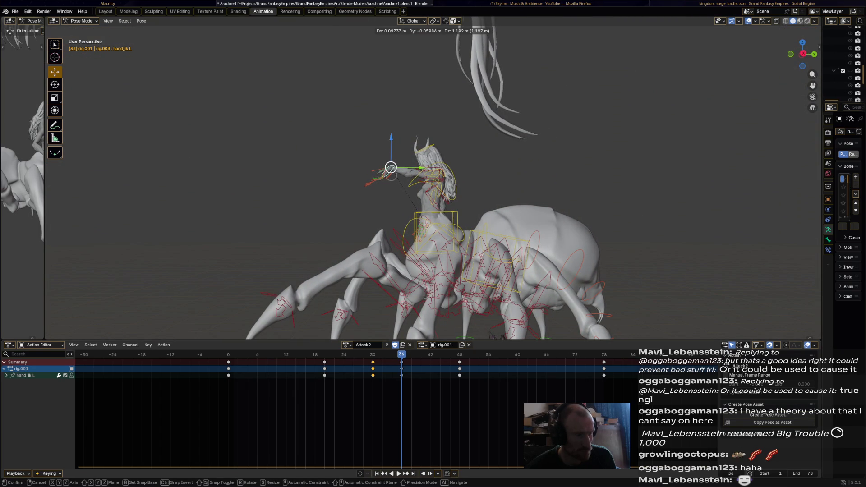
click(397, 172)
key(r)
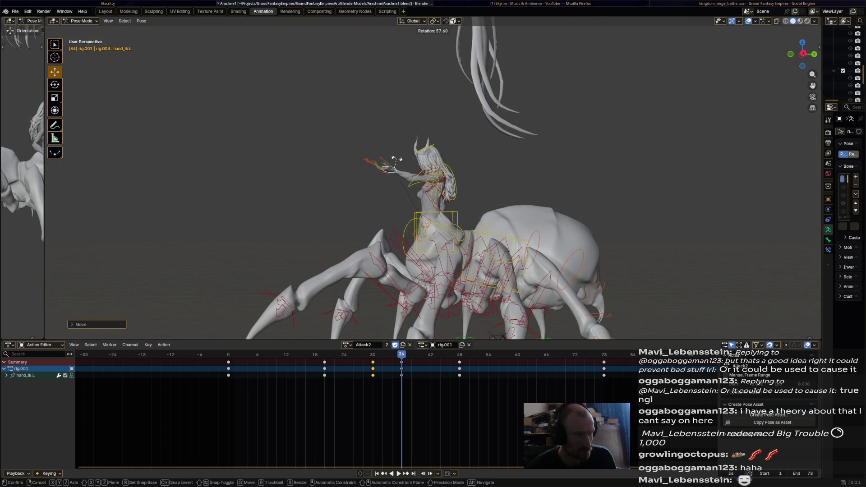
click(397, 158)
middle_drag(397, 159, 334, 159)
key(g)
click(452, 133)
key(r)
click(436, 125)
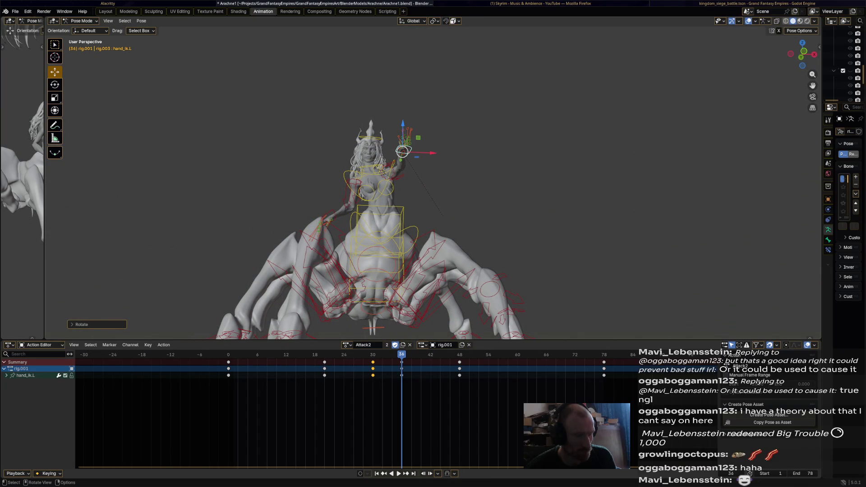
key(shift+Left)
key(space)
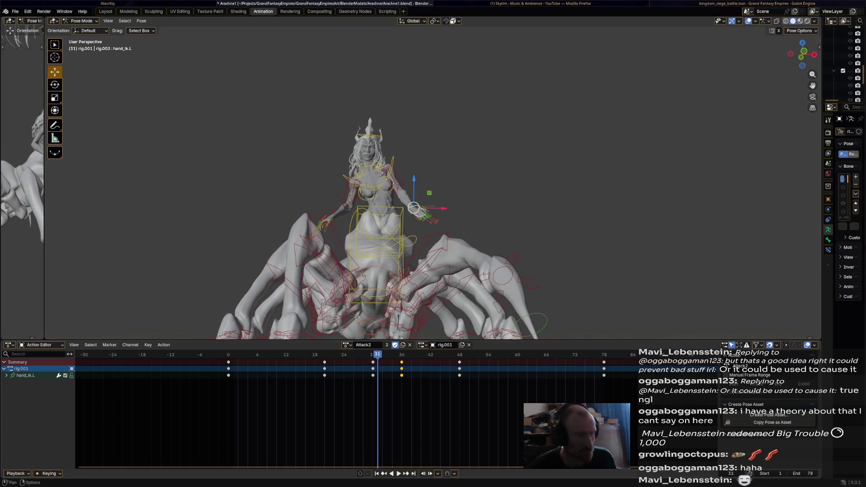
- Play Attack2 forward and in reverse while viewing the rig from several angles
middle_drag(406, 203, 488, 207)
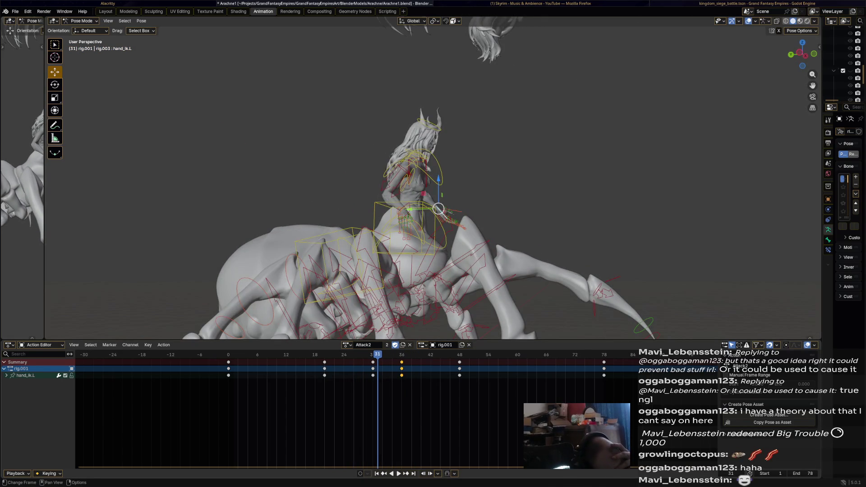
key(shift+Left)
key(space)
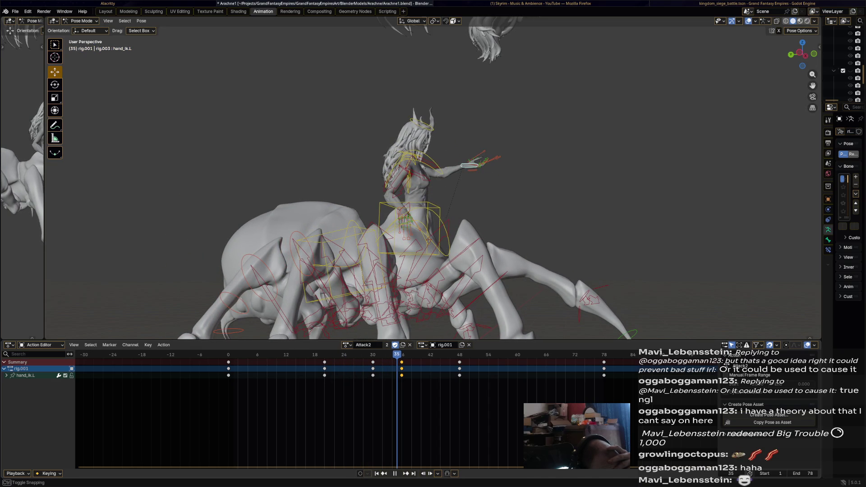
mouse_move(433, 180)
middle_down()
mouse_move(456, 171)
mouse_move(443, 194)
mouse_move(420, 185)
mouse_move(428, 181)
middle_up()
key(shift+ctrl+space)
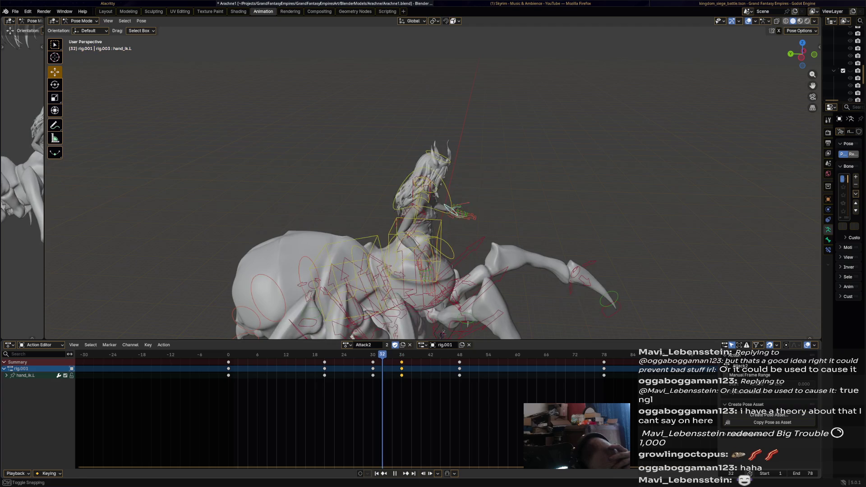
- Push hand_ik.L forward along the Y axis at frame 33 and play the result
key(g)
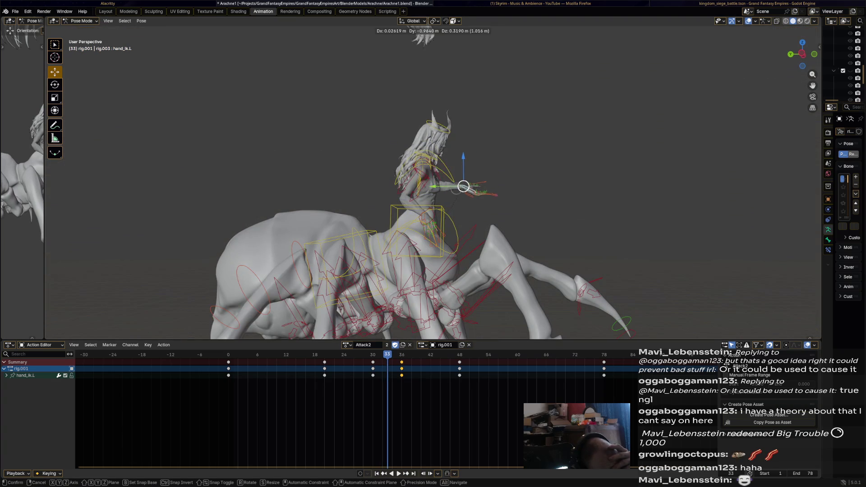
click(494, 186)
mouse_move(494, 186)
middle_down()
mouse_move(433, 194)
mouse_move(501, 194)
middle_up()
key(g)
key(x)
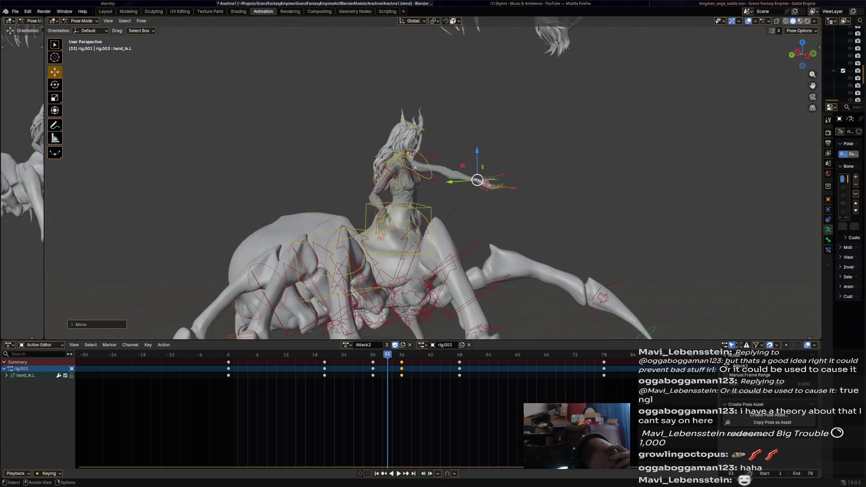
key(y)
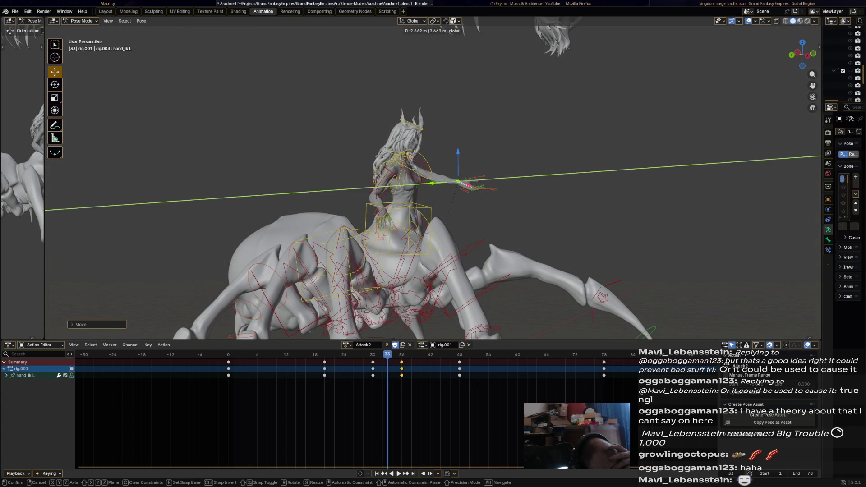
click(472, 186)
middle_drag(471, 186, 469, 180)
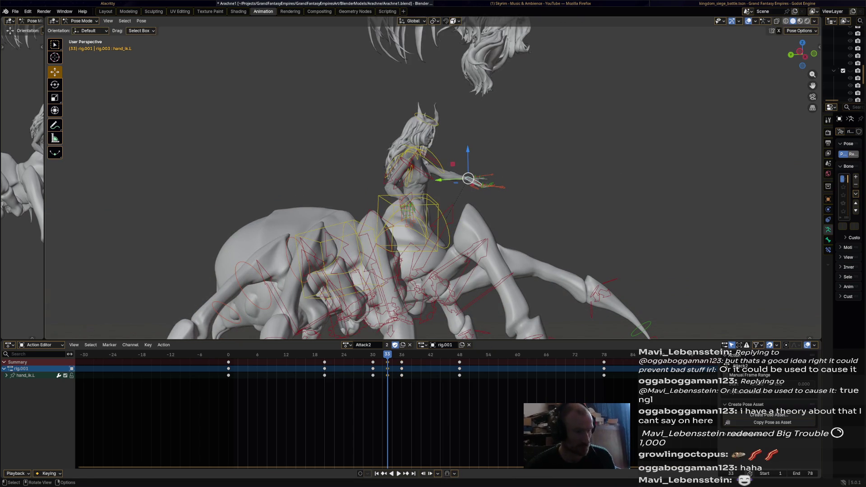
key(space)
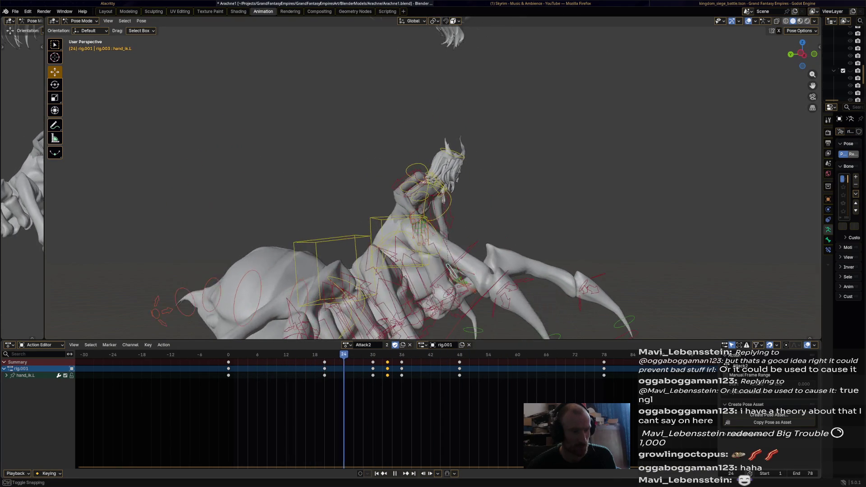
- Rotate the left hand bone, re-rotating it at frame 33 and previewing the pose
key(r)
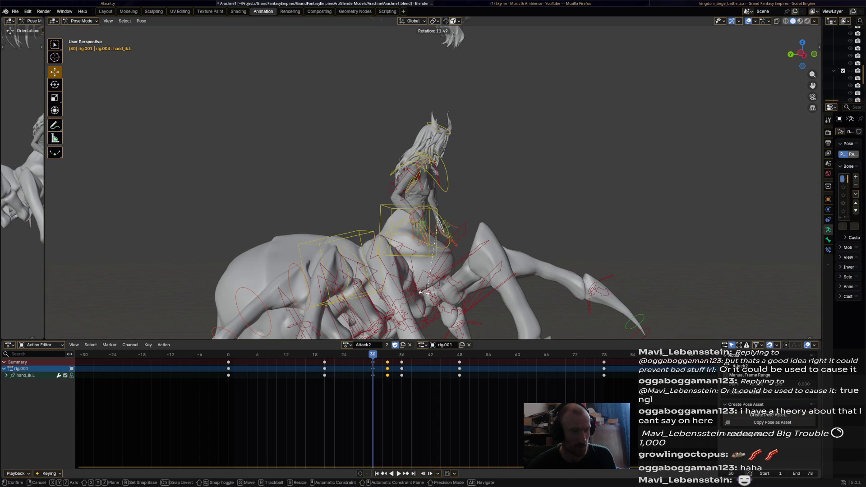
click(385, 285)
mouse_move(385, 285)
middle_down()
mouse_move(225, 279)
mouse_move(270, 261)
middle_up()
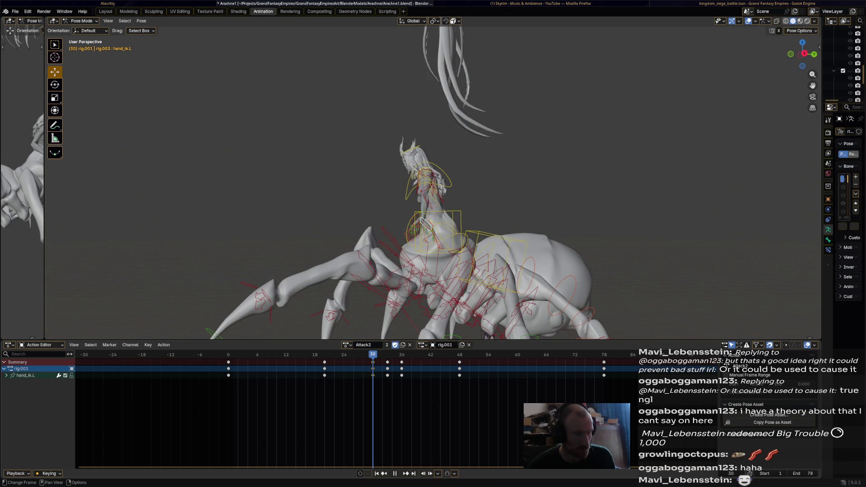
key(Escape)
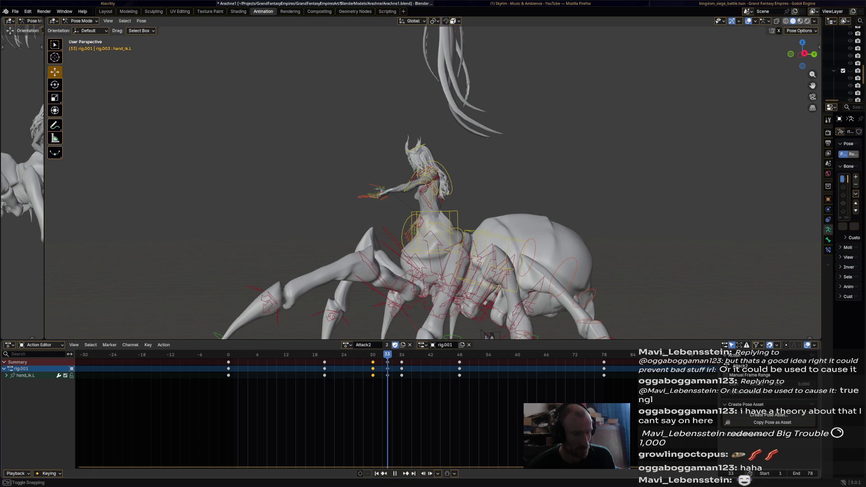
key(r)
click(465, 126)
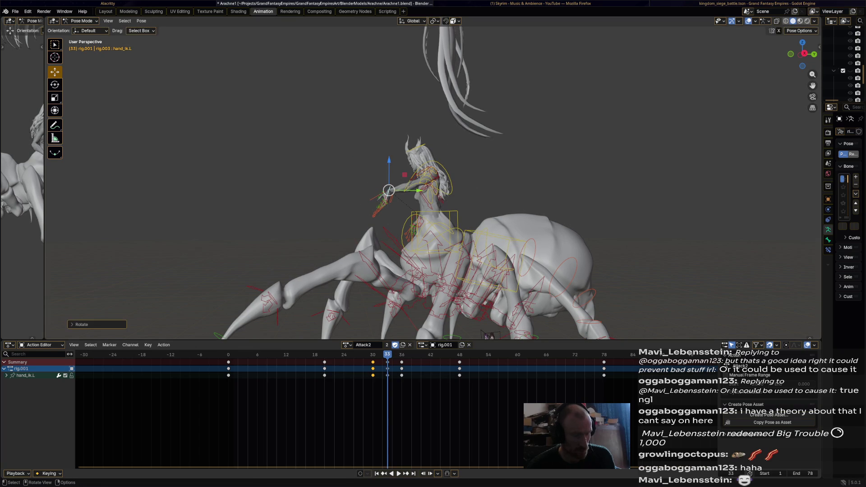
key(space)
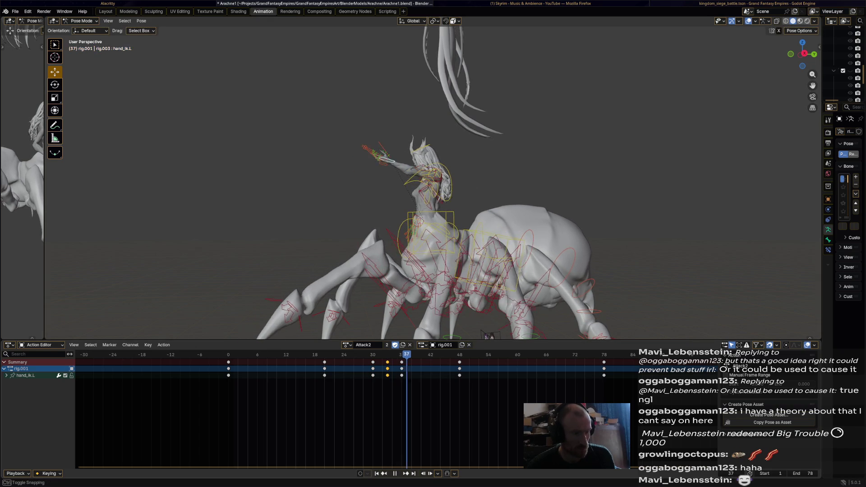
key(space)
- Rotate the left hand further, re-rotate it at frame 48, and save Arachne1.blend
key(r)
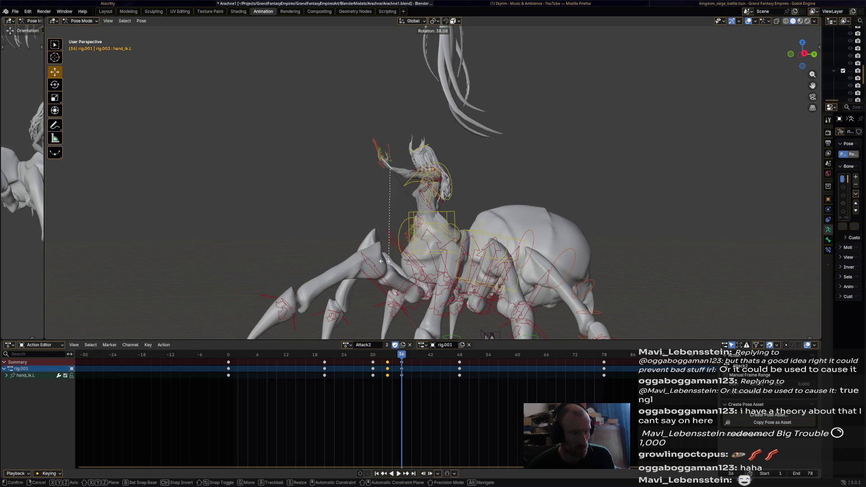
click(390, 167)
key(space)
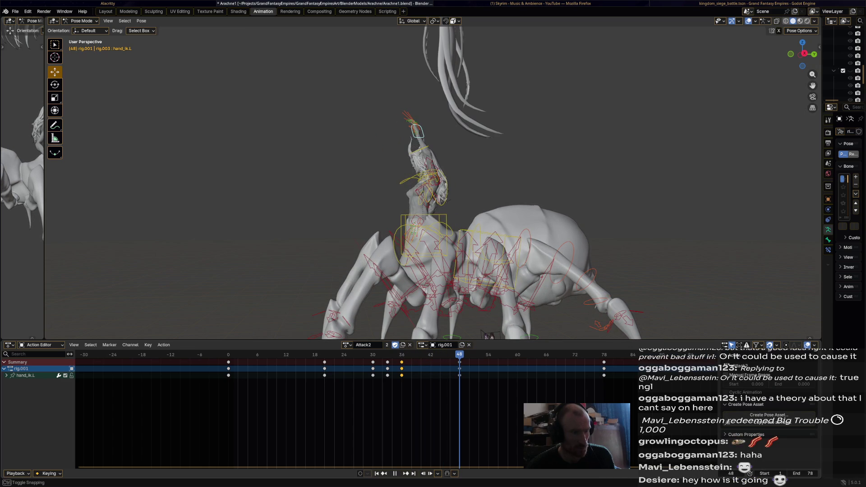
key(space)
mouse_move(433, 189)
middle_down()
mouse_move(473, 181)
mouse_move(474, 239)
middle_up()
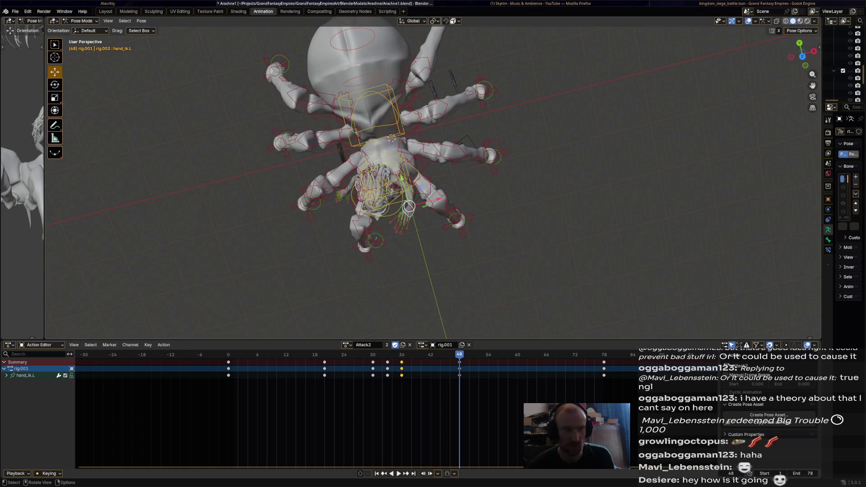
key(r)
click(409, 206)
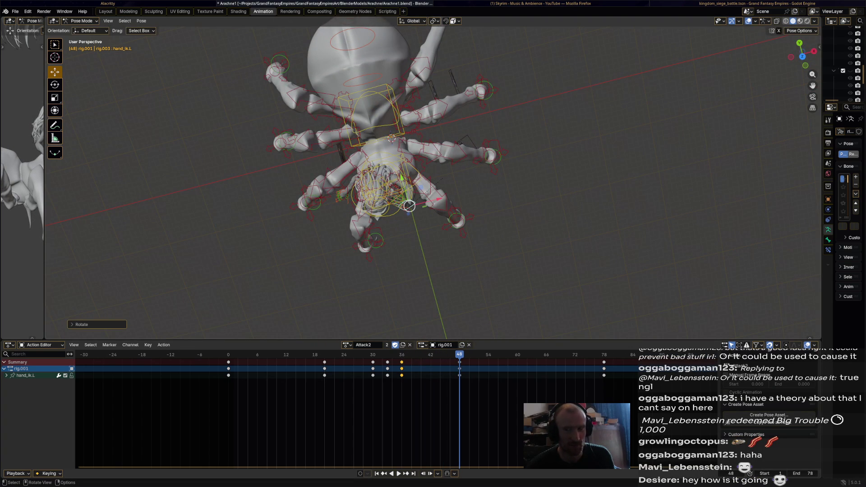
middle_drag(409, 206, 409, 158)
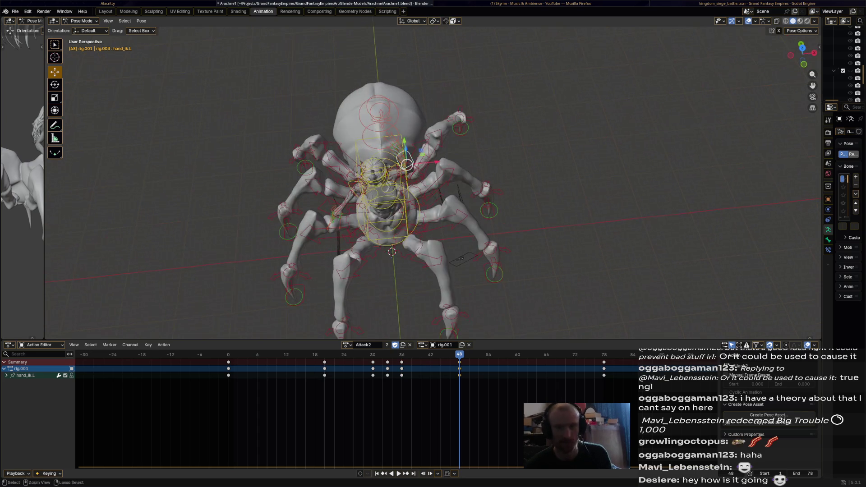
key(ctrl+s)
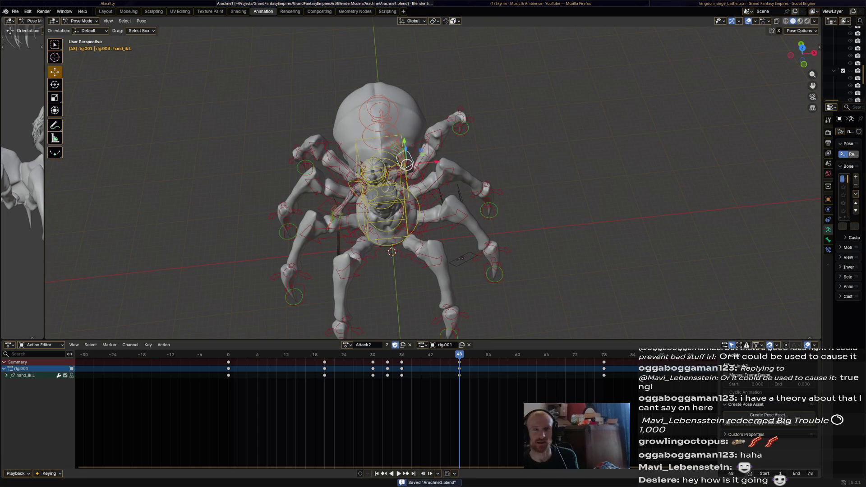
key(super+3)
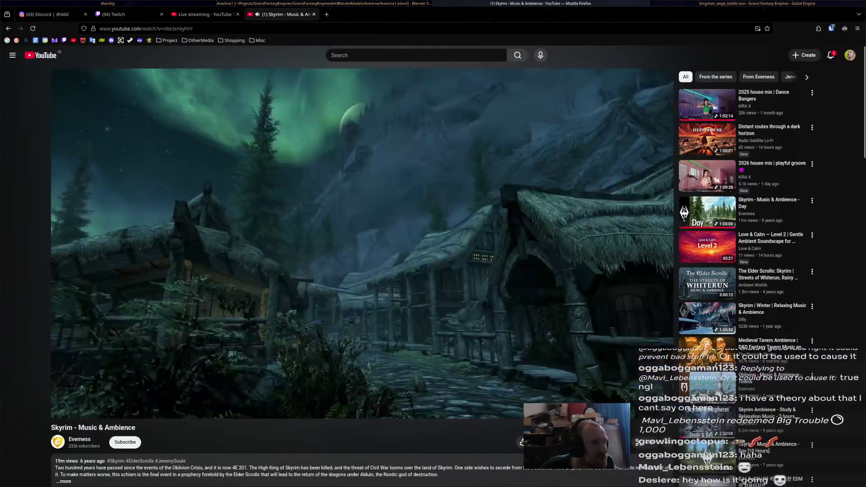
key(ctrl+Page_Up)
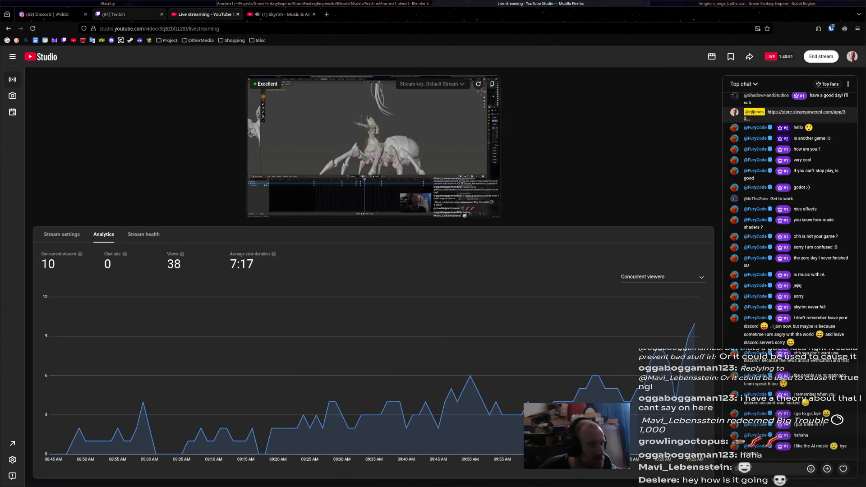
click(120, 14)
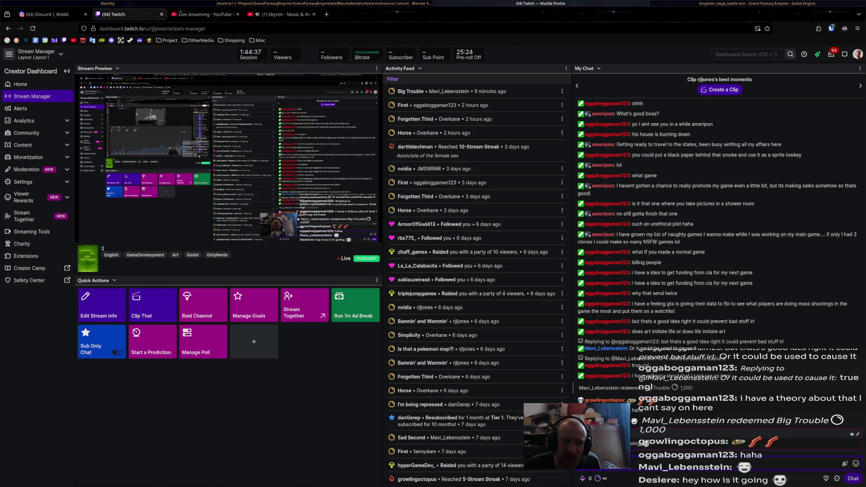
key(alt+Tab)
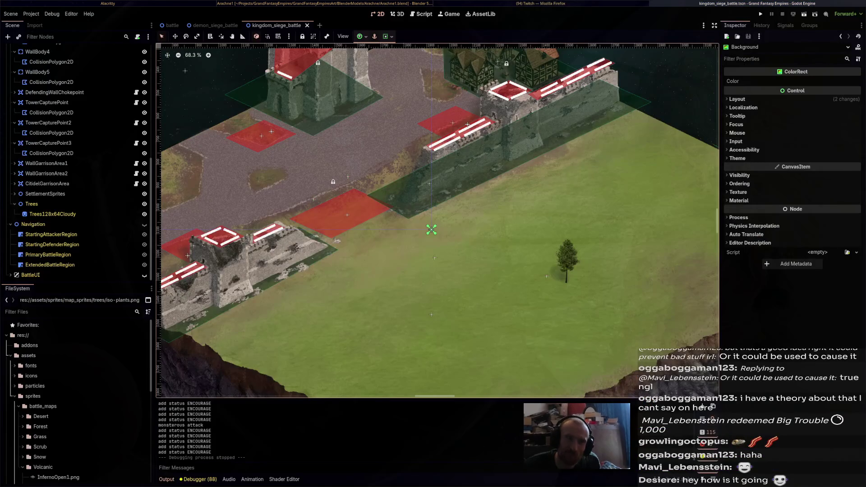
key(alt+Tab)
key(alt+Tab)
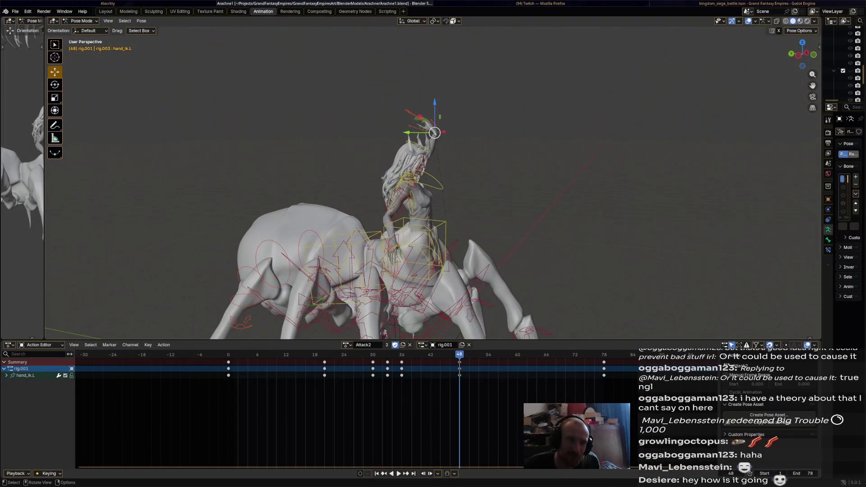
key(space)
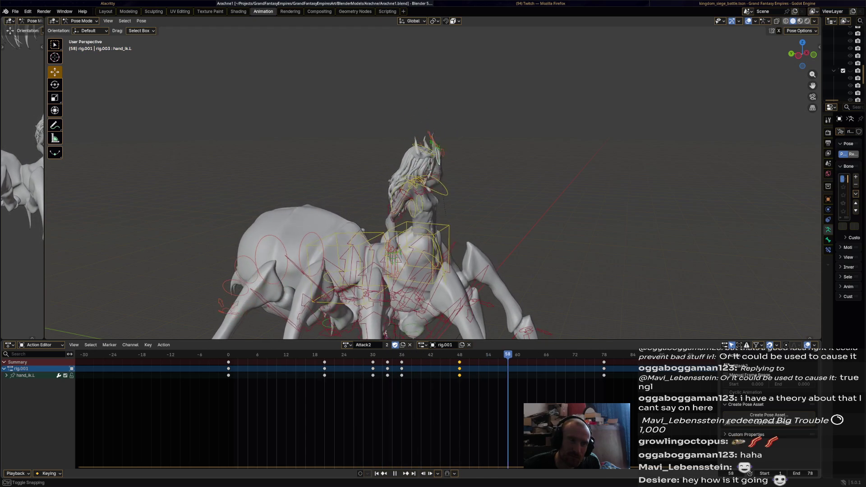
key(space)
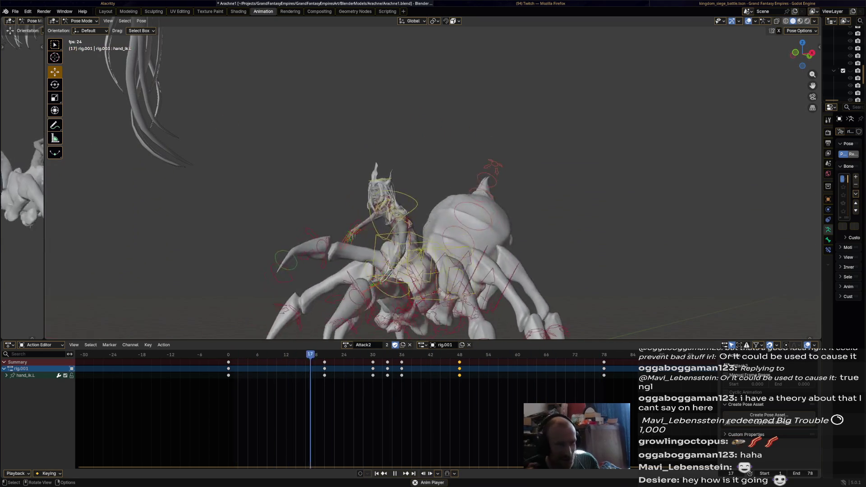
middle_drag(434, 181, 586, 190)
key(space)
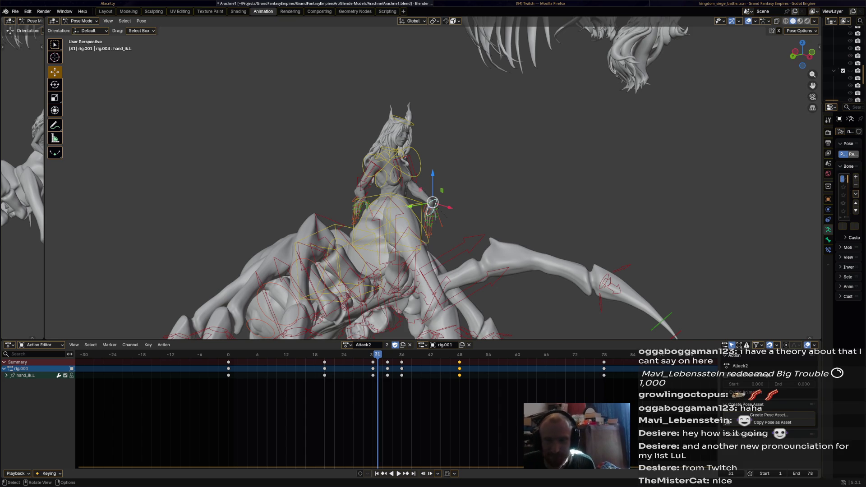
mouse_move(378, 355)
mouse_down()
mouse_move(238, 354)
mouse_move(252, 354)
mouse_up()
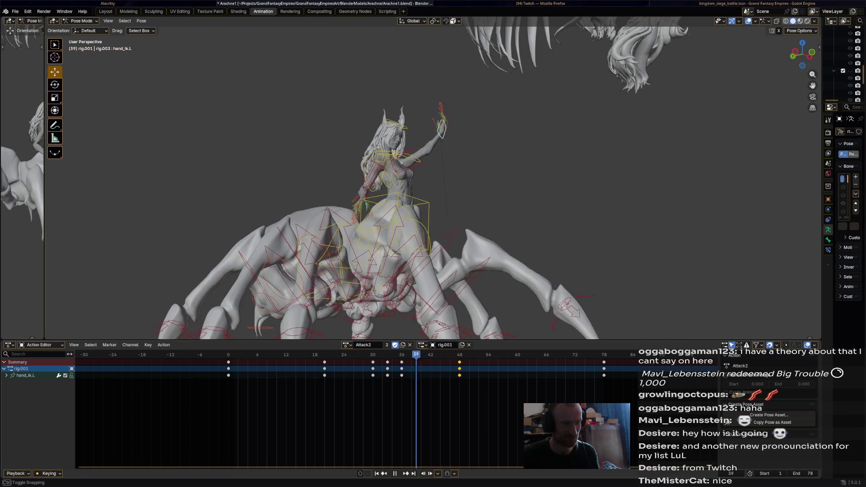
- Rotate hand_ik.L at frame 48 and insert a keyframe for the new pose
key(shift+ctrl+space)
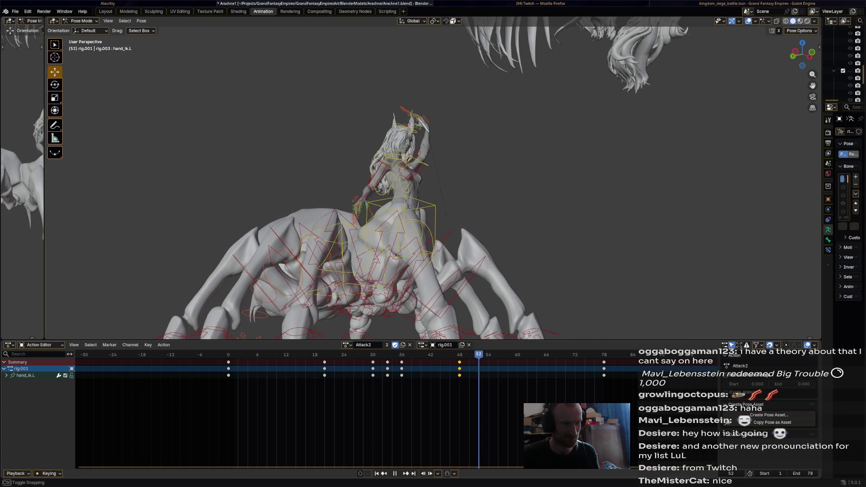
key(space)
middle_drag(433, 180, 343, 181)
key(r)
key(Return)
key(i)
- Play the revised attack, then scrub the playhead back to frame 0
key(shift+ctrl+space)
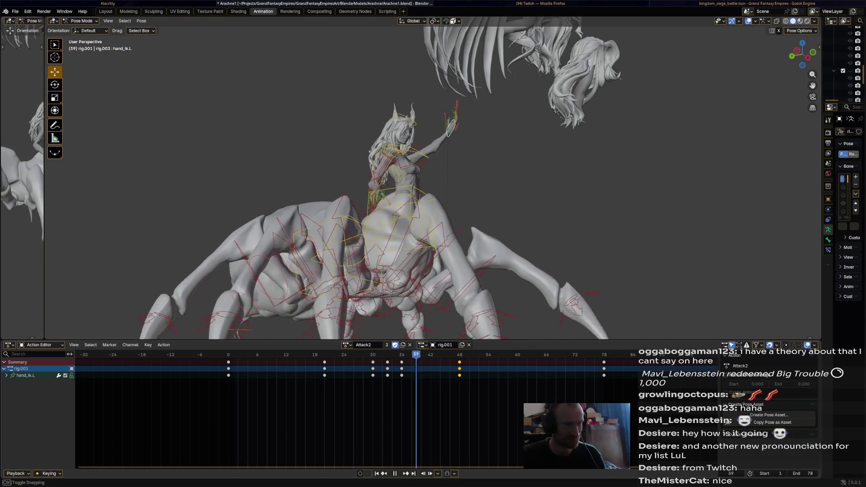
key(Left)
key(Left)
key(Left)
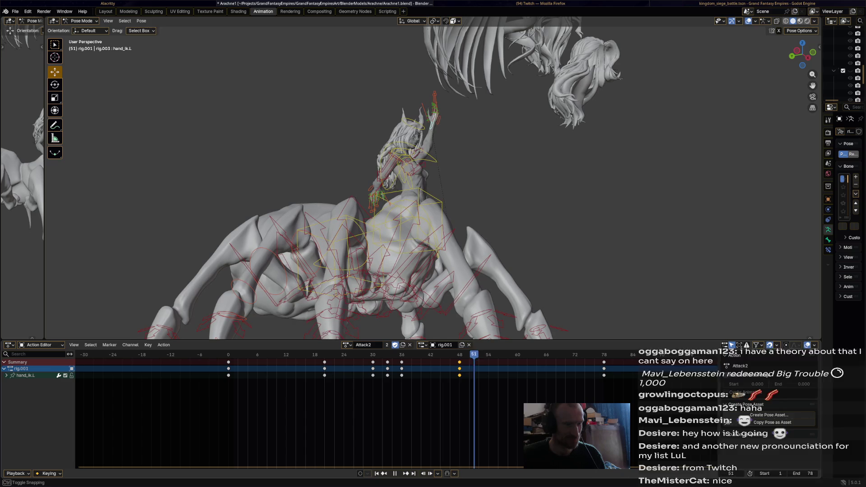
middle_drag(406, 180, 481, 181)
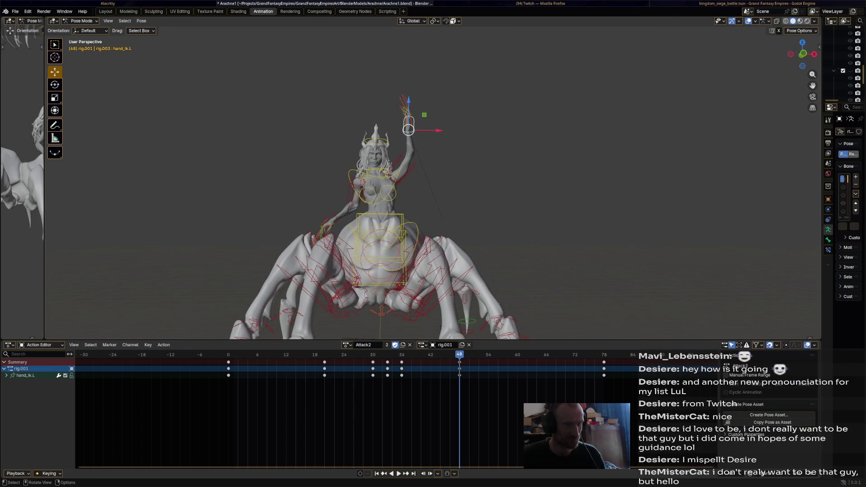
drag(459, 354, 229, 355)
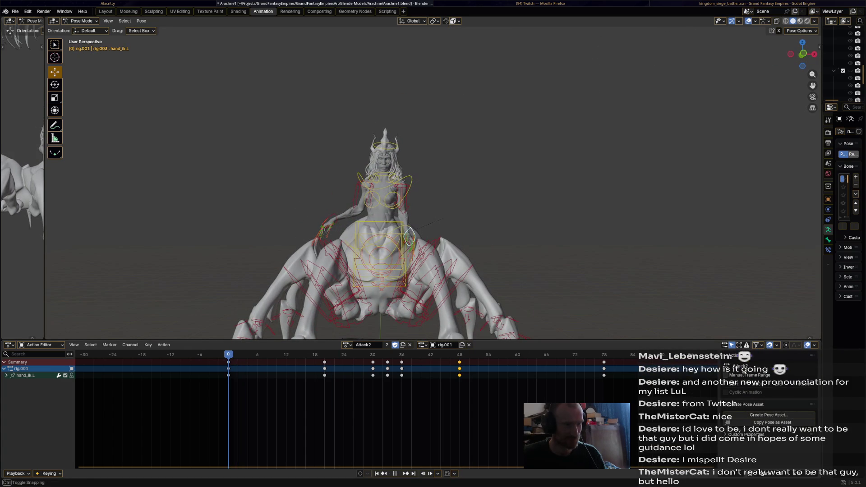
- Save Arachne1.blend and switch to Godot's kingdom_siege_battle map, panning the view
middle_drag(451, 181, 460, 180)
key(ctrl+s)
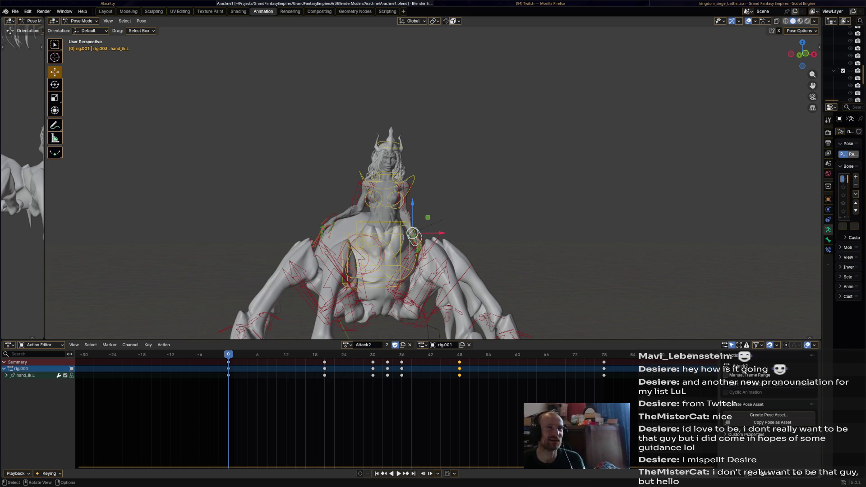
key(alt+Tab)
middle_drag(433, 225, 398, 218)
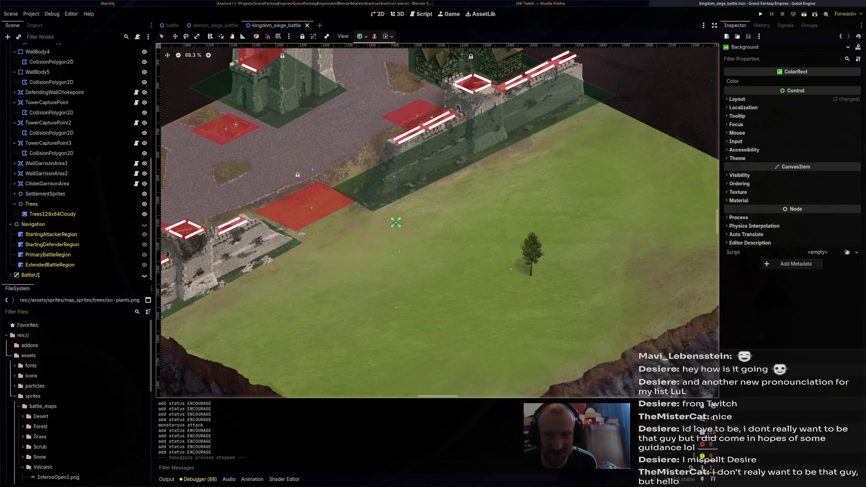
- Return to Blender and orbit around the Arachne spider rig
key(alt+Tab)
middle_drag(396, 222, 420, 224)
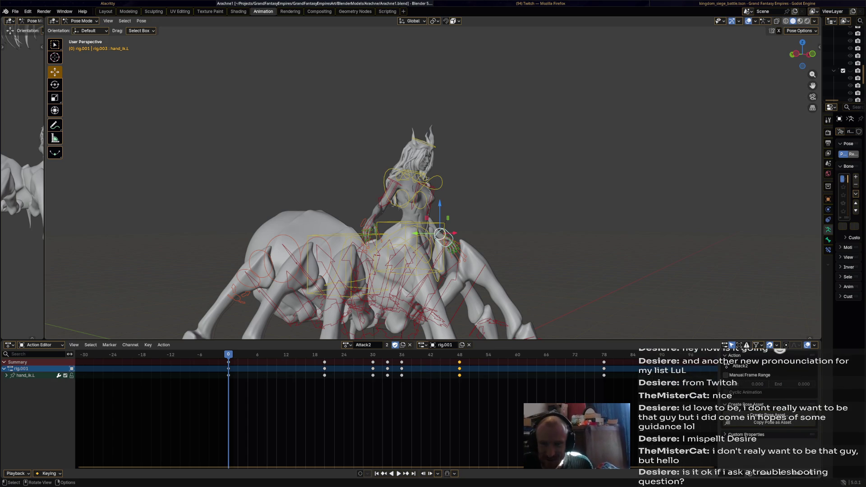
key(Escape)
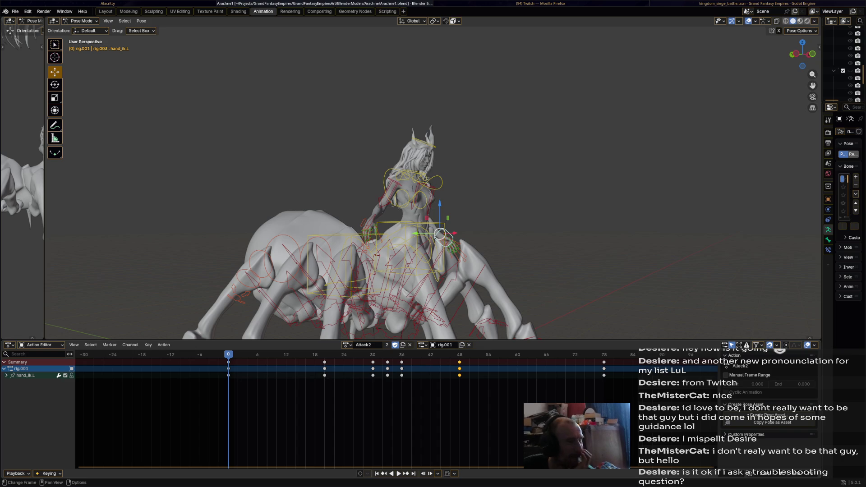
key(space)
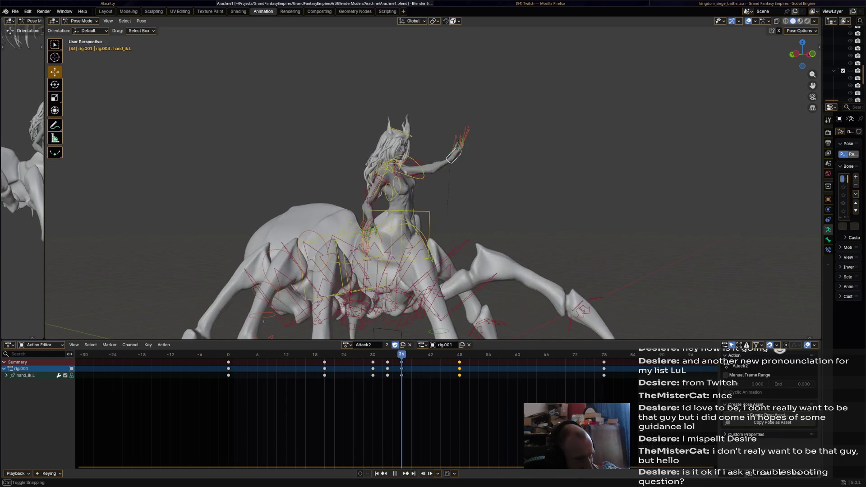
key(Escape)
middle_drag(433, 190, 465, 186)
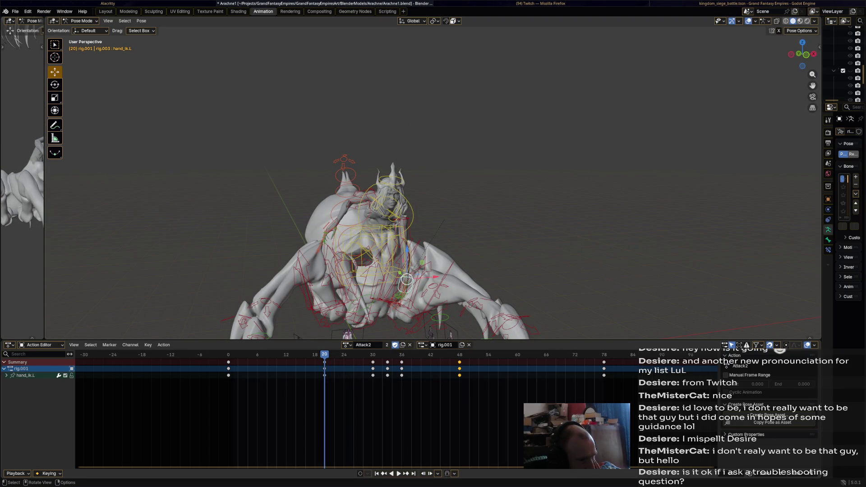
click(370, 278)
- Move the hand_ik.R bone to a new position and key it at frame 20
key(g)
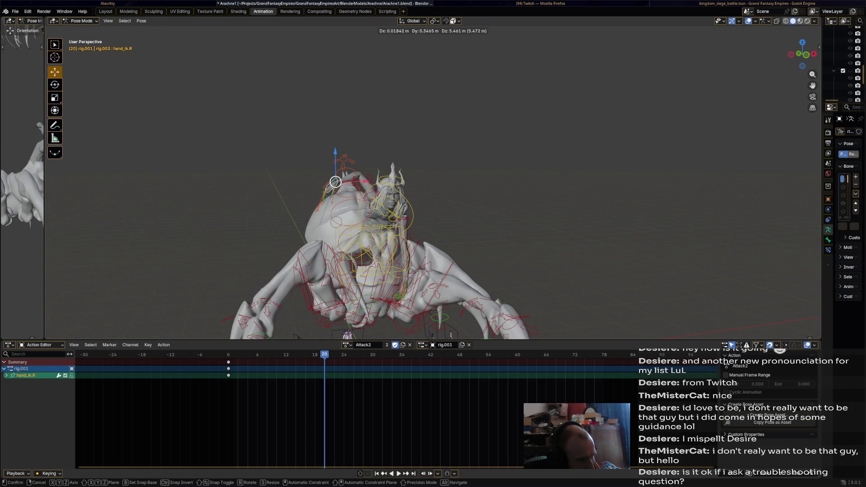
click(335, 182)
middle_drag(336, 182, 397, 183)
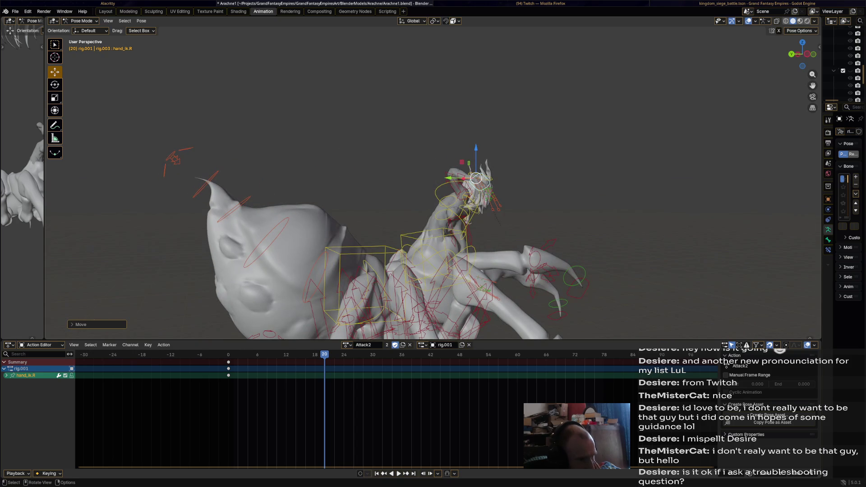
key(i)
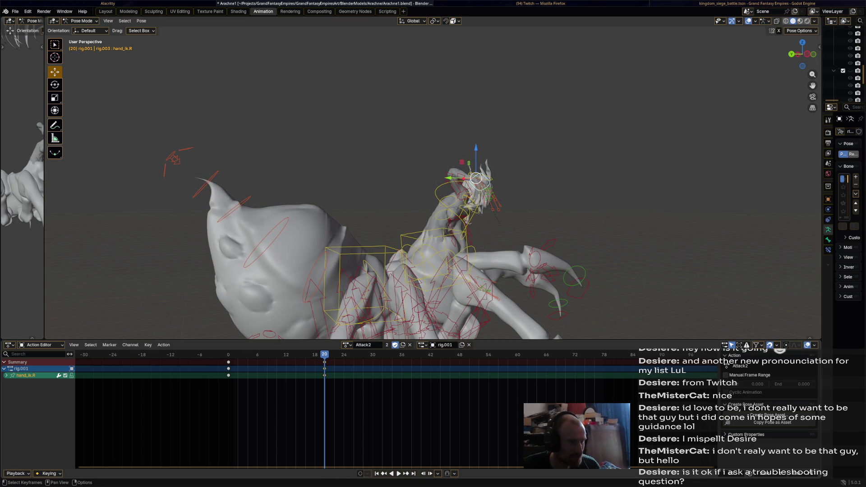
- Preview the animation, then move the playhead from frame 30 to frame 36
key(space)
key(Escape)
middle_drag(397, 183, 347, 183)
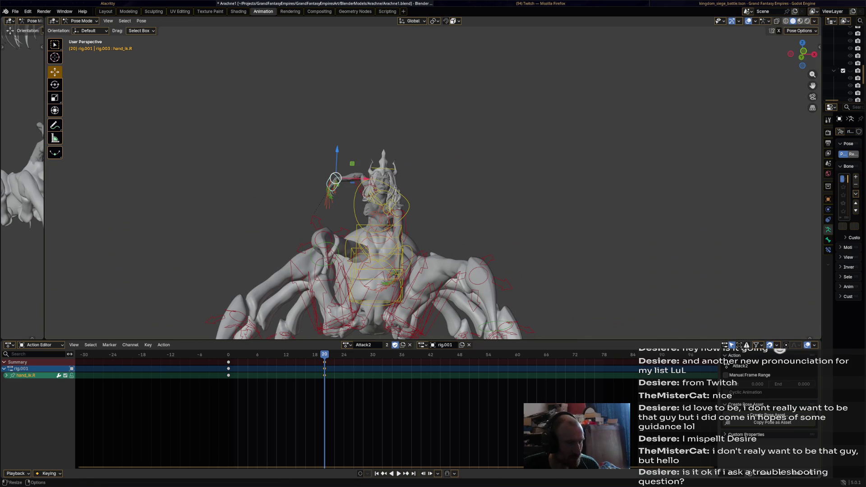
key(space)
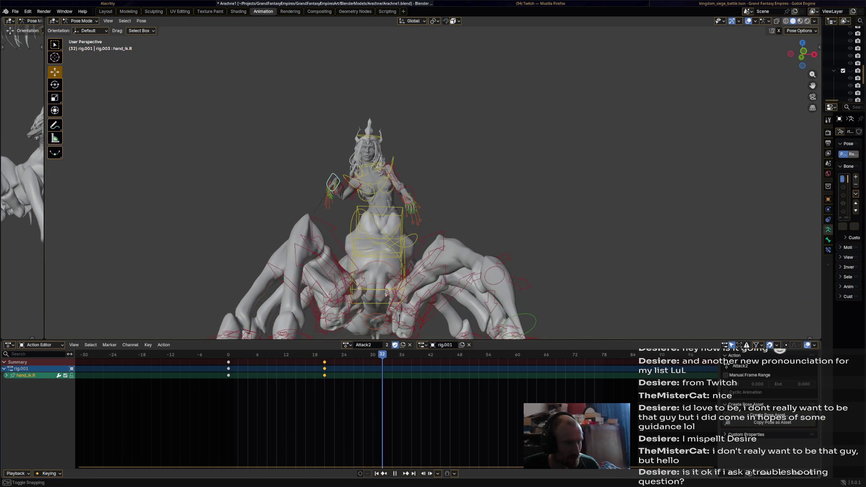
drag(382, 361, 373, 361)
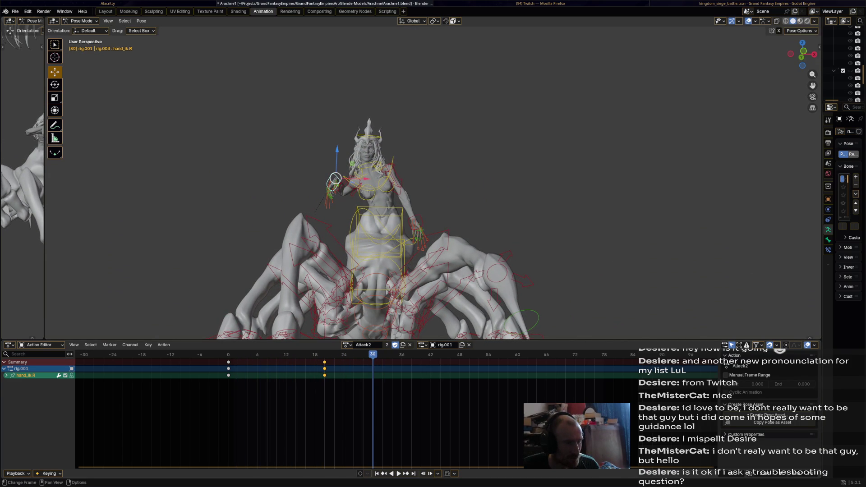
key(space)
key(space)
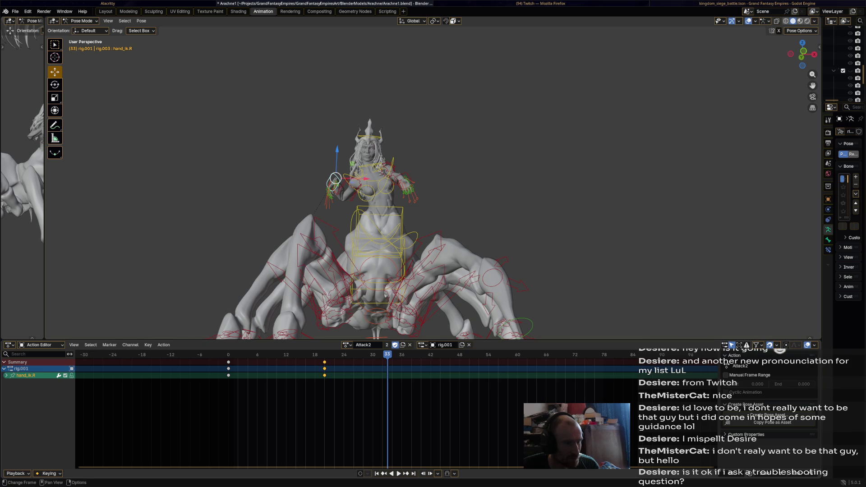
drag(387, 361, 401, 361)
- Rotate hand_ik.R toward the torso at frame 36, cancelling a follow-up move
middle_drag(406, 203, 460, 204)
mouse_move(426, 203)
mouse_down()
mouse_move(433, 271)
mouse_move(467, 246)
mouse_up()
key(r)
click(467, 246)
middle_drag(433, 203, 420, 199)
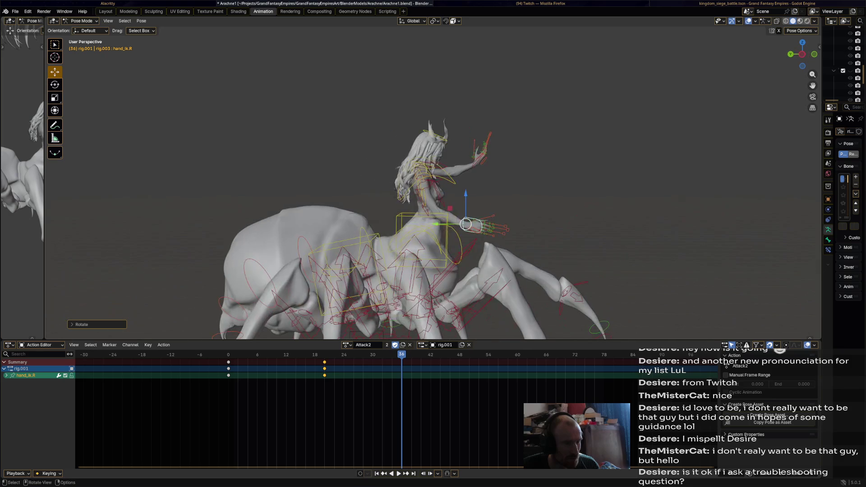
drag(465, 225, 417, 241)
right_click(414, 241)
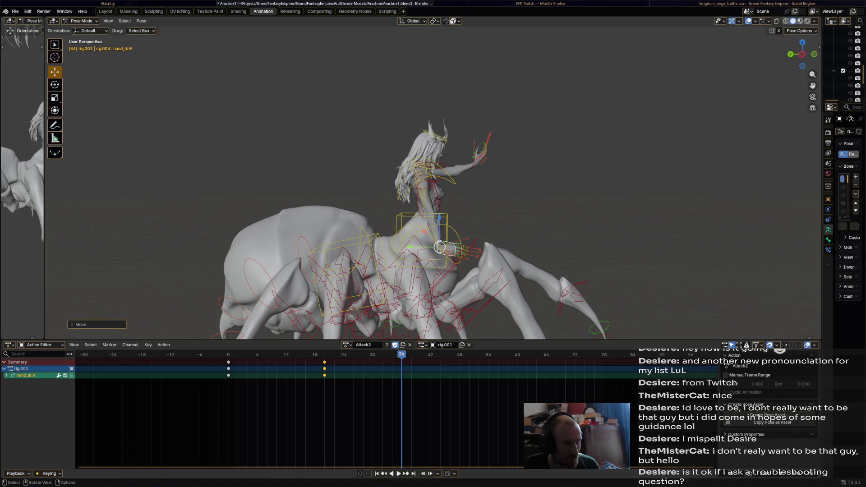
- Raise hand_ik.R to key its frame-36 pose, then play Attack2 from the start
key(g)
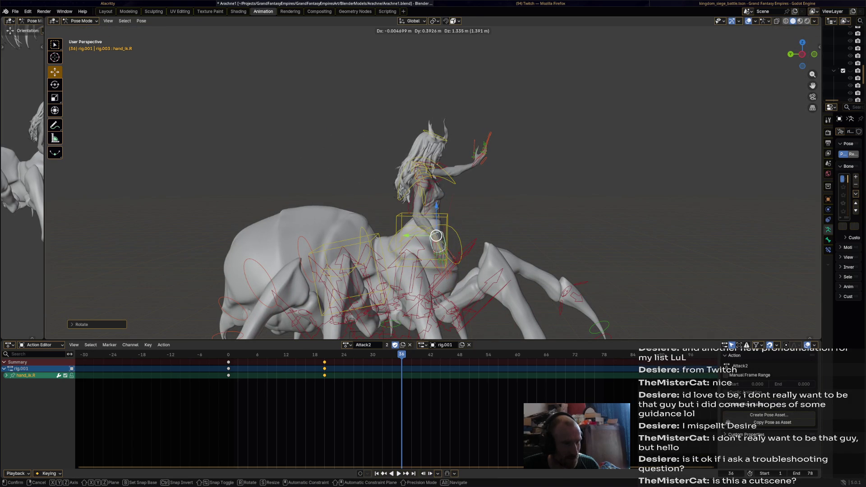
click(446, 237)
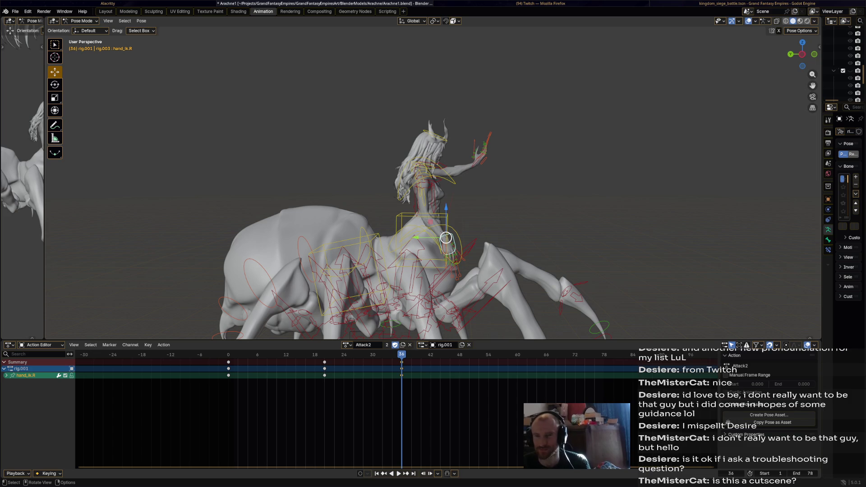
key(shift)
key(shift+Left)
key(space)
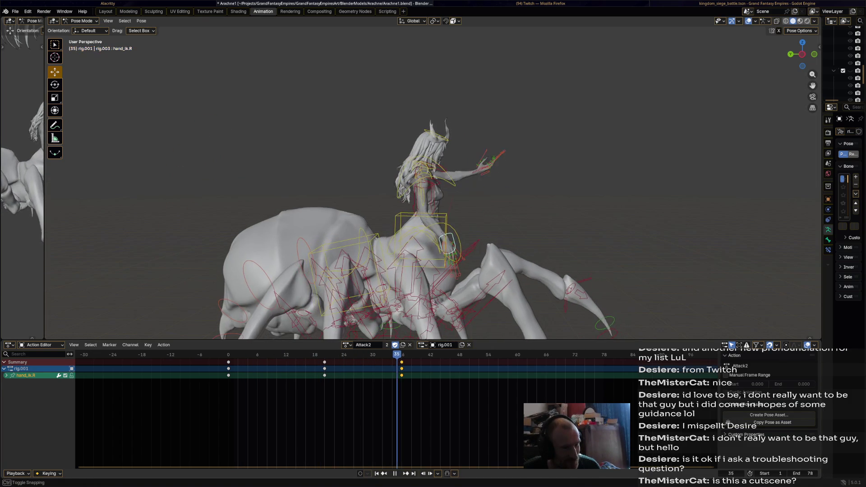
- Rotate and shift hand_ik.R at frame 30, key the pose, then switch to Godot
mouse_move(496, 180)
middle_down()
mouse_move(429, 180)
mouse_move(451, 171)
middle_up()
key(r)
click(591, 154)
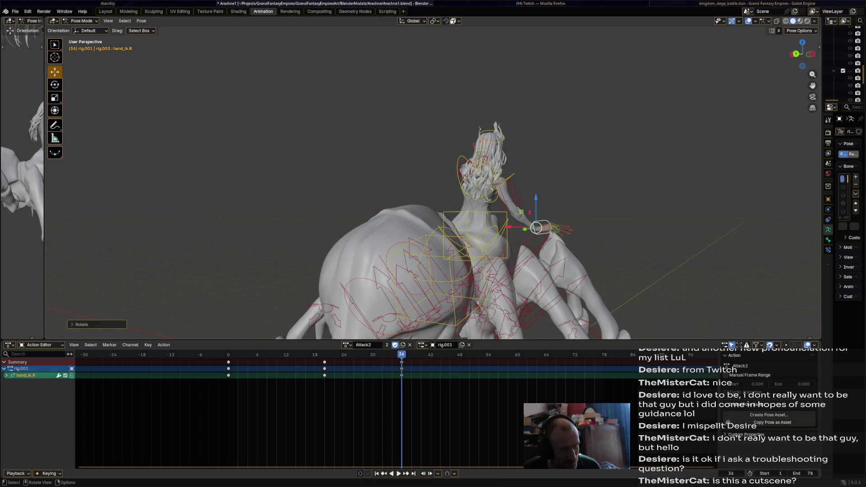
key(i)
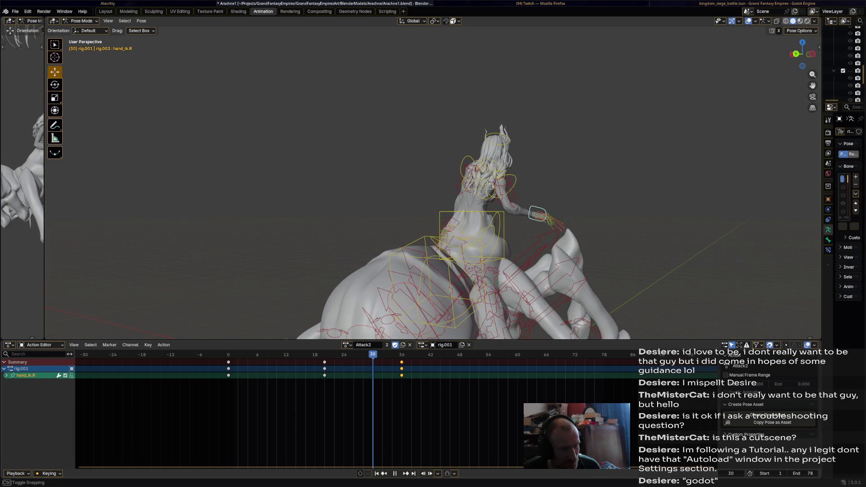
drag(532, 213, 550, 211)
key(r)
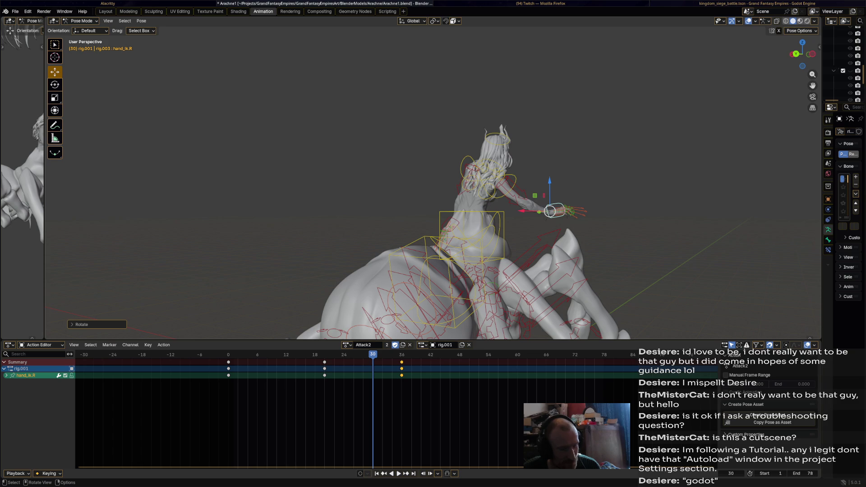
key(i)
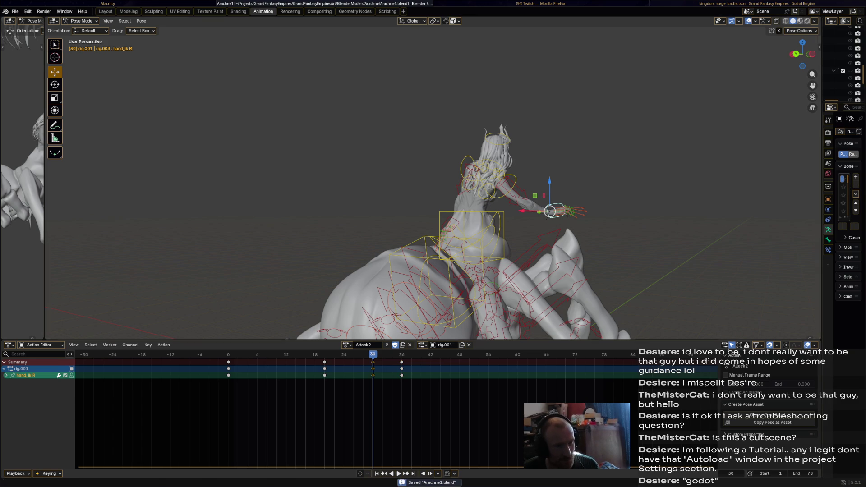
key(alt+Tab)
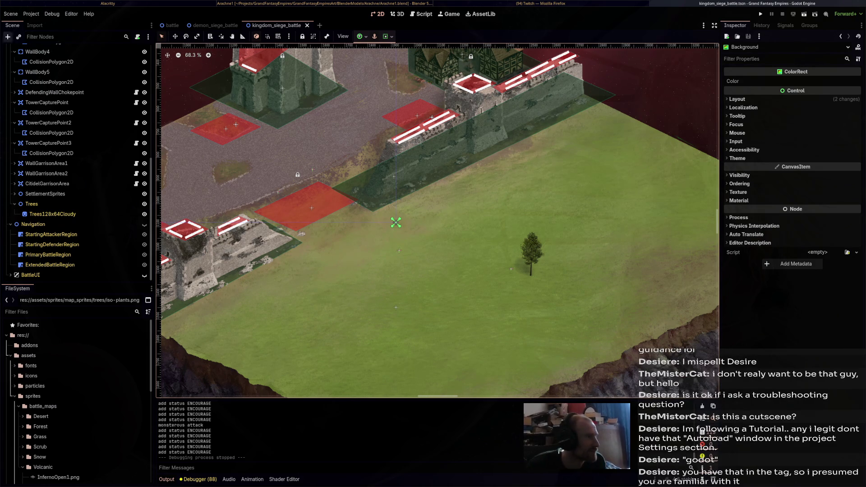
key(alt+Tab)
key(alt+Tab)
key(alt+Tab)
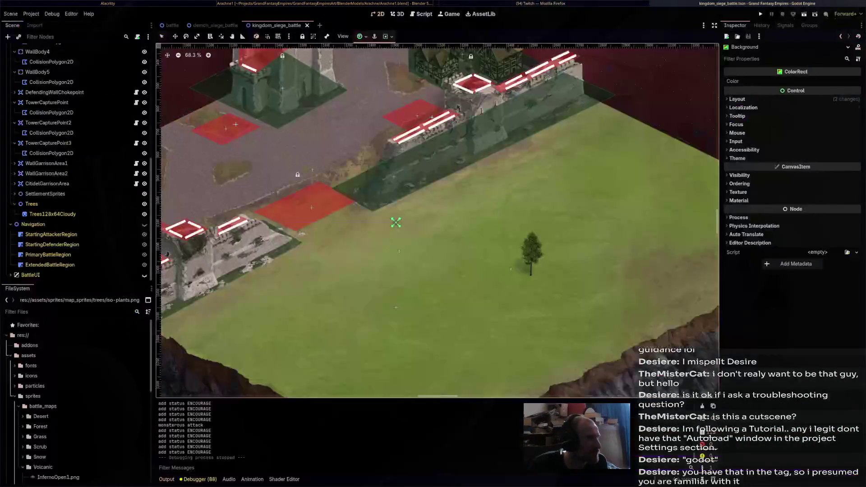
click(31, 14)
click(45, 23)
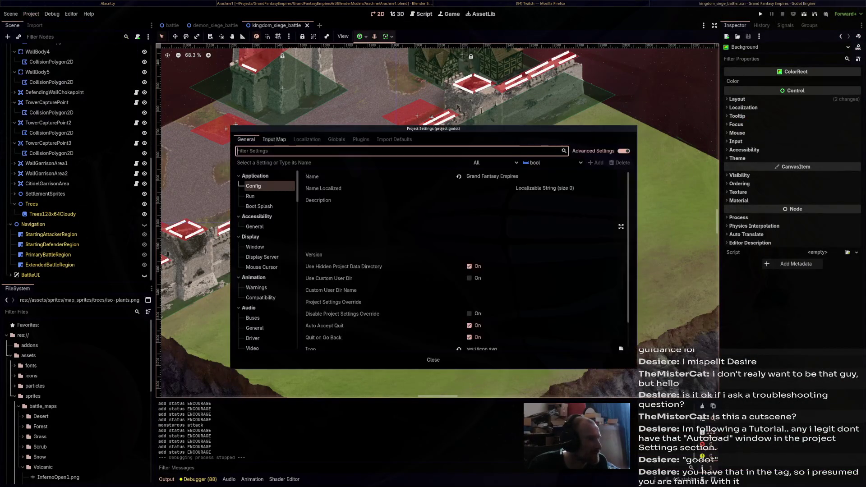
click(274, 140)
click(337, 139)
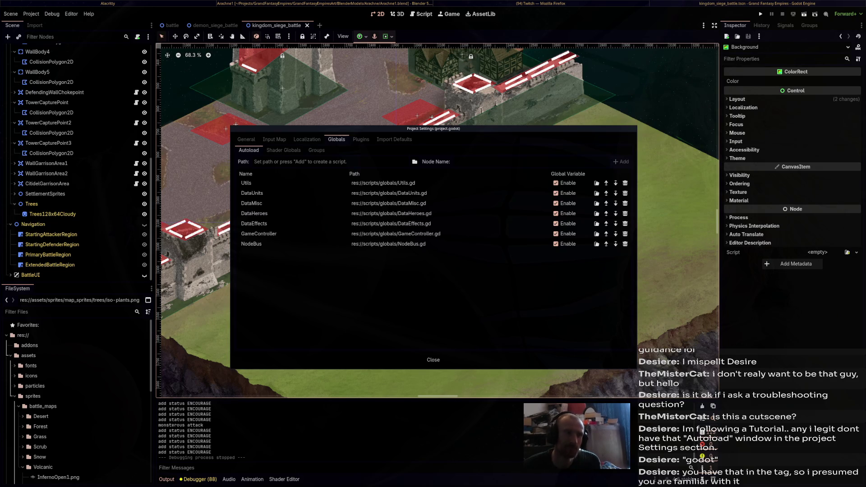
key(super+Left)
key(super+Left)
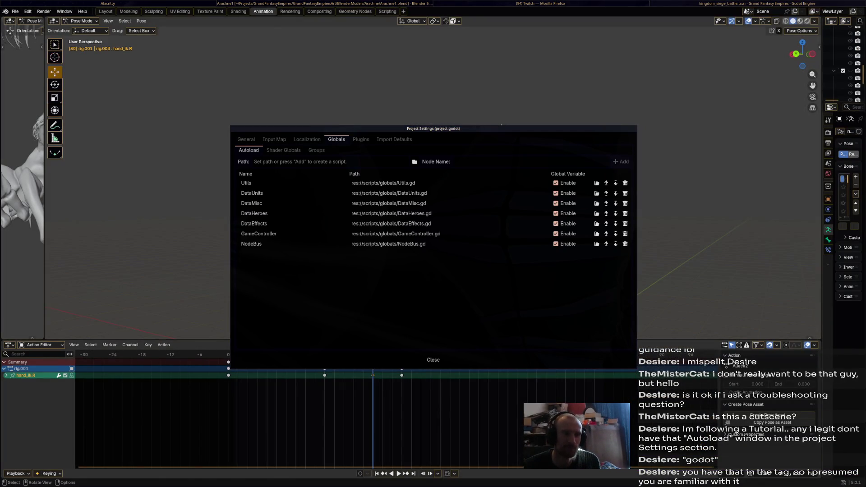
- Close the Godot project settings, return to Blender and play Attack2 up to frame 48
click(434, 359)
key(super+Left)
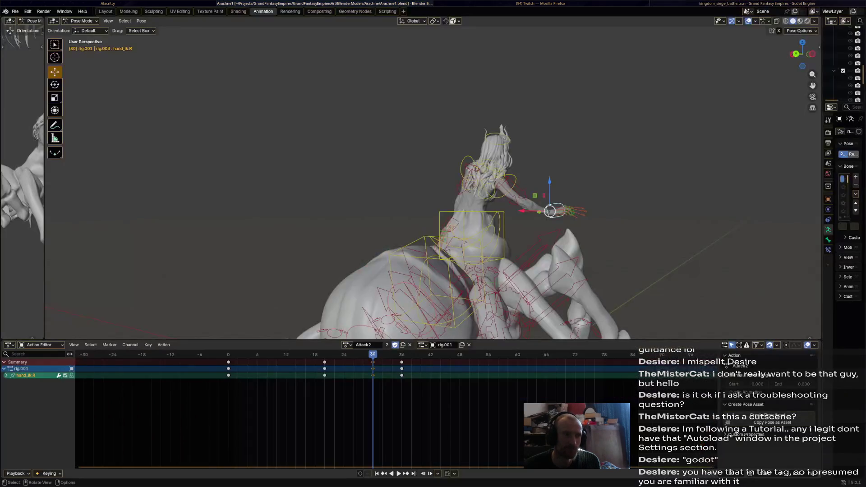
key(space)
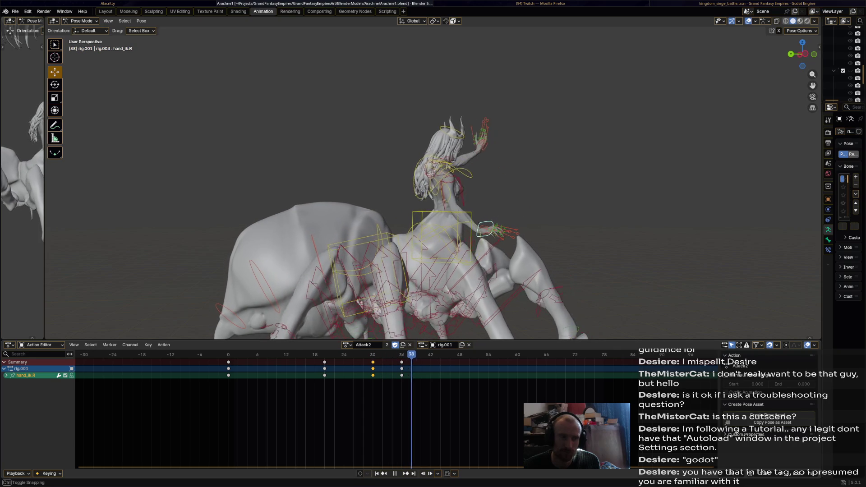
key(space)
- Rotate and raise hand_ik.R up and outward at frame 48 and key the pose
mouse_move(433, 180)
middle_down()
mouse_move(352, 183)
mouse_move(316, 235)
mouse_move(361, 212)
middle_up()
key(r)
click(322, 179)
drag(272, 240, 306, 236)
middle_drag(306, 235, 404, 253)
key(r)
click(404, 252)
drag(403, 252, 411, 248)
key(i)
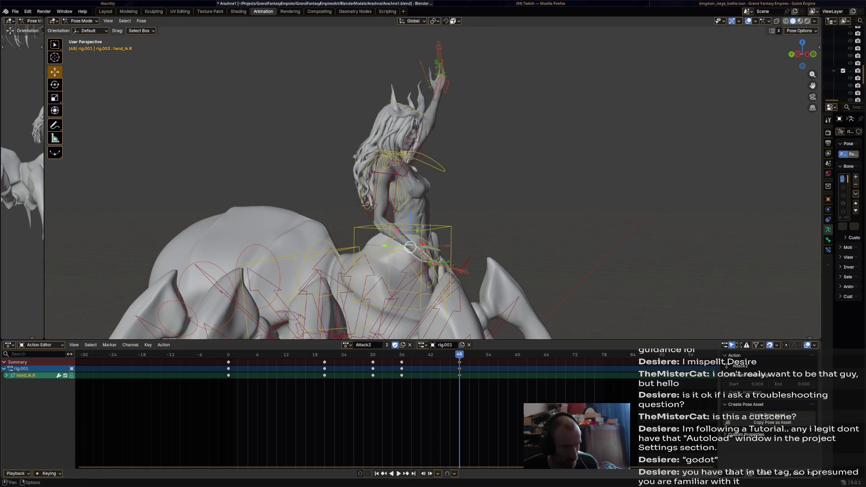
- Copy the frame-0 opening pose keys and paste them at frame 78
click(228, 362)
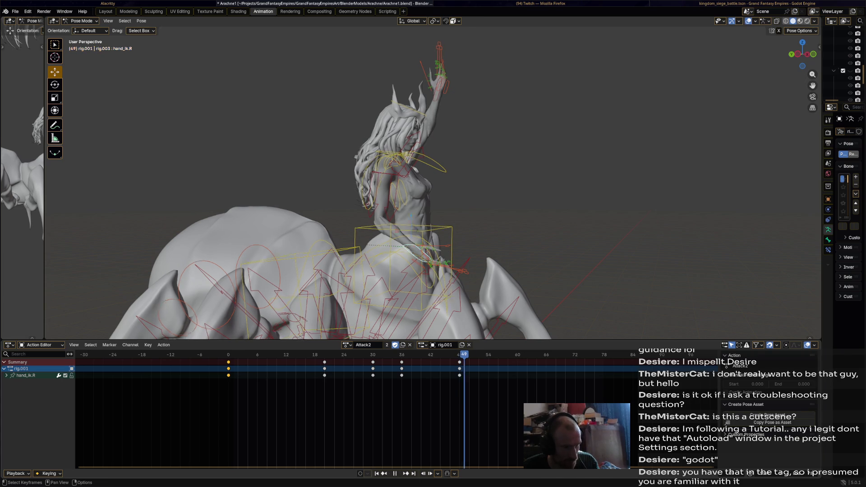
key(space)
key(ctrl+v)
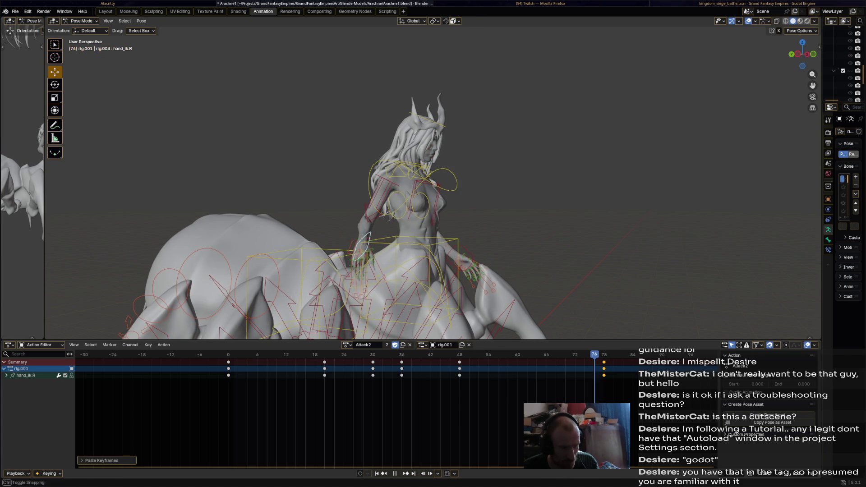
- Move hand_ik.R along Y and rotate it to rework the pose, then review playback
mouse_move(433, 189)
middle_down()
mouse_move(537, 198)
mouse_move(541, 226)
middle_up()
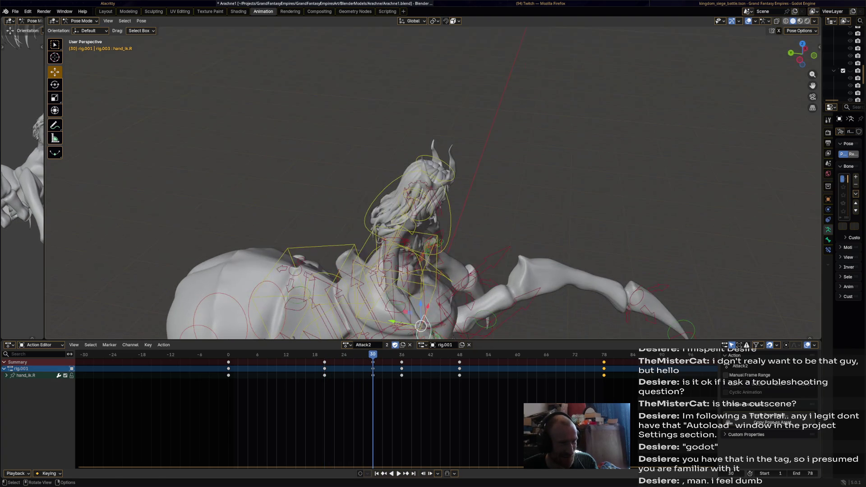
drag(392, 321, 331, 311)
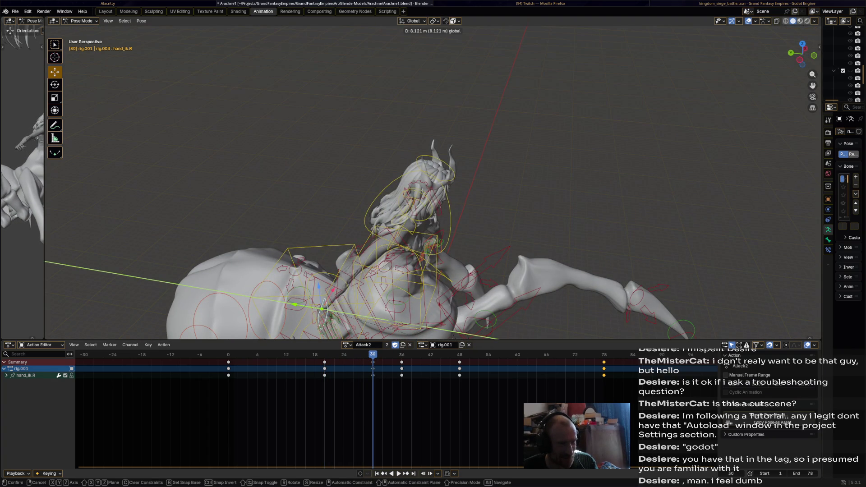
click(294, 305)
key(r)
click(251, 301)
middle_drag(251, 301, 255, 275)
key(i)
key(space)
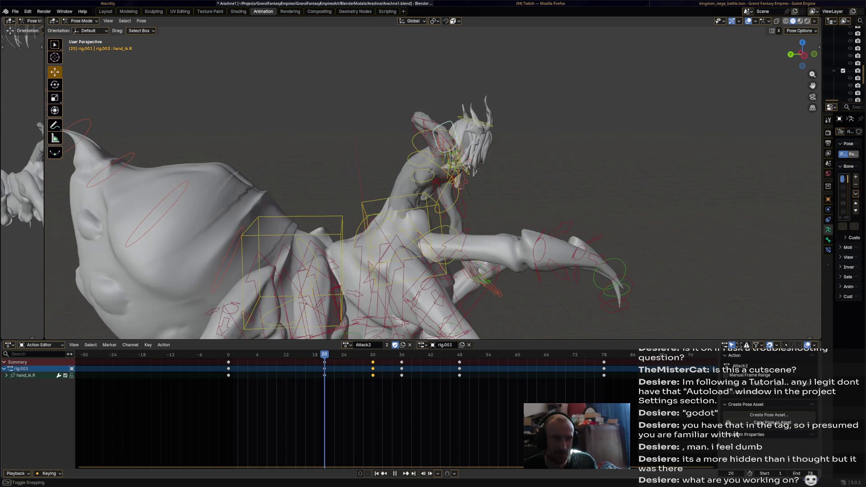
key(space)
- Select the head bone, save Arachne1.blend, and switch to Godot's kingdom_siege_battle map
click(466, 128)
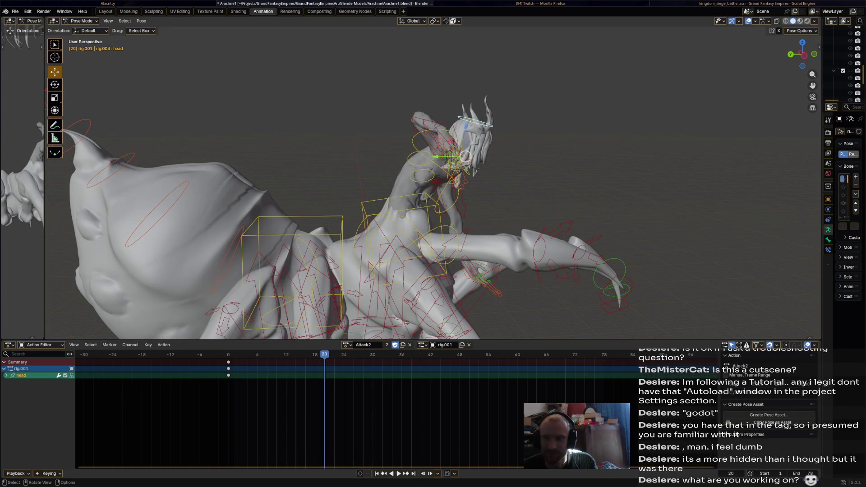
key(ctrl+s)
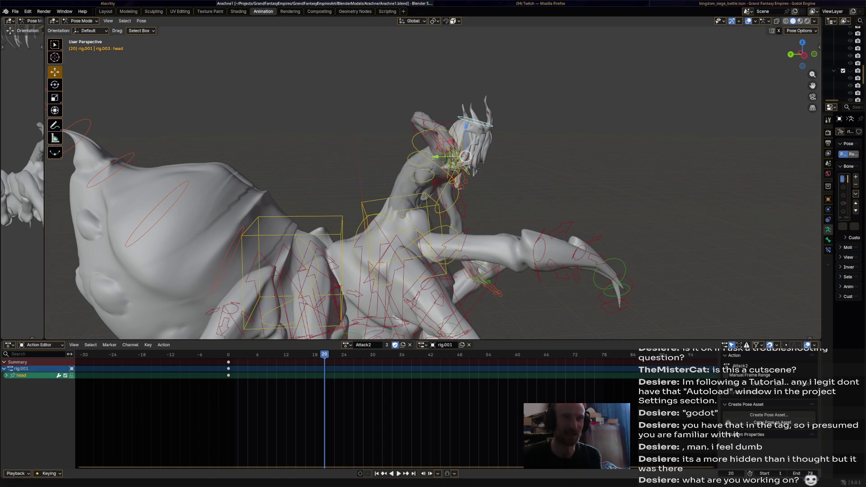
key(alt+Tab)
scroll(417, 180, down, 3)
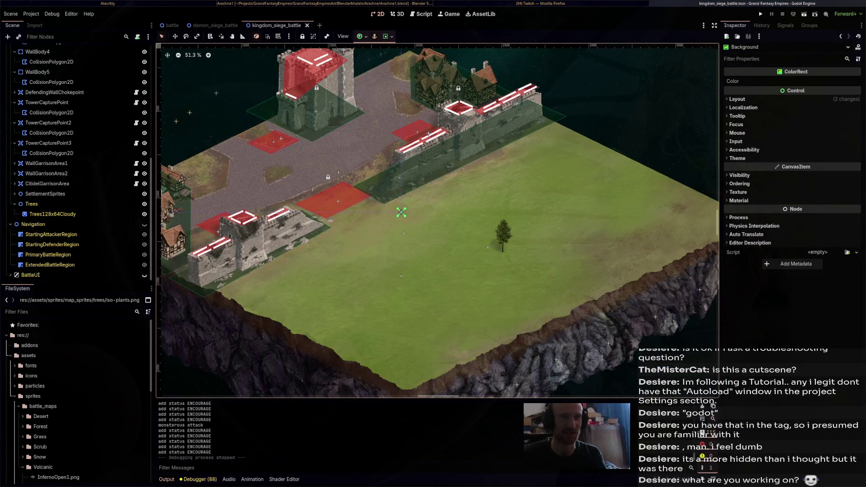
- Run the game with F5, zoom the battle camera during the clash, then return to Blender
key(F5)
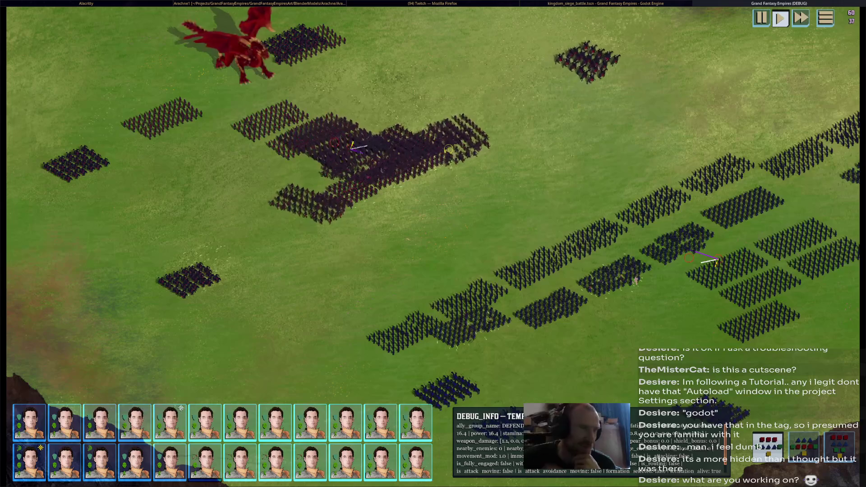
scroll(433, 243, down, 5)
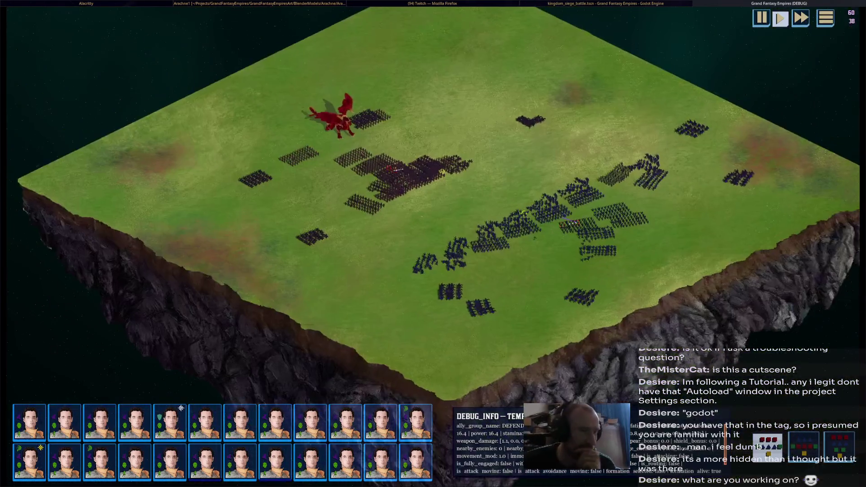
scroll(566, 226, up, 5)
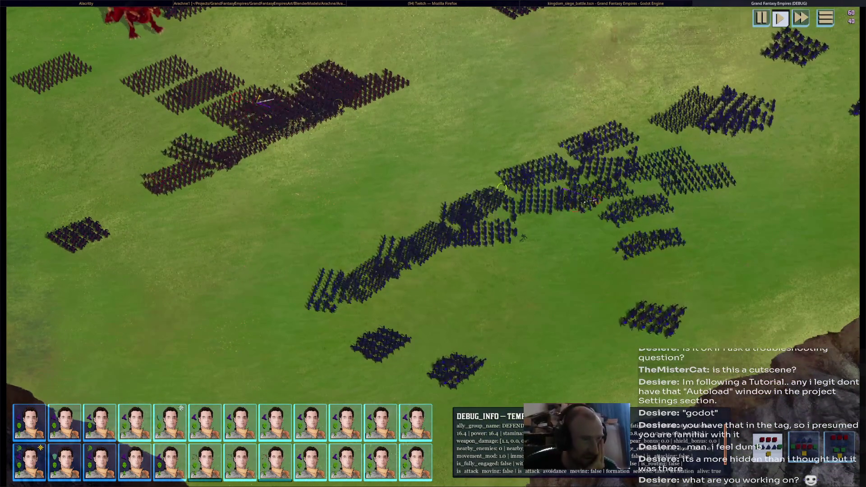
key(super+Left)
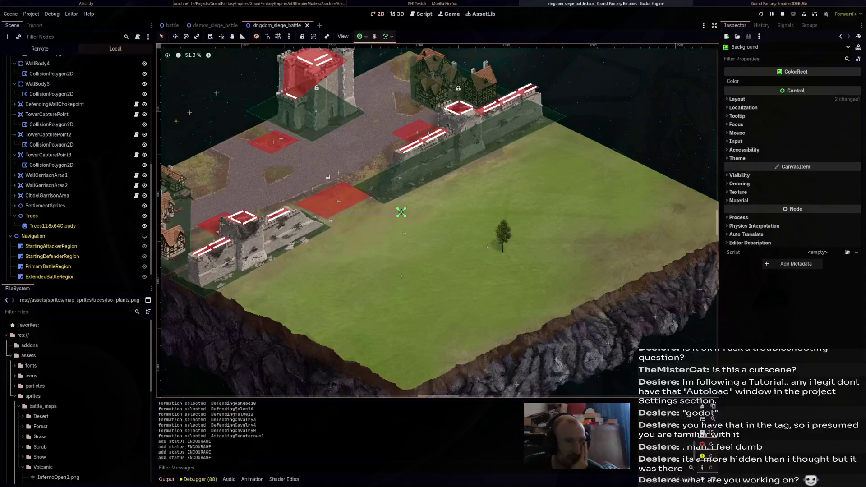
key(super+Left)
key(super+Left)
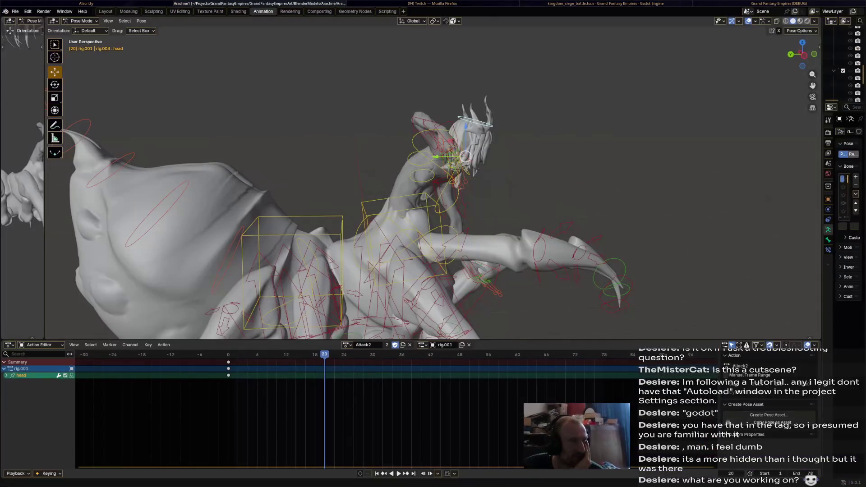
- Turn the rider's head bone to a new angle and preview the turn
mouse_move(388, 72)
middle_down()
mouse_move(383, 25)
mouse_move(342, 337)
middle_up()
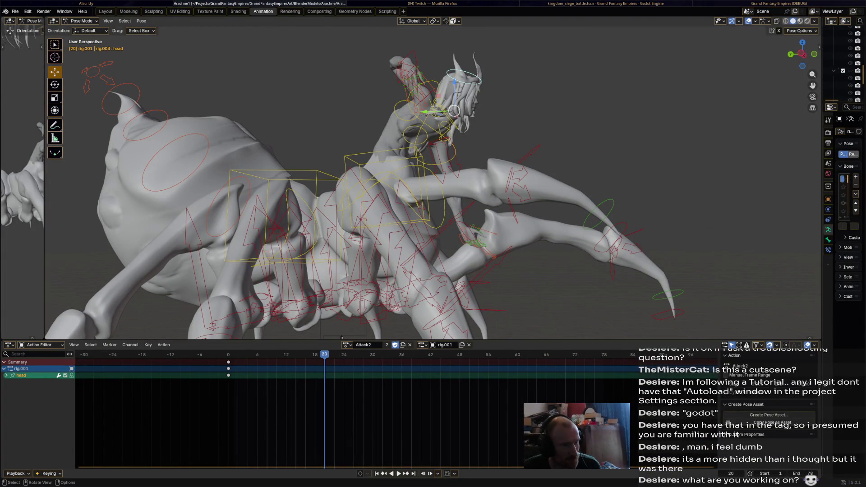
key(r)
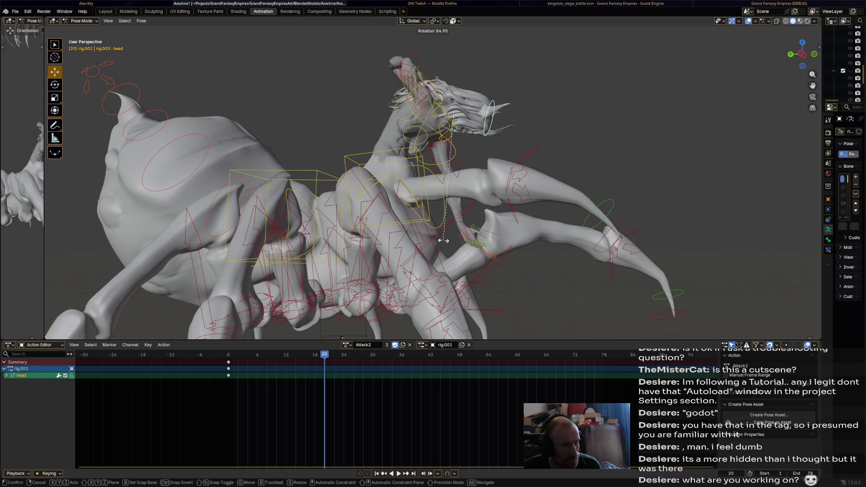
click(443, 241)
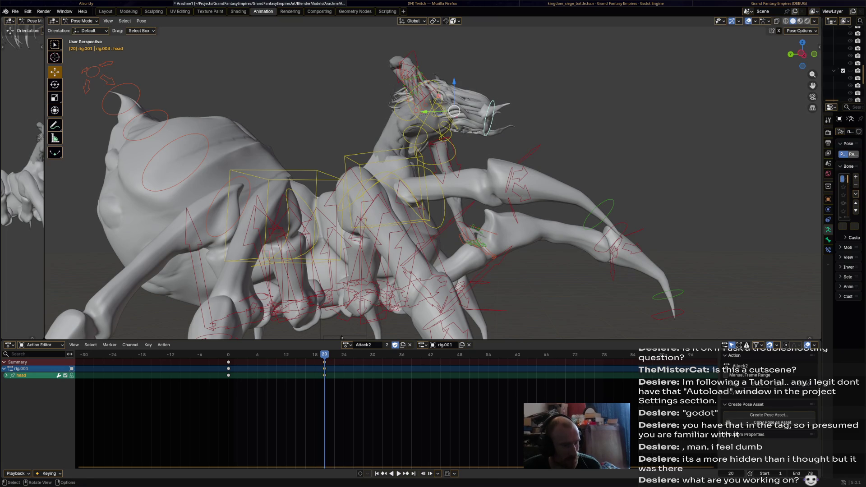
key(space)
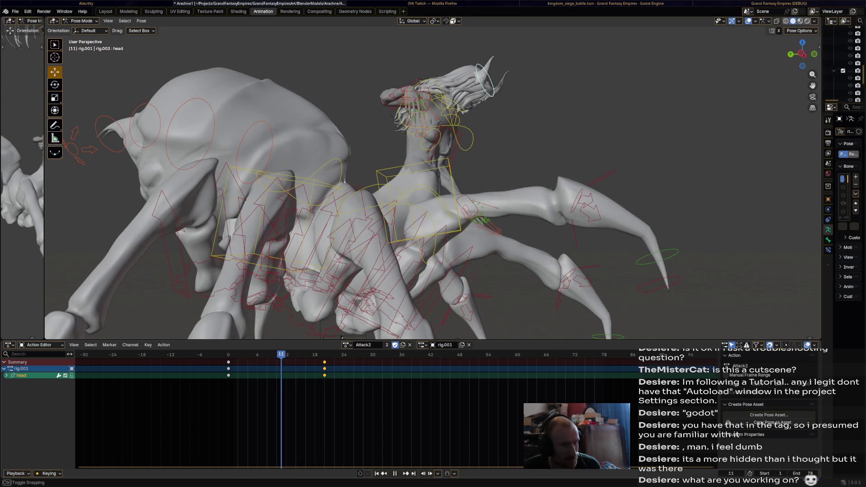
- Retime the head key to frame 12 and replay the animation to review it
key(g)
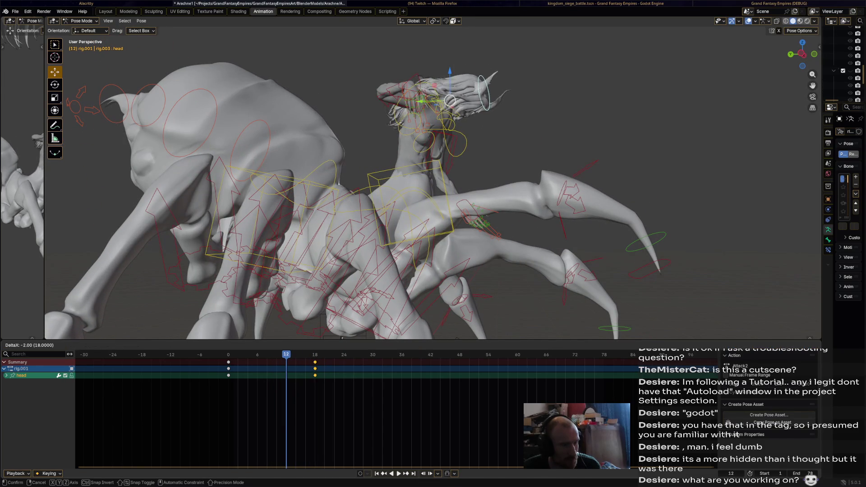
key(Return)
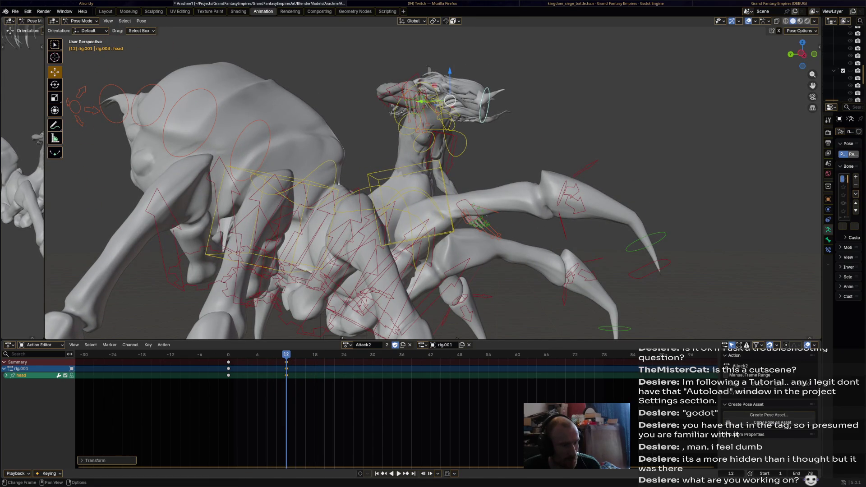
key(space)
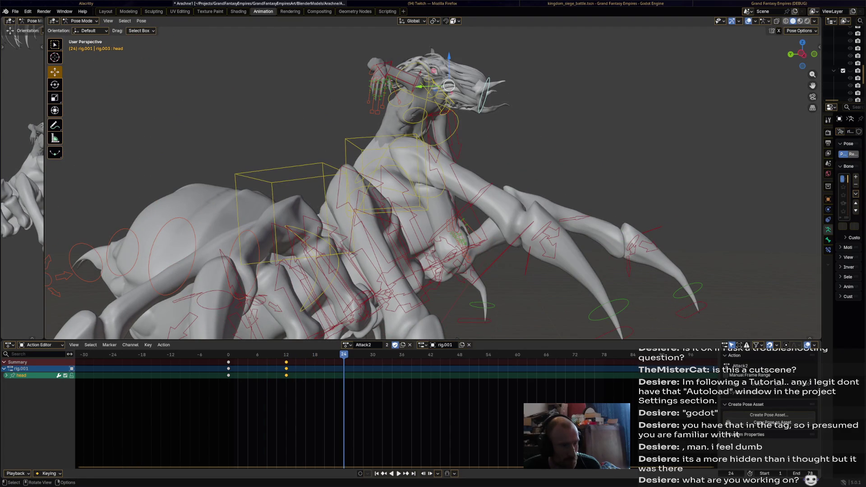
key(space)
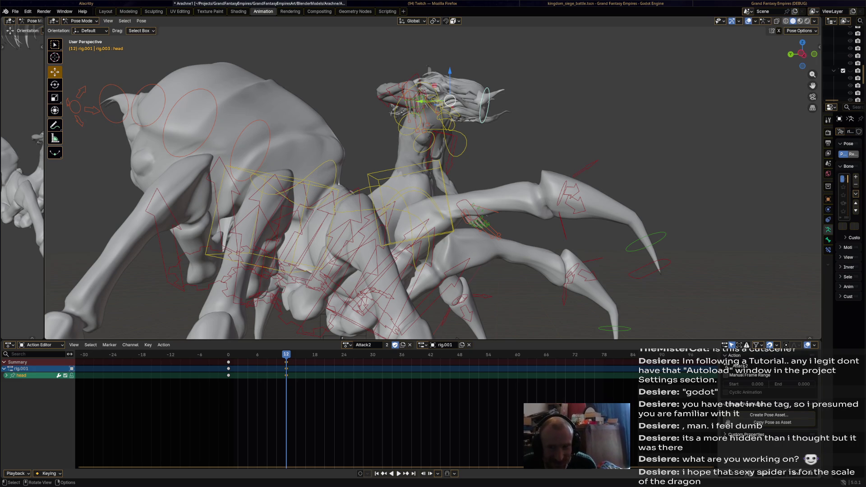
key(space)
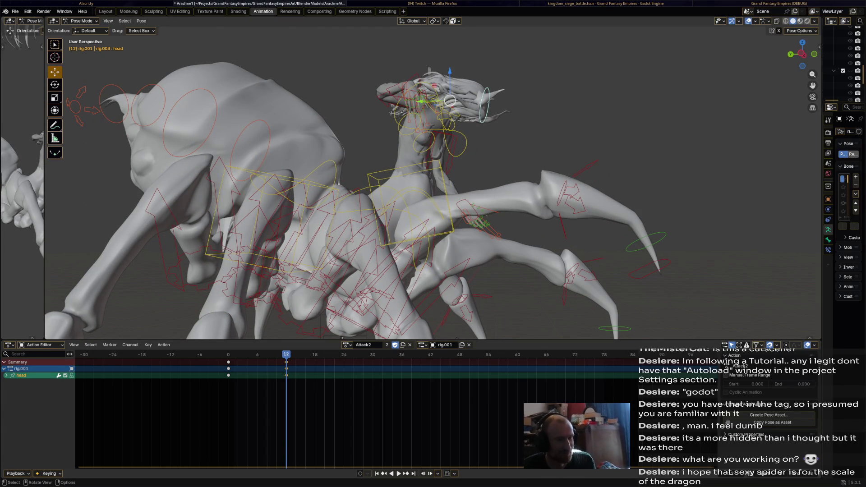
key(space)
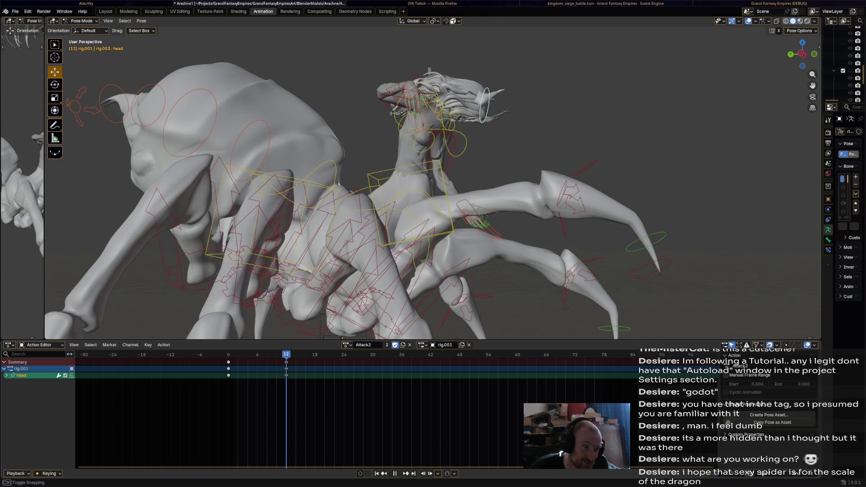
- Re-pose and key the head at frame 12 and at frame 18, then preview
key(r)
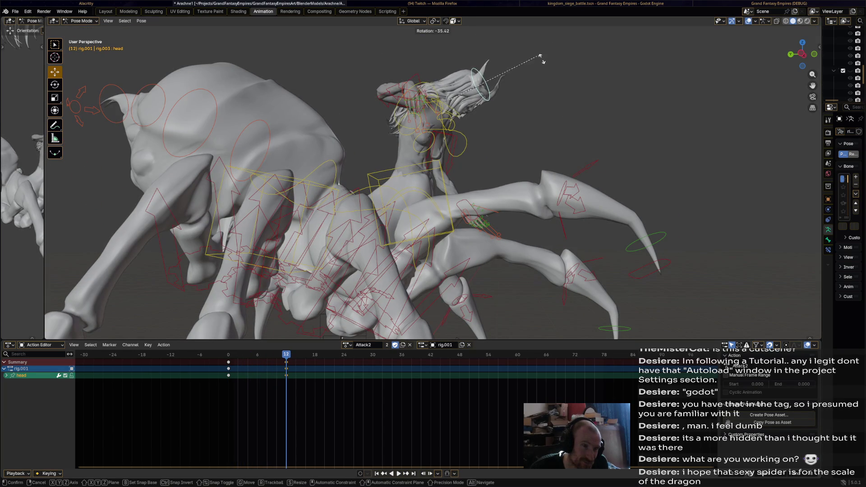
click(548, 75)
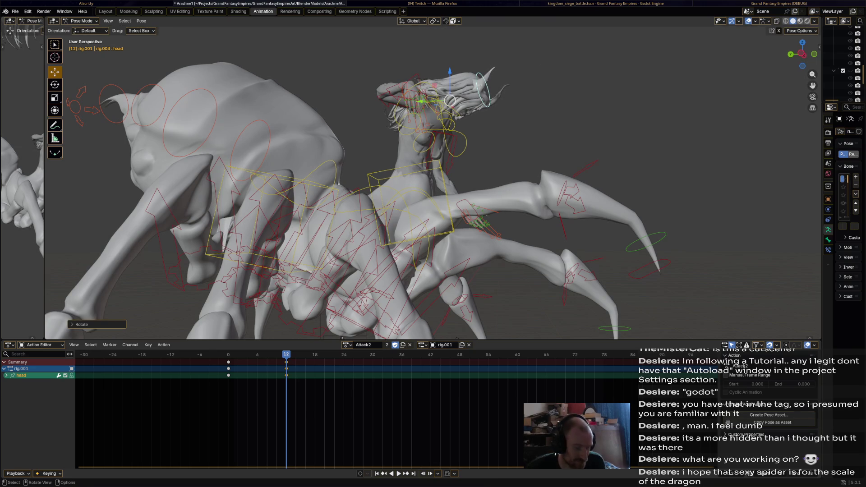
key(i)
key(space)
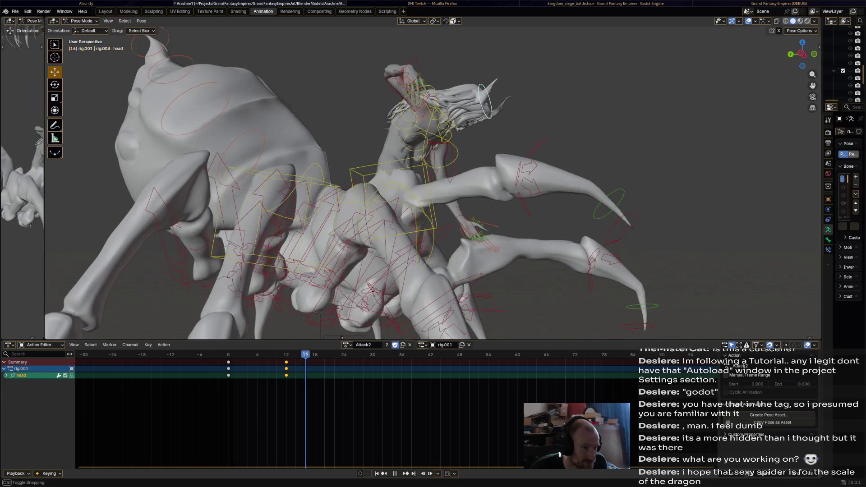
key(space)
key(r)
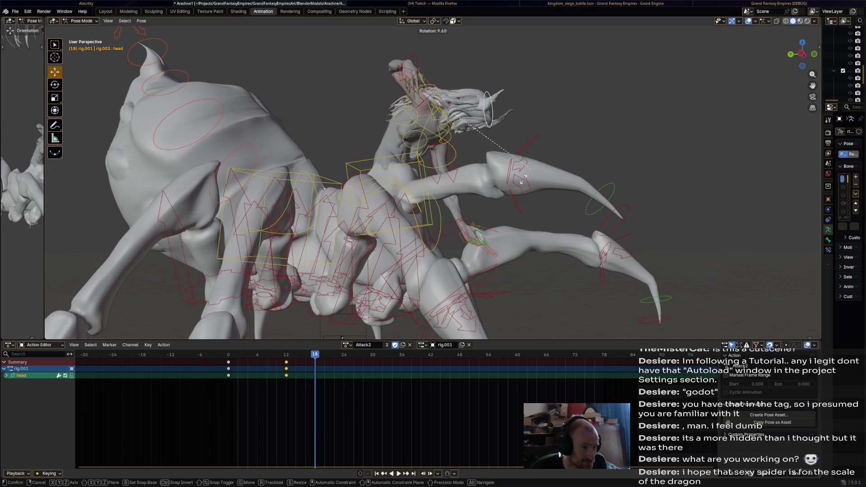
click(483, 199)
key(i)
key(space)
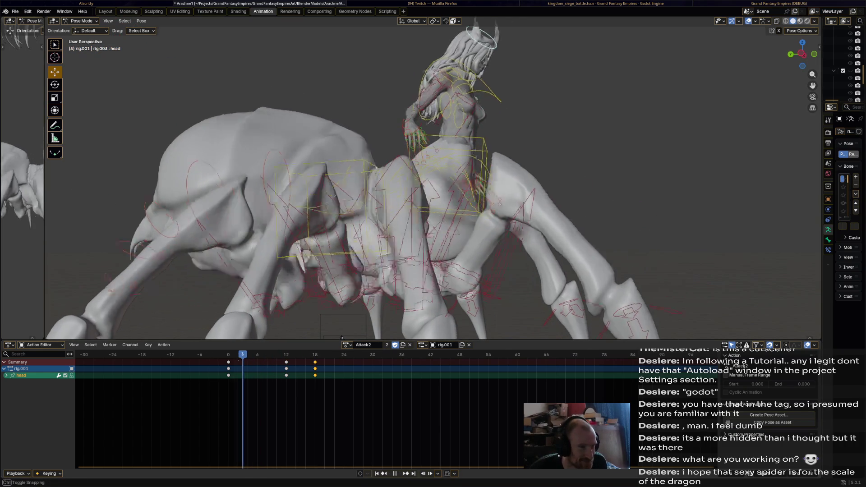
key(space)
key(shift+Left)
middle_drag(433, 180, 485, 185)
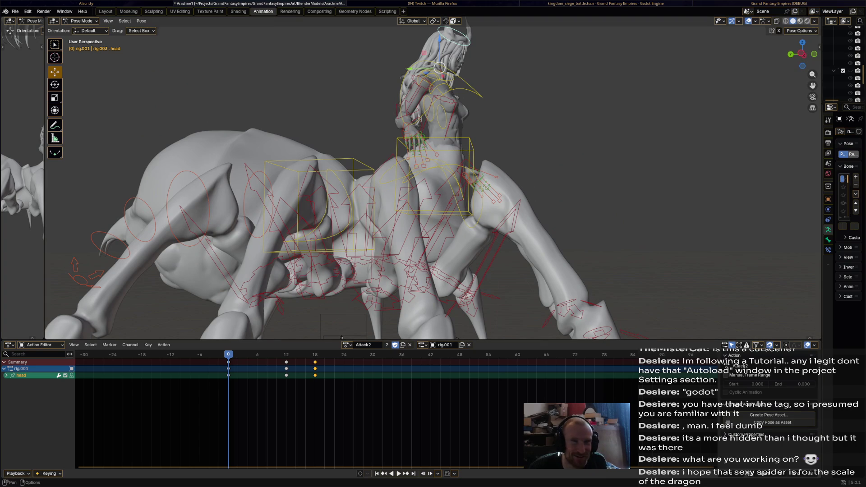
key(z)
mouse_move(433, 181)
middle_down()
mouse_move(535, 183)
mouse_move(534, 135)
middle_up()
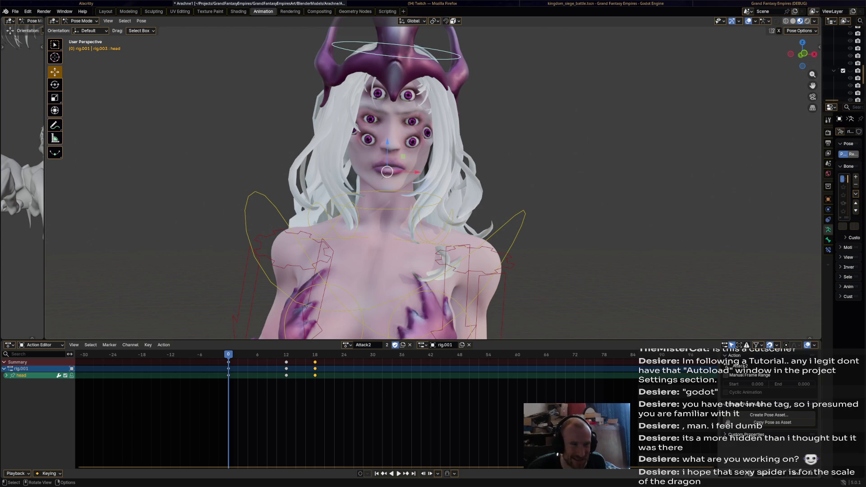
scroll(451, 181, down, 5)
mouse_move(451, 181)
middle_down()
mouse_move(523, 186)
mouse_move(485, 120)
middle_up()
key(z)
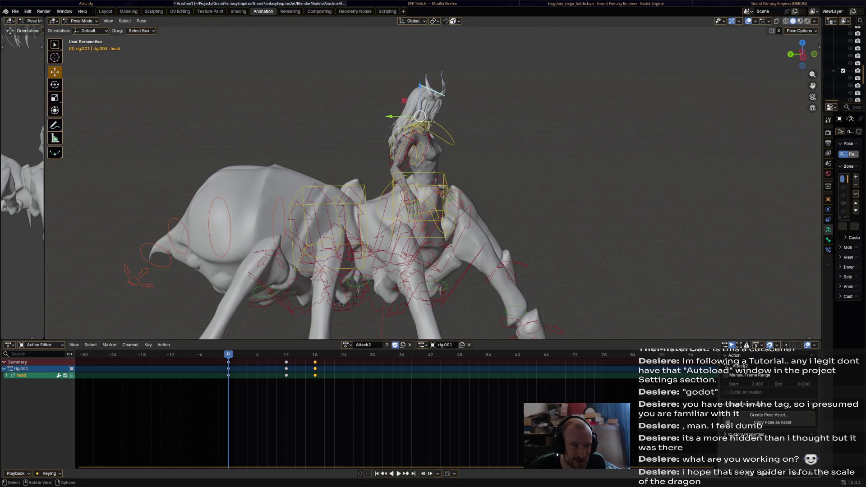
scroll(433, 180, up, 3)
key(space)
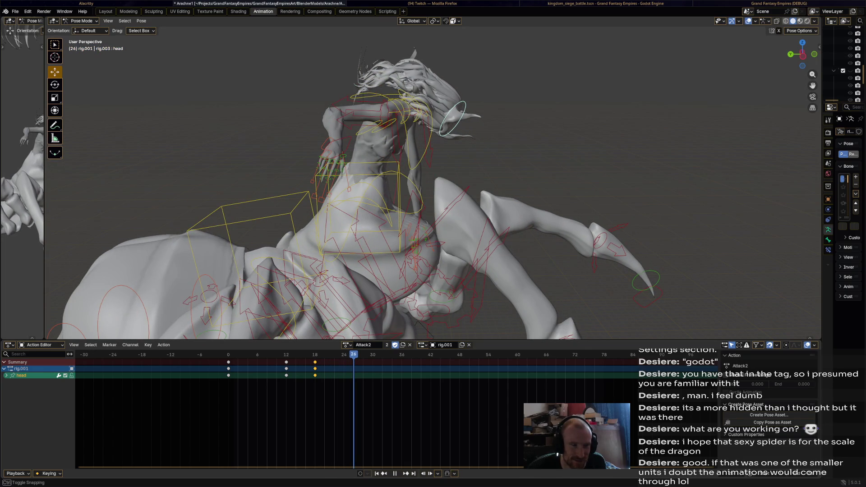
- Turn the rider's head to new angles and play back to check the pose
middle_drag(519, 203, 520, 121)
key(r)
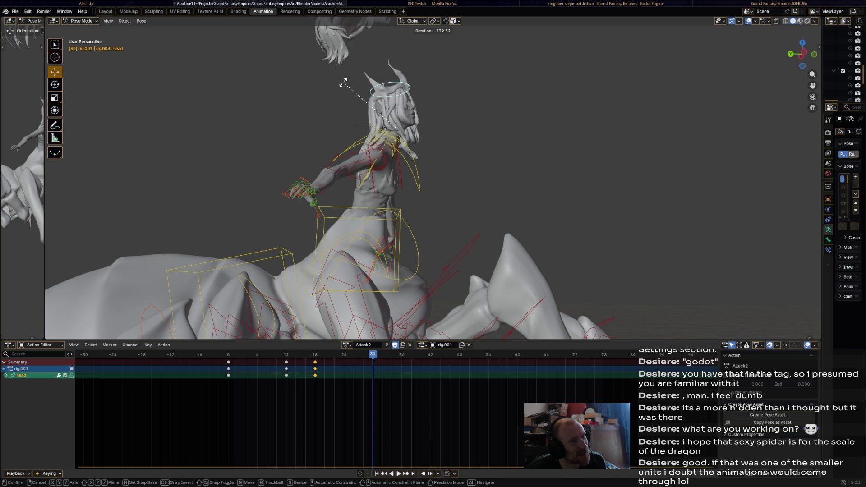
click(368, 79)
key(space)
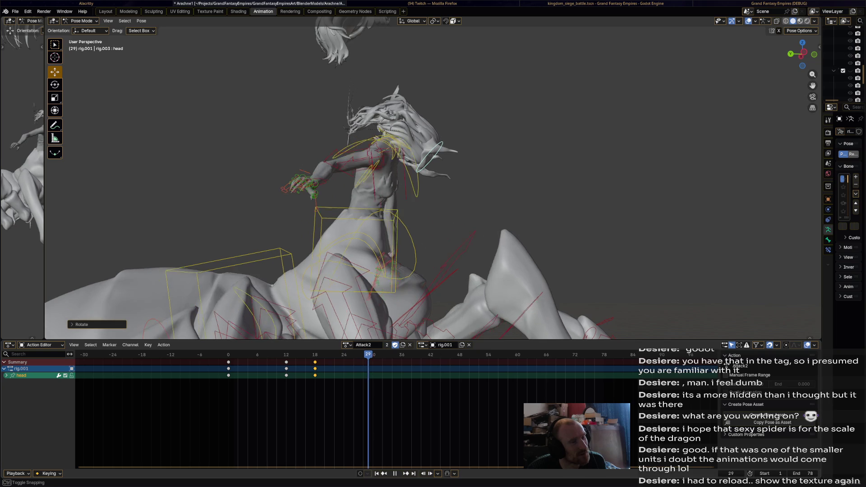
shift+middle_drag(407, 181, 415, 204)
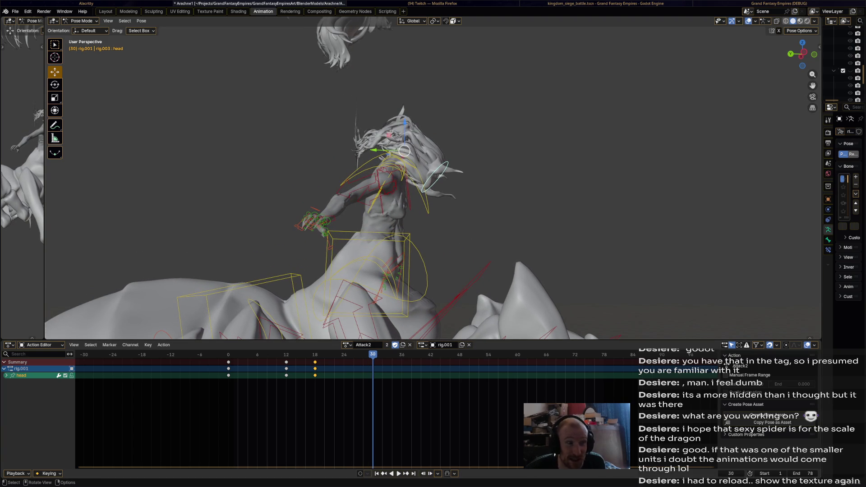
key(r)
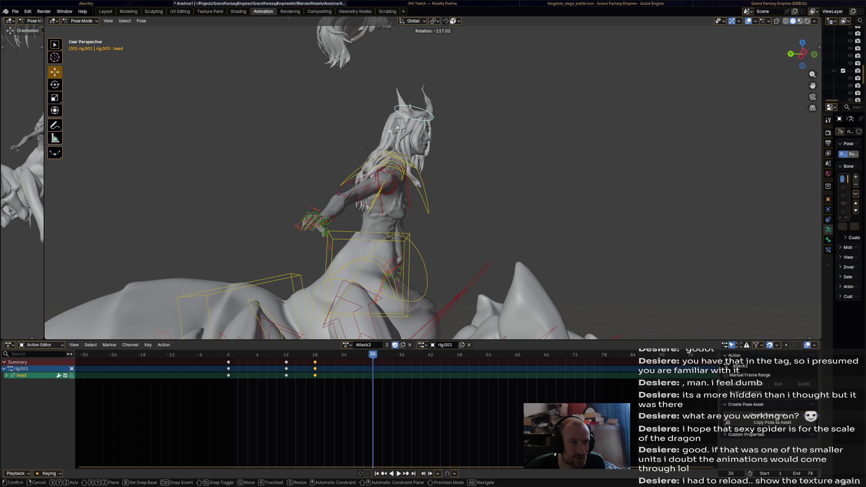
click(394, 130)
key(space)
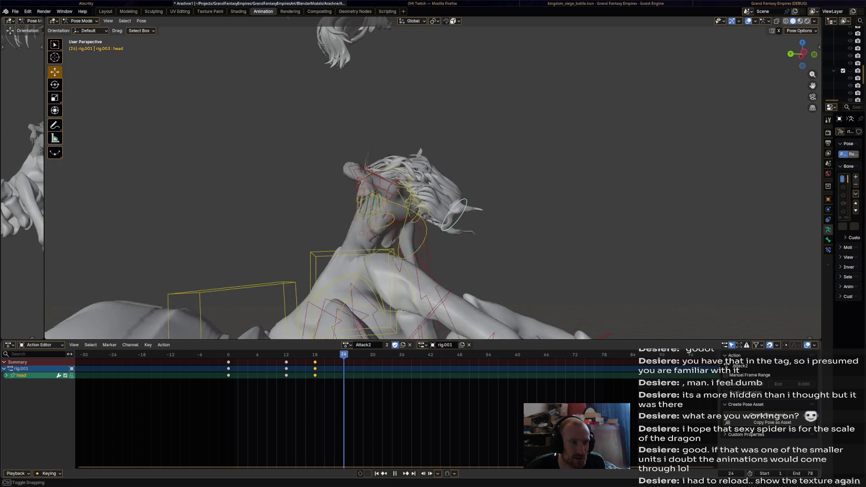
- Turn the head again and retime that key to frame 24, then to frame 30
key(r)
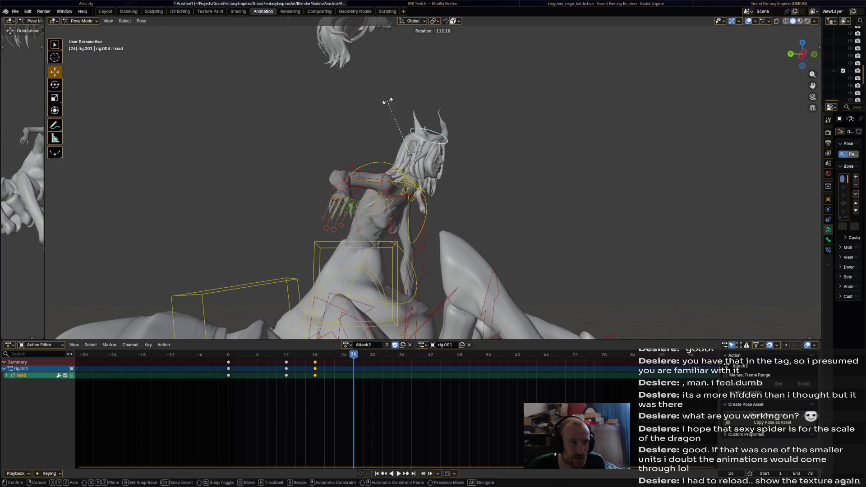
key(Return)
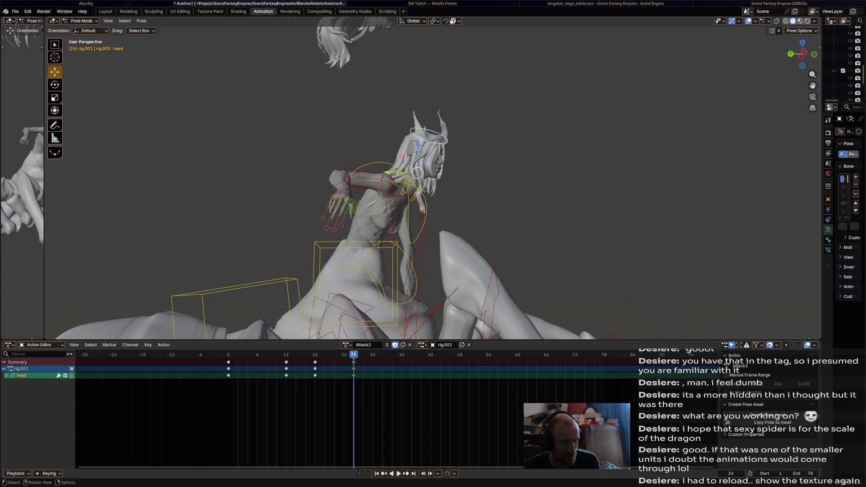
key(g)
key(Return)
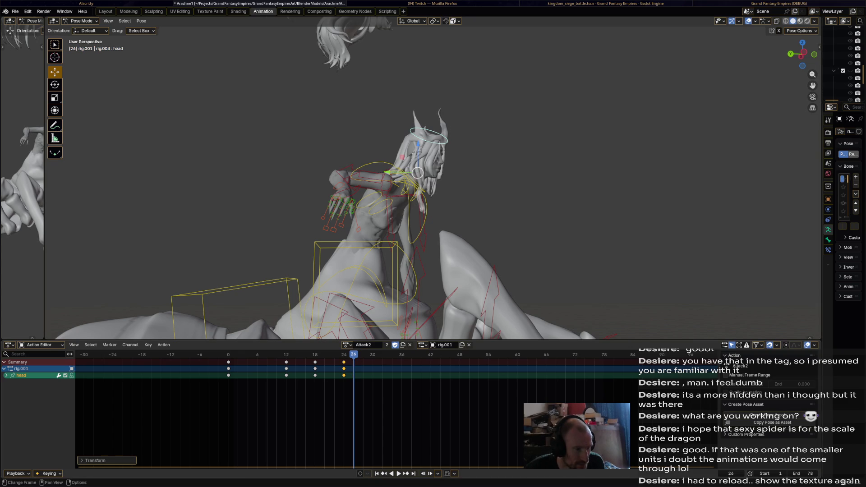
key(shift+Left)
key(space)
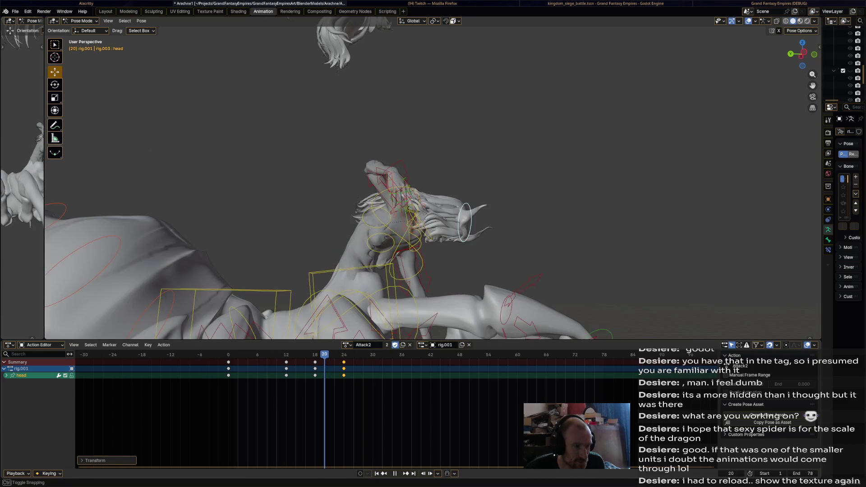
key(space)
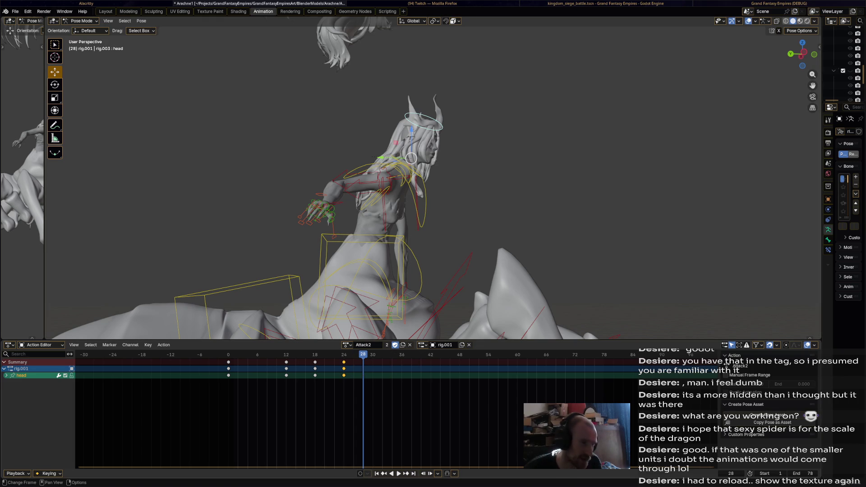
key(space)
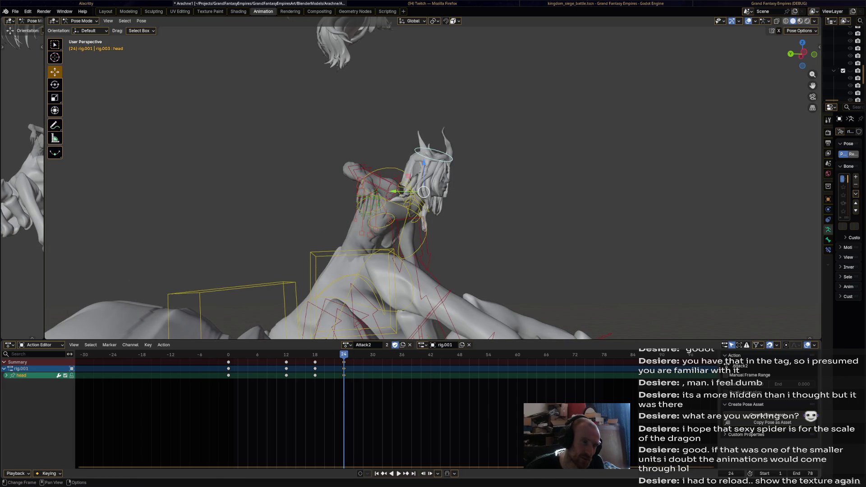
key(g)
key(Return)
key(space)
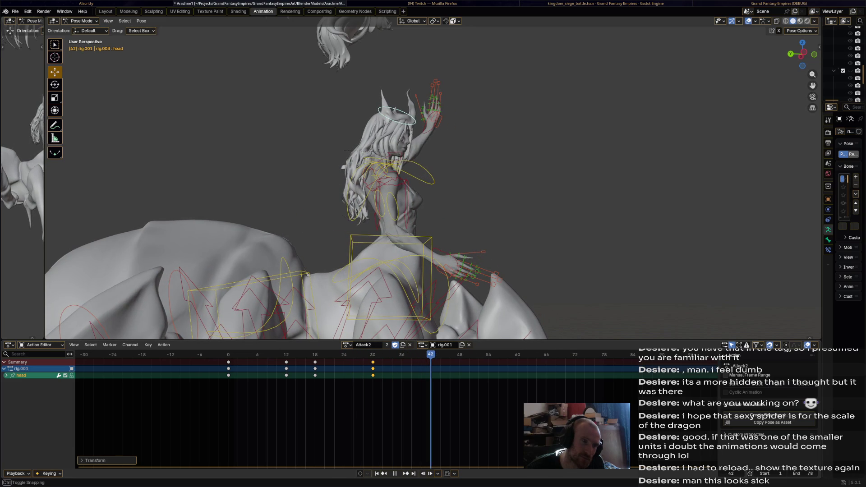
- Turn the head at frame 42 and key the pose
key(r)
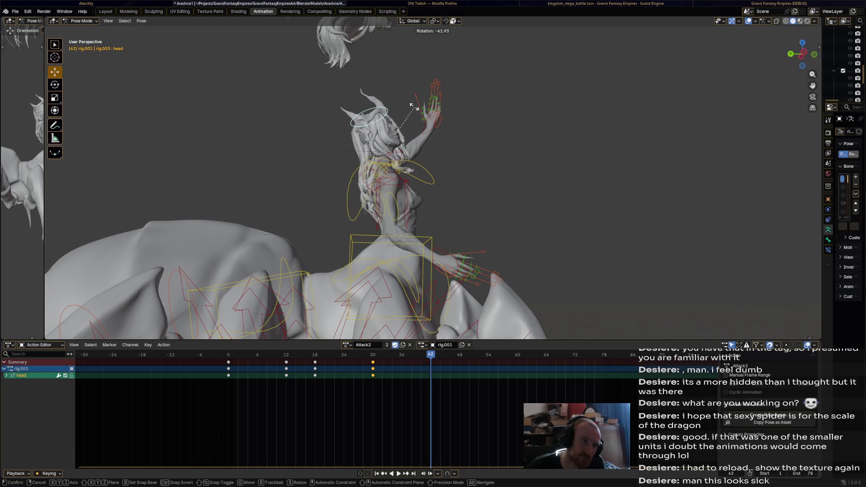
click(411, 105)
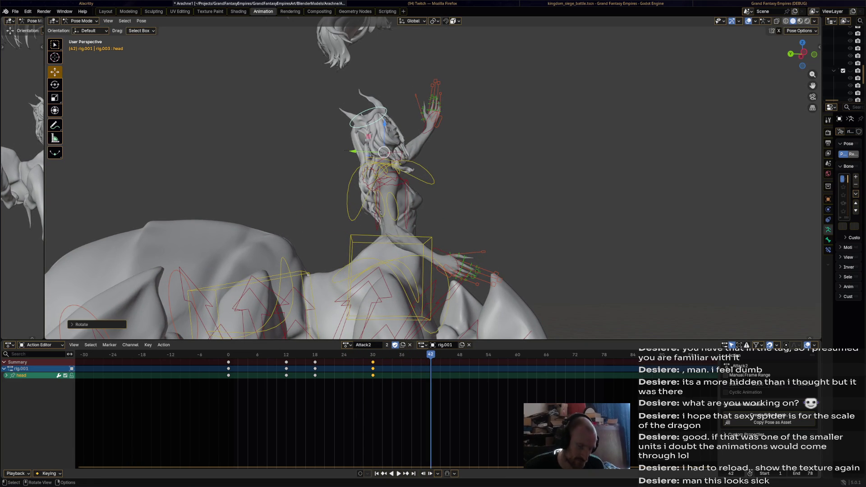
key(i)
key(q)
key(Escape)
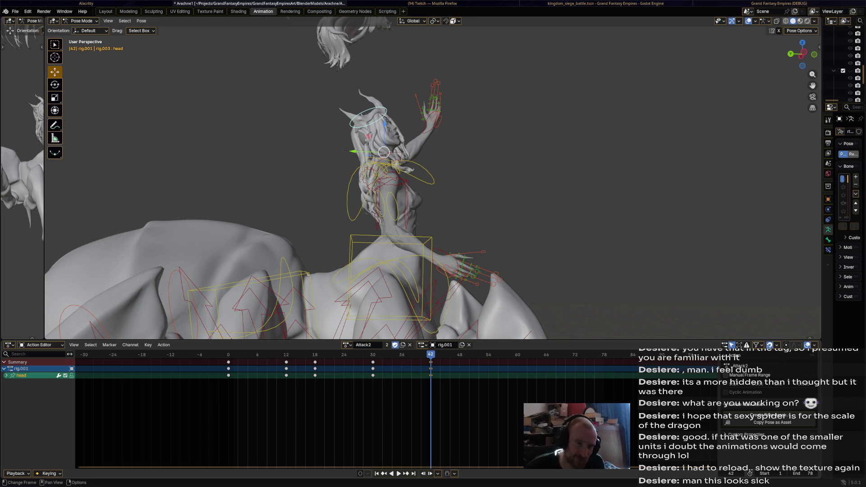
key(space)
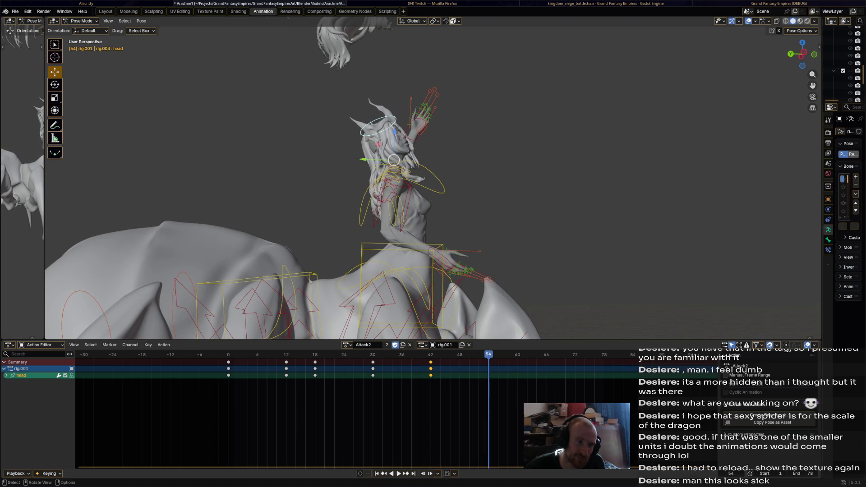
- Paste the copied head keys at frame 78 and play back in front view
key(alt+a)
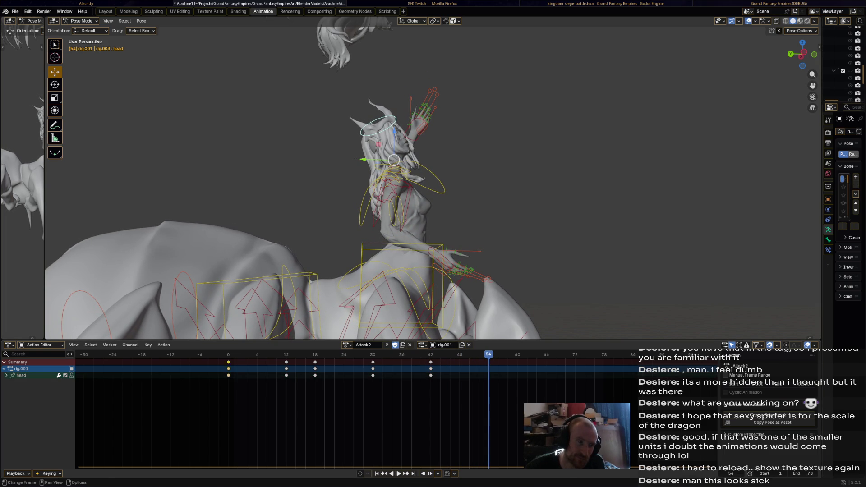
key(space)
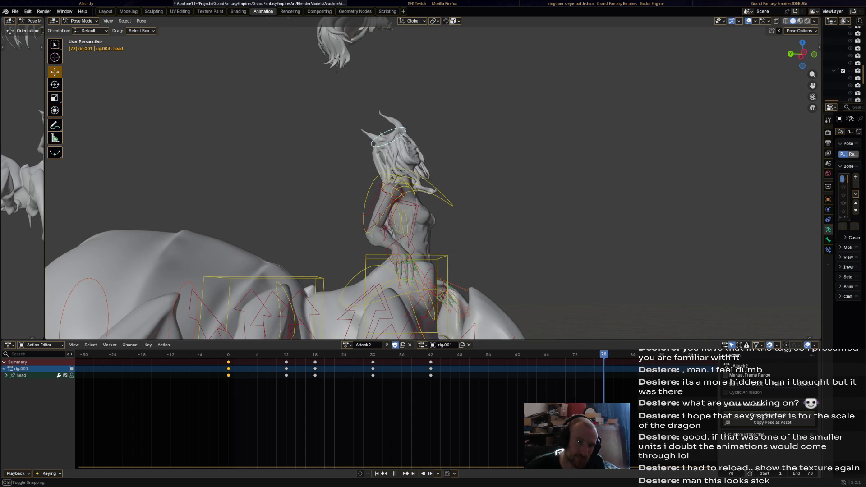
key(ctrl+v)
key(alt+a)
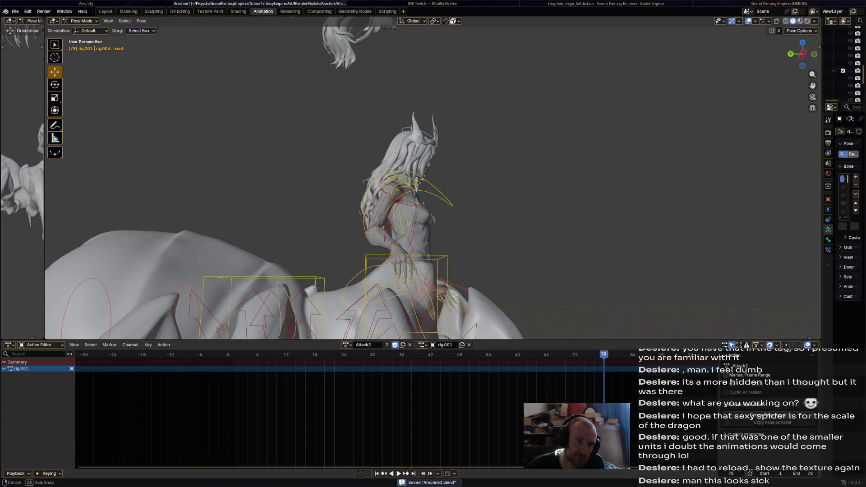
key(KP_1)
key(space)
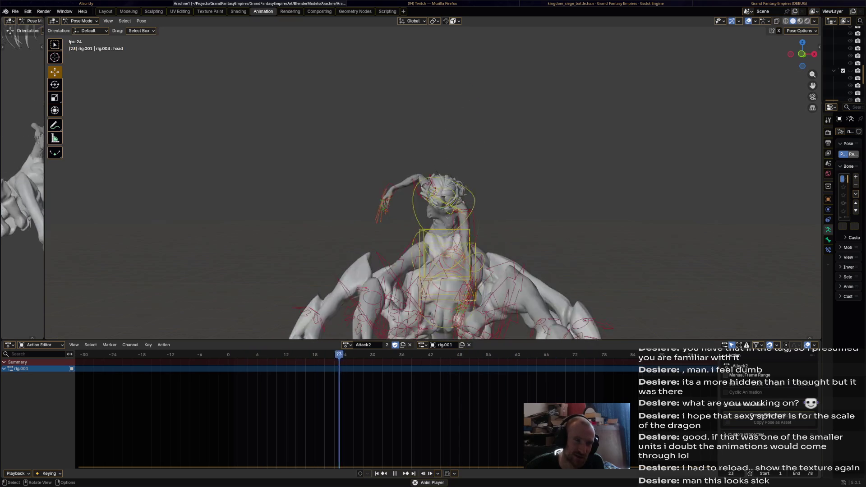
- Move and rotate hand_ik.R at frame 24 and key the new pose
key(space)
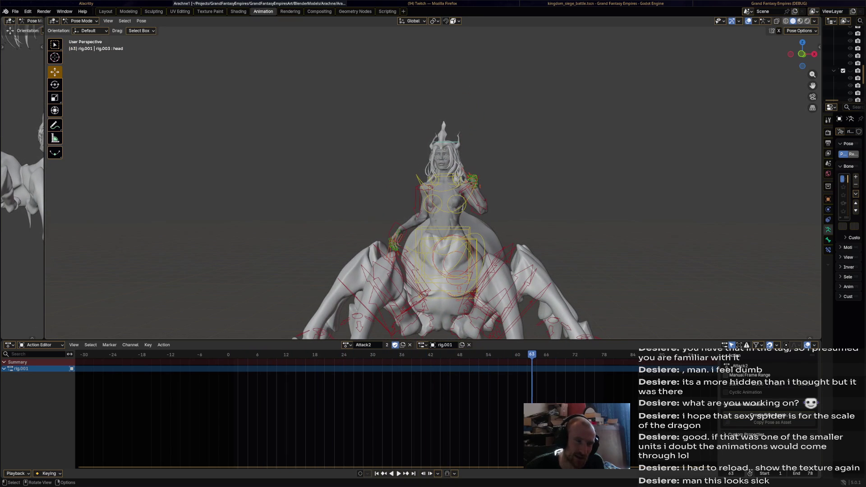
click(394, 244)
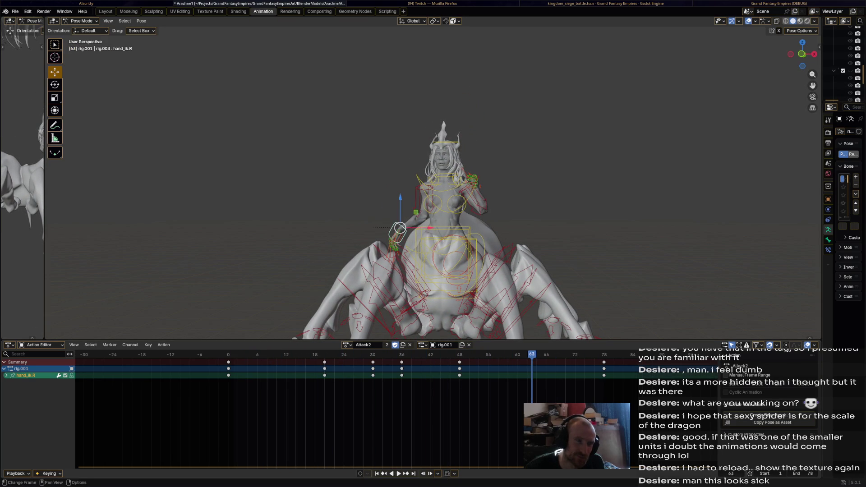
key(space)
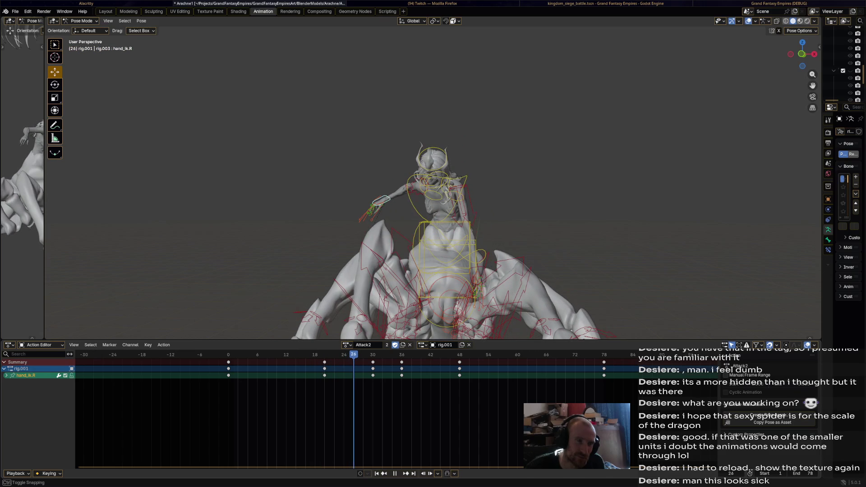
key(ctrl+shift+space)
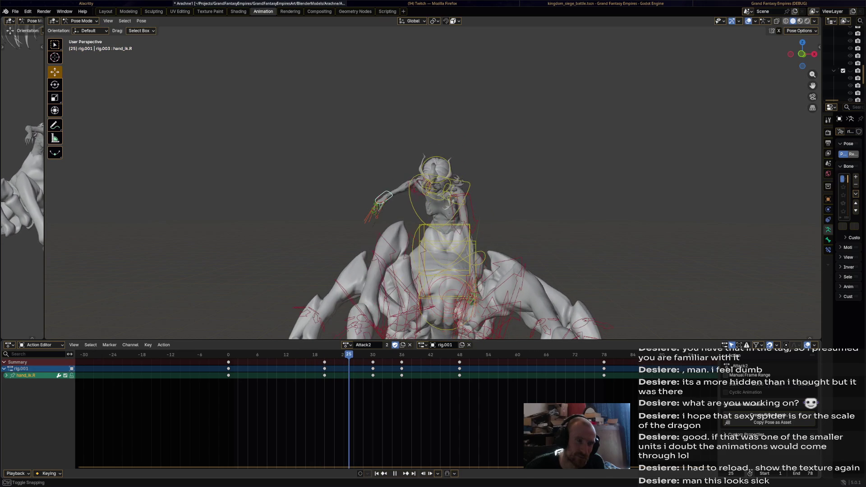
key(space)
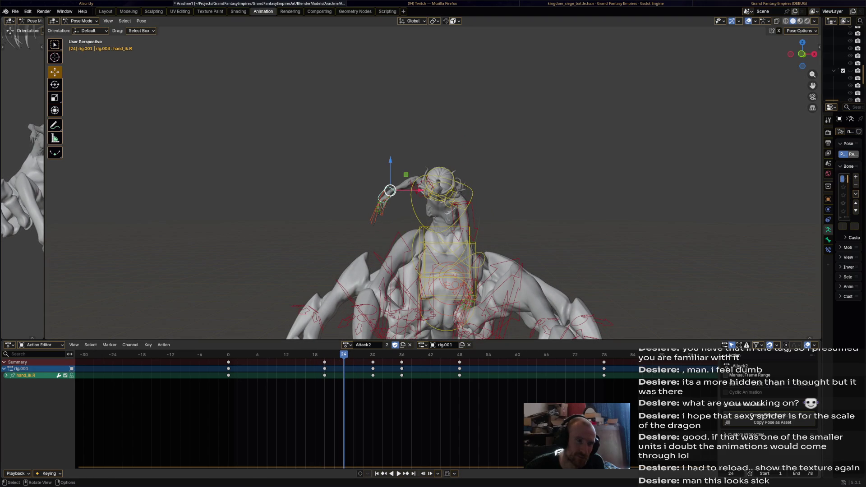
key(g)
click(345, 227)
key(r)
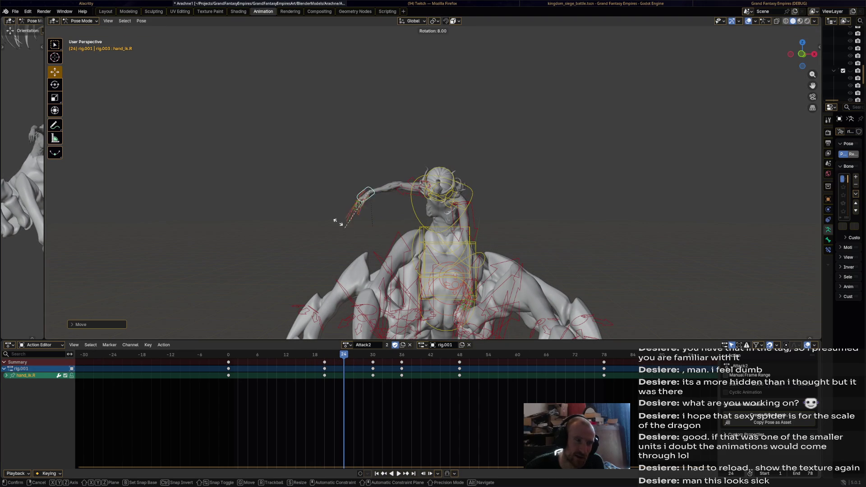
click(338, 177)
key(i)
key(space)
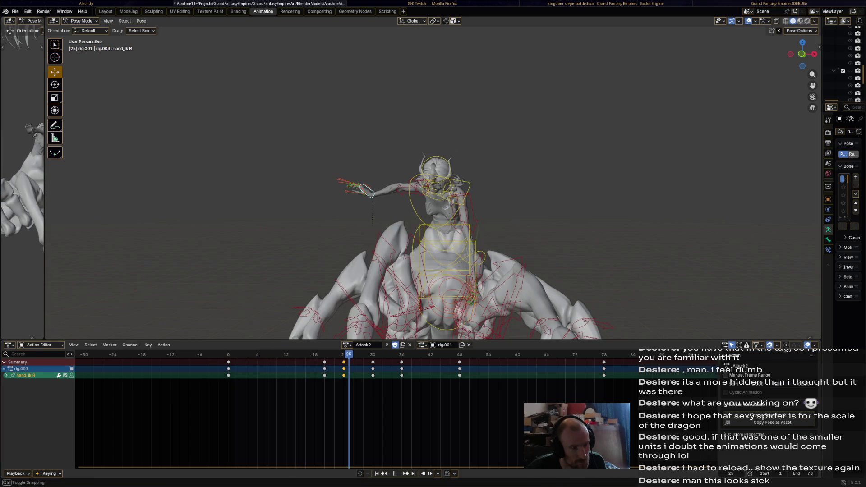
- Slide the hand keys to frame 26, lower the hand control, then drag the key back to 24
key(space)
key(g)
key(Return)
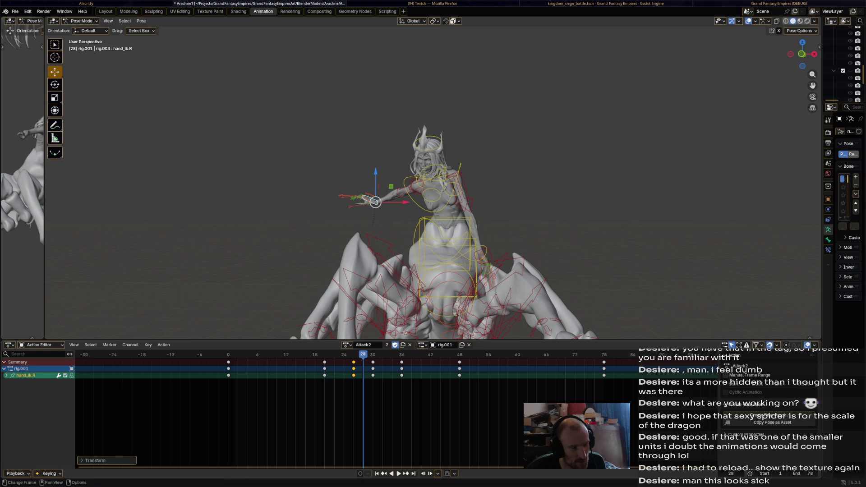
key(shift+Left)
key(space)
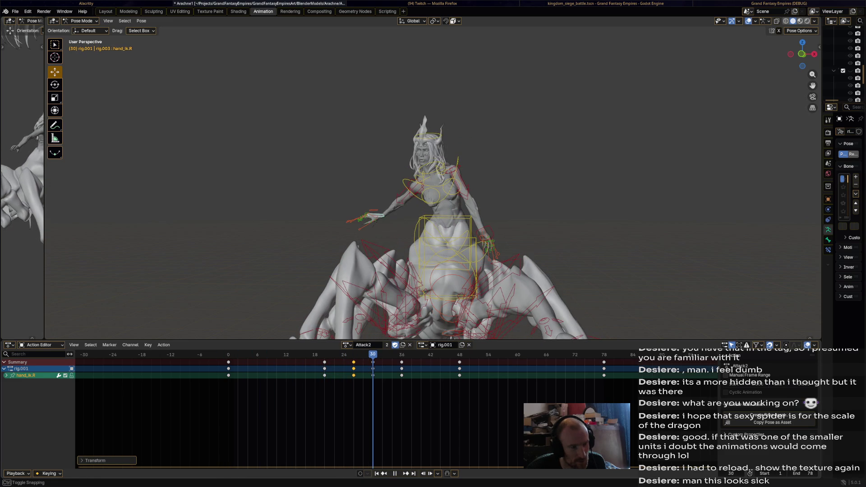
key(Escape)
drag(370, 190, 368, 211)
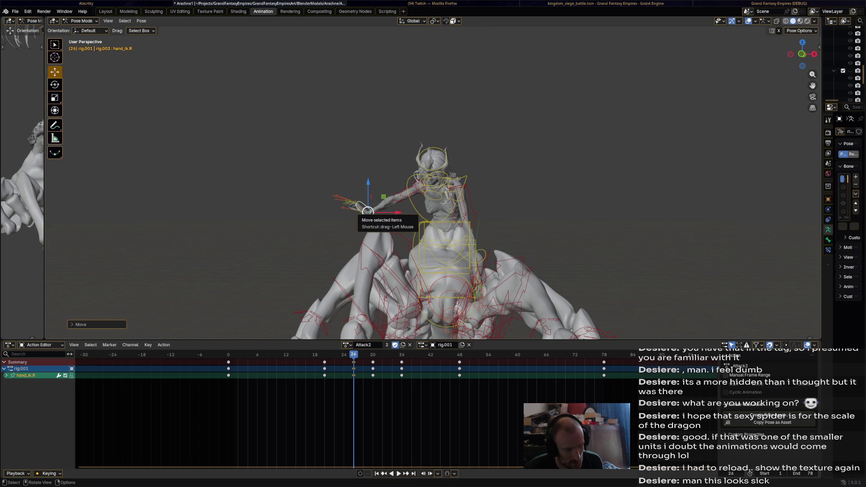
key(space)
key(space)
drag(354, 369, 315, 368)
key(space)
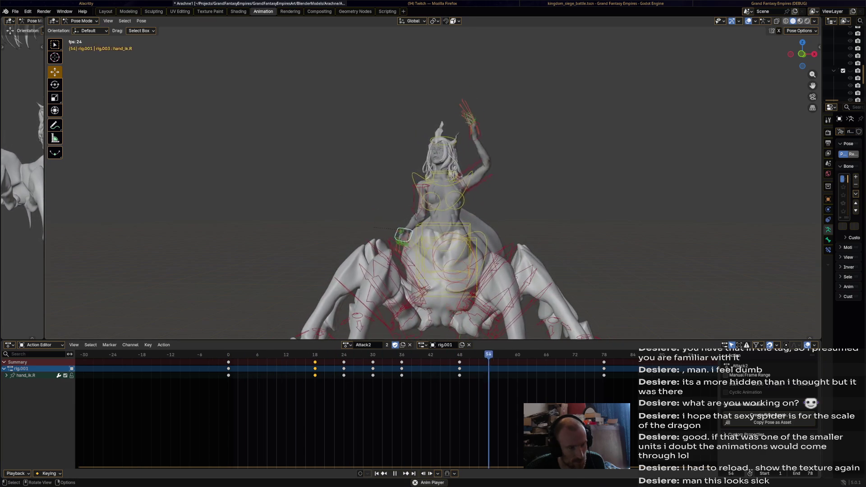
- Select only the hand_ik.R bone and open the Action options list
key(space)
key(a)
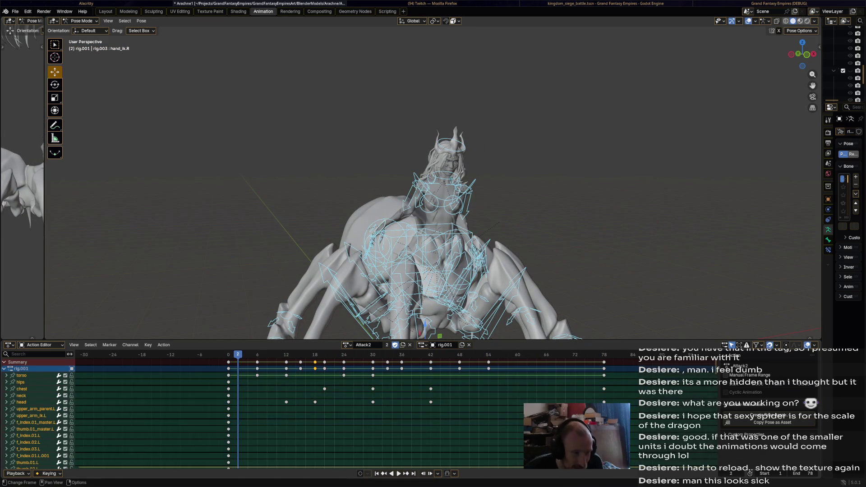
click(31, 415)
click(387, 223)
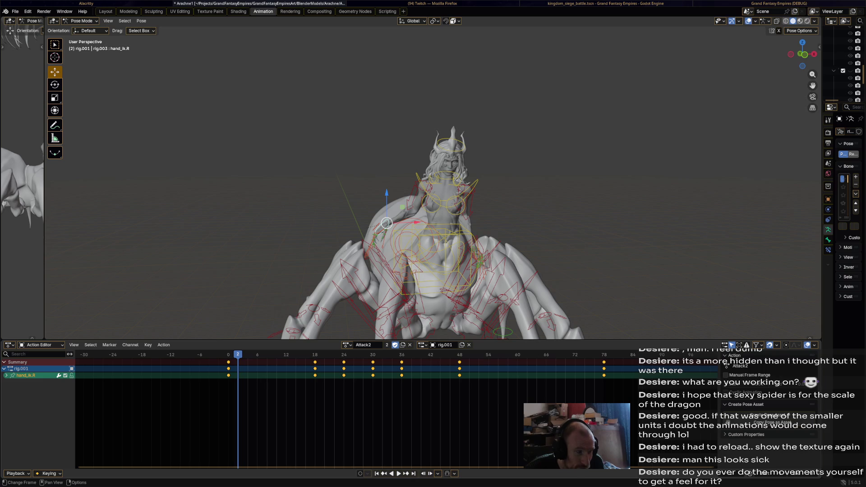
click(164, 345)
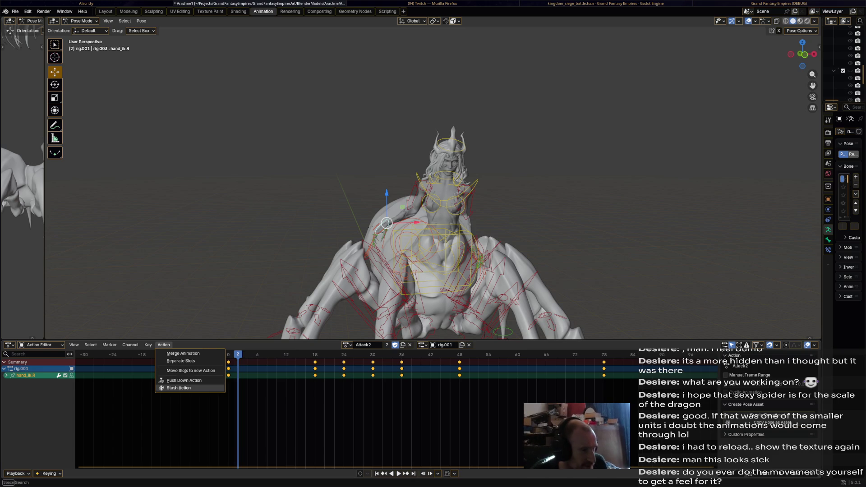
- Play Attack2 from frame 0 through frame 64, then switch to the Graph Editor
key(shift+Left)
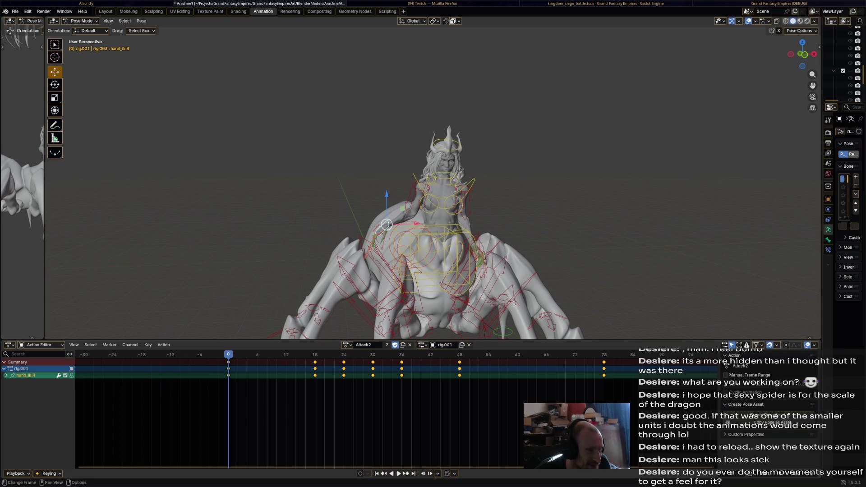
key(space)
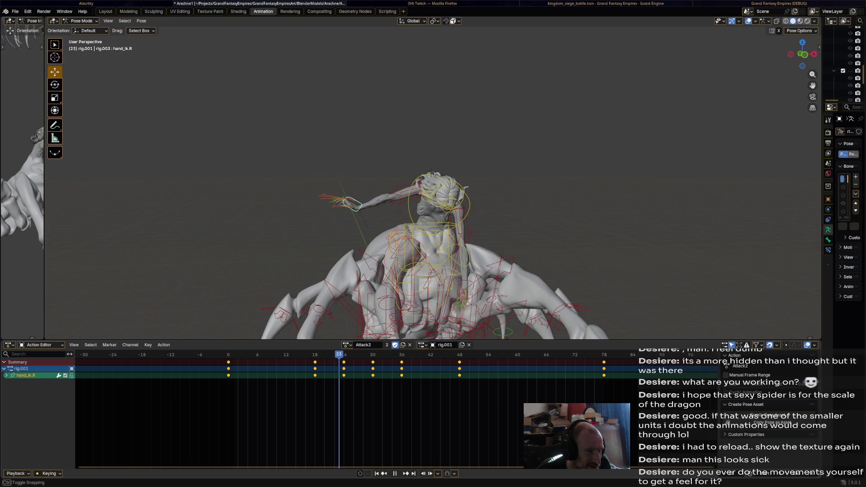
key(space)
key(alt+a)
key(space)
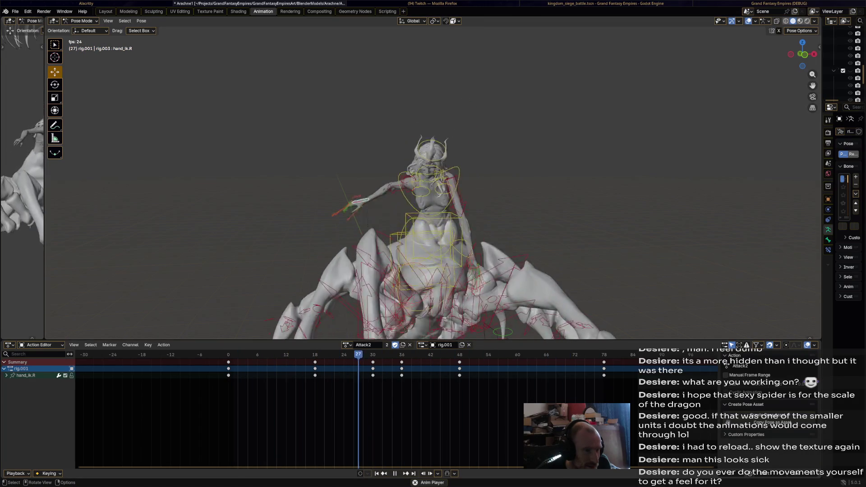
key(space)
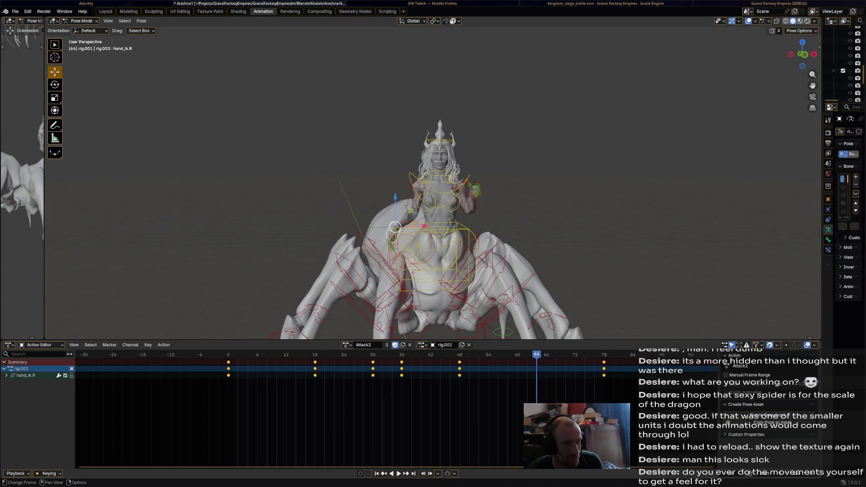
key(ctrl+Tab)
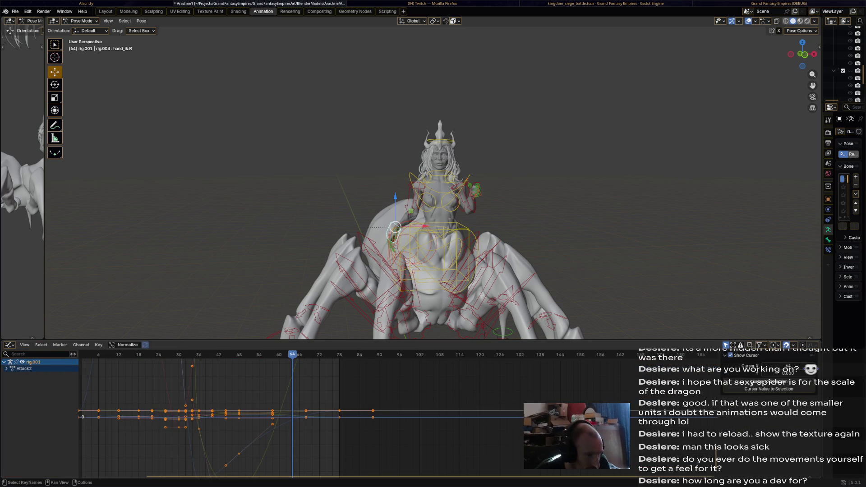
- Apply Gaussian smoothing to all rig curves, play back the result, and show the editor types
key(a)
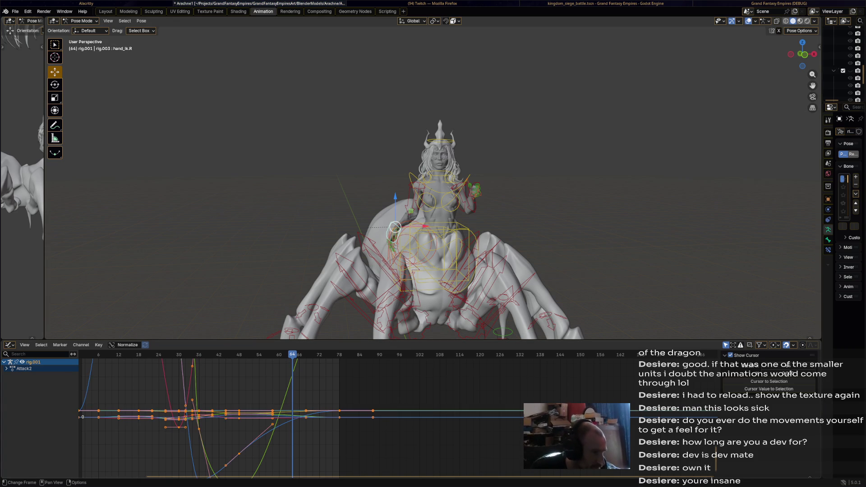
click(98, 344)
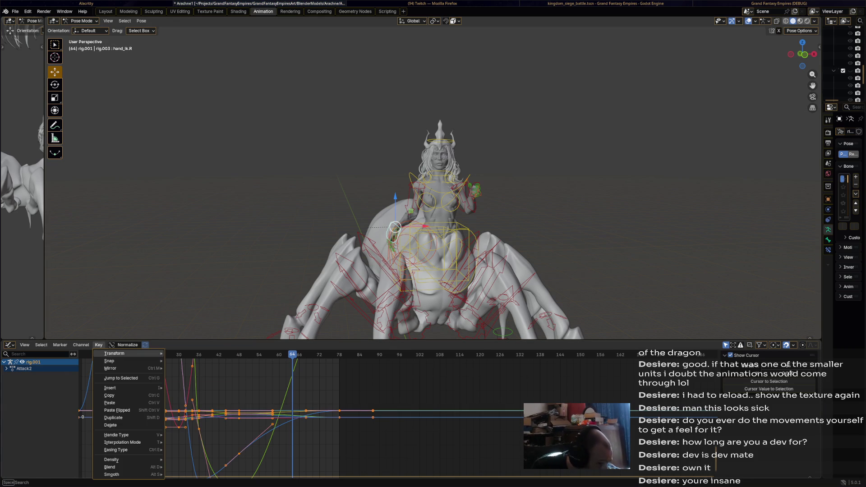
mouse_move(117, 474)
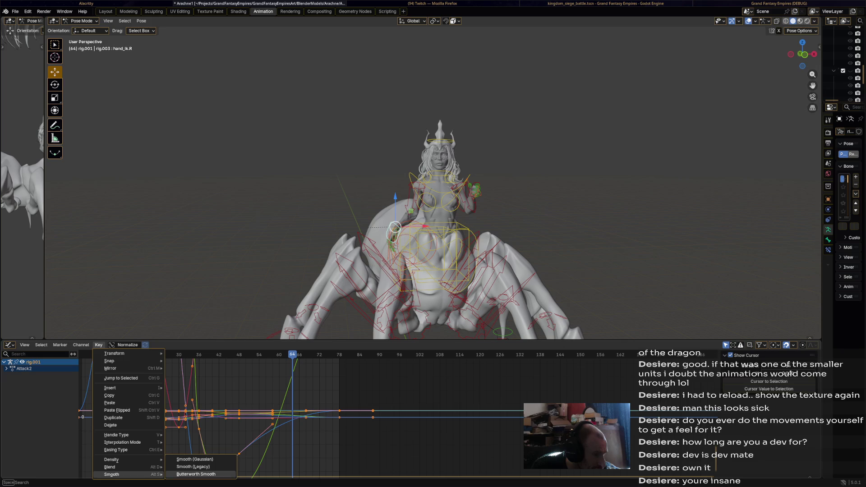
click(195, 460)
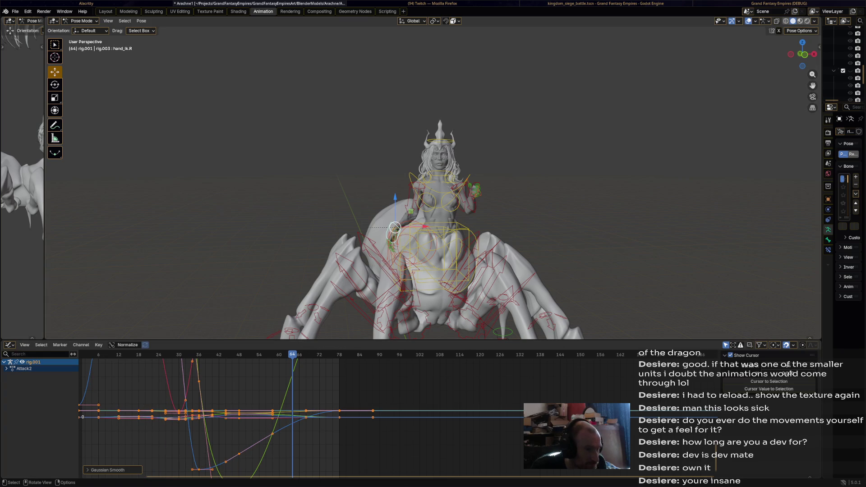
key(space)
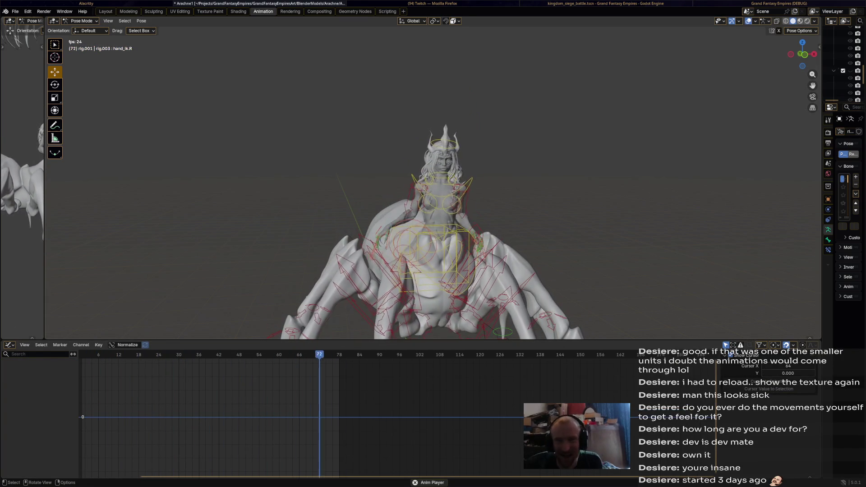
key(space)
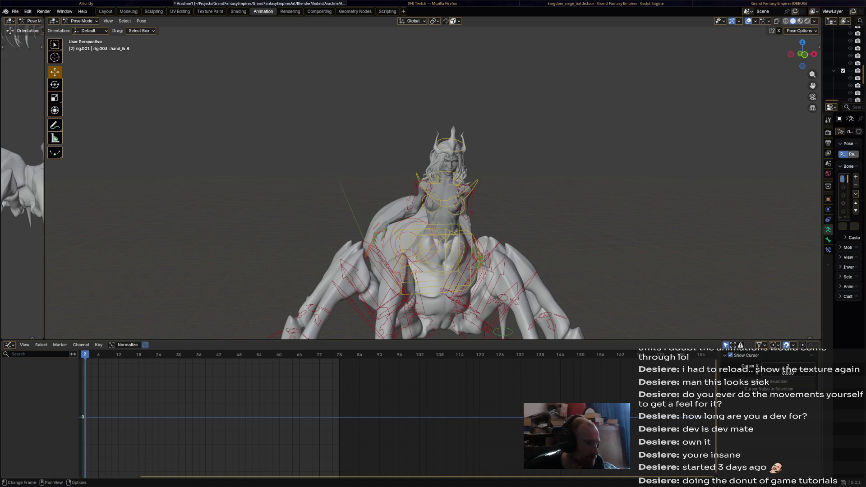
key(a)
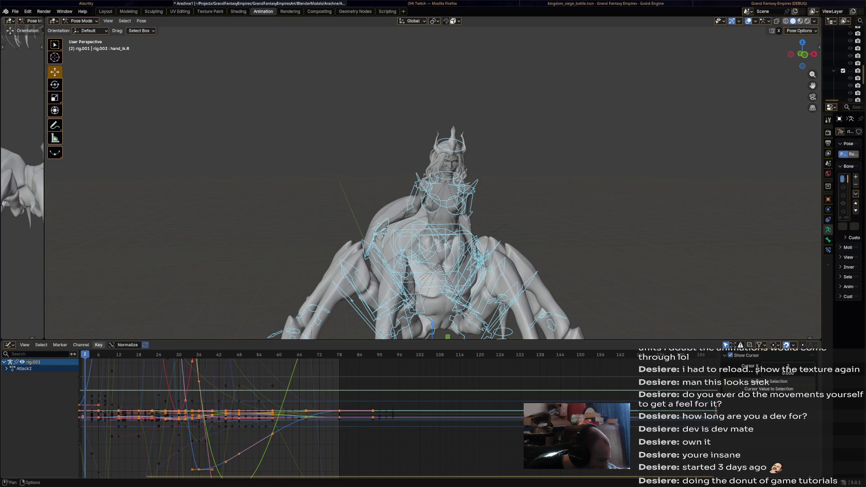
click(8, 345)
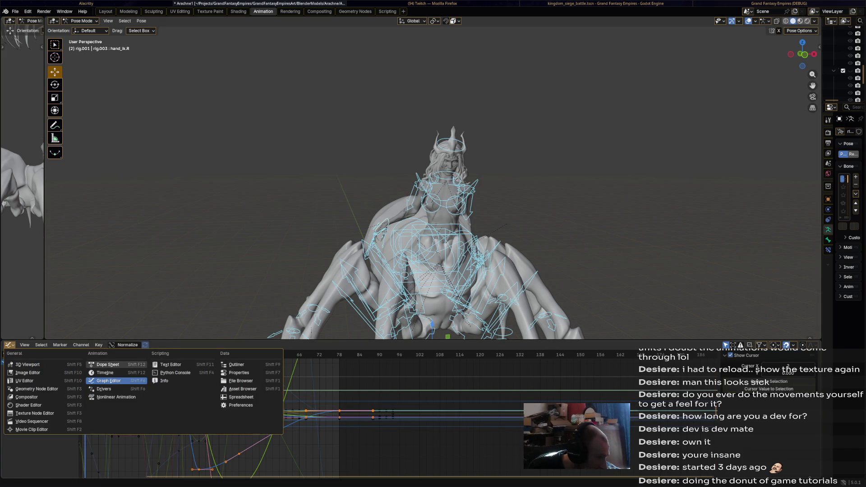
- Show Attack2's keyframes in the Action Editor, play the attack through once, and widen the side view
click(107, 365)
key(space)
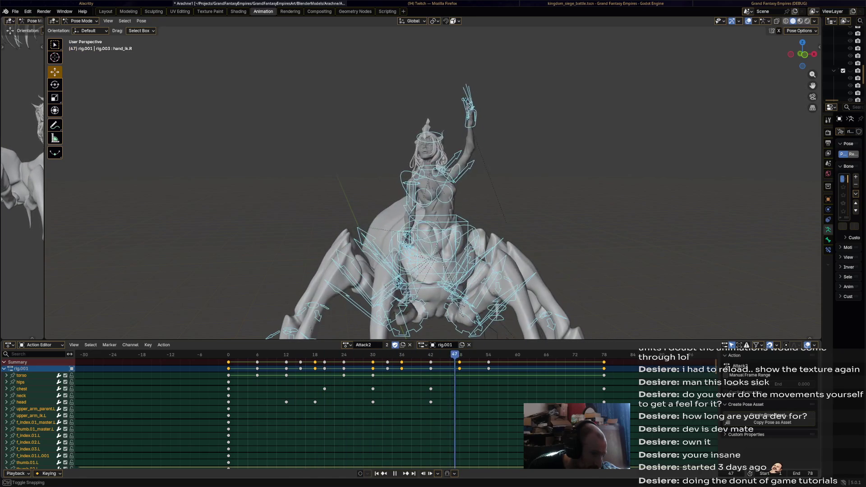
key(space)
key(space)
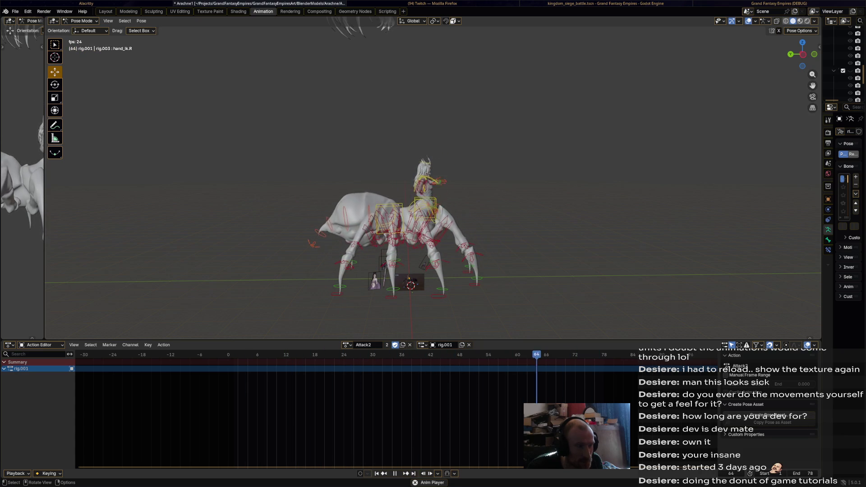
drag(44, 180, 266, 180)
- Orbit the side view to frame the spider, stop Attack2 playback, and bring up rig.001's action list
middle_drag(135, 181, 153, 167)
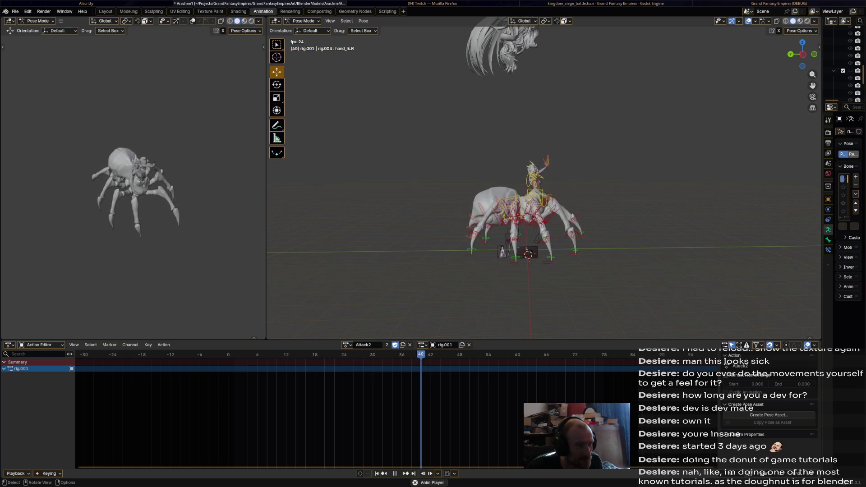
key(space)
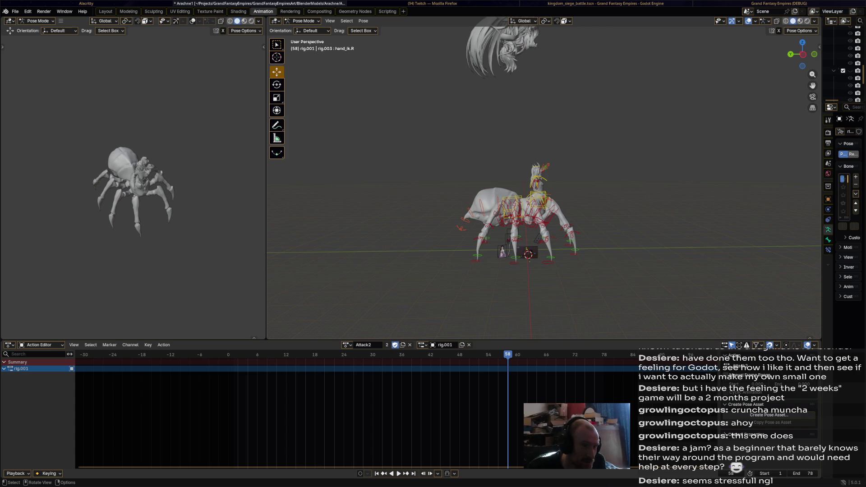
click(347, 345)
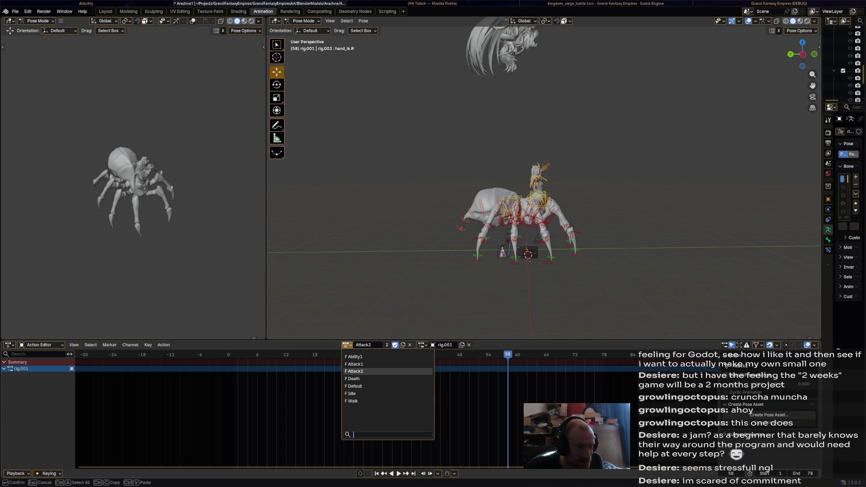
- Assign the Ability1 action to the spider rig and recheck its action list
click(355, 357)
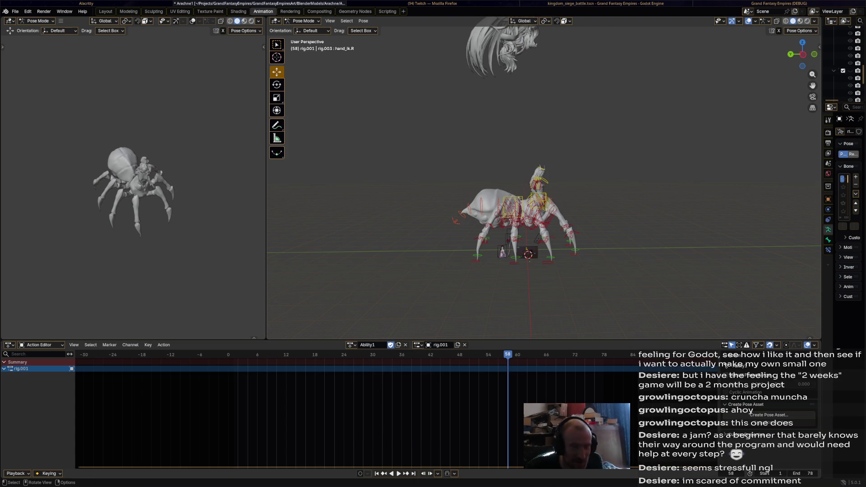
scroll(541, 190, up, 5)
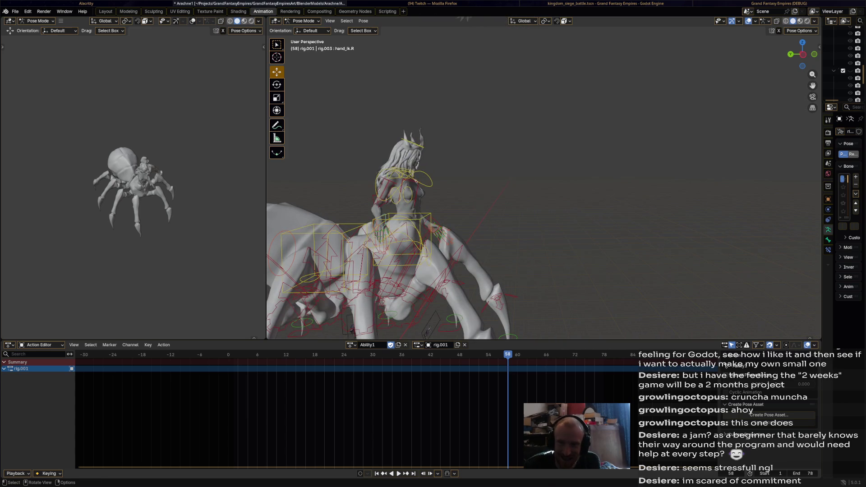
scroll(541, 189, down, 5)
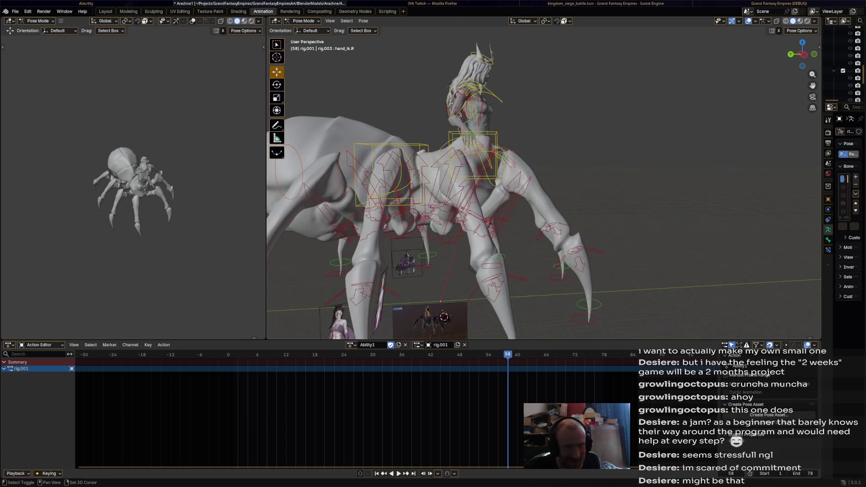
scroll(541, 189, down, 2)
scroll(542, 189, down, 2)
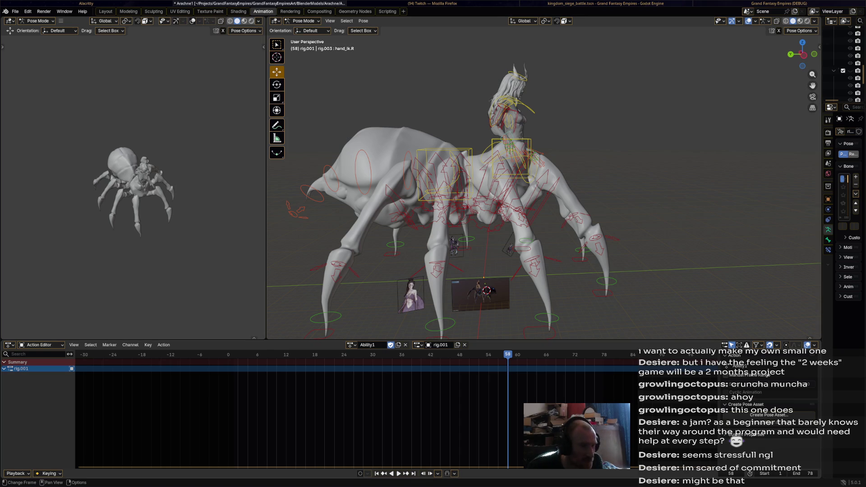
key(a)
click(351, 345)
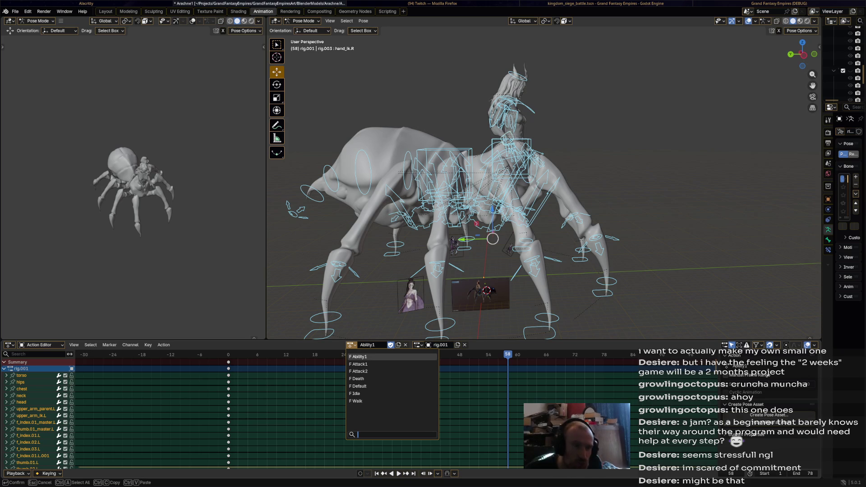
key(Escape)
- Rewind Ability1 to frame 0, save Arachne1.blend, and switch to Godot
key(alt+a)
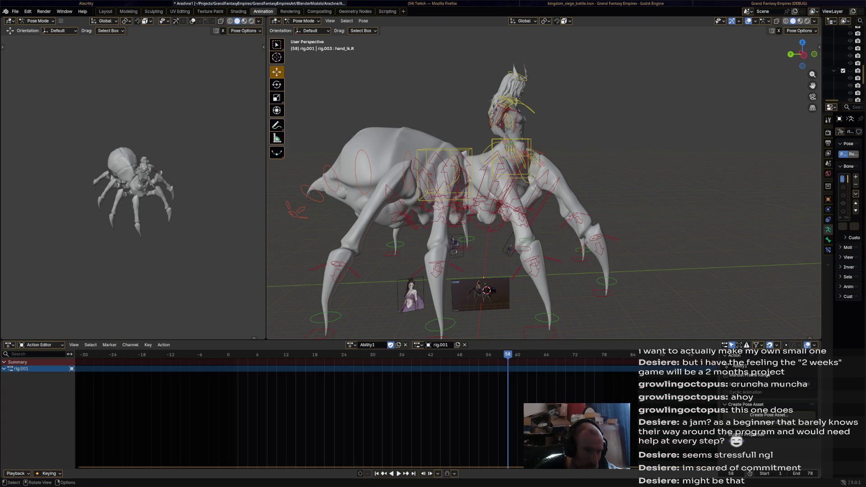
key(ctrl+shift+space)
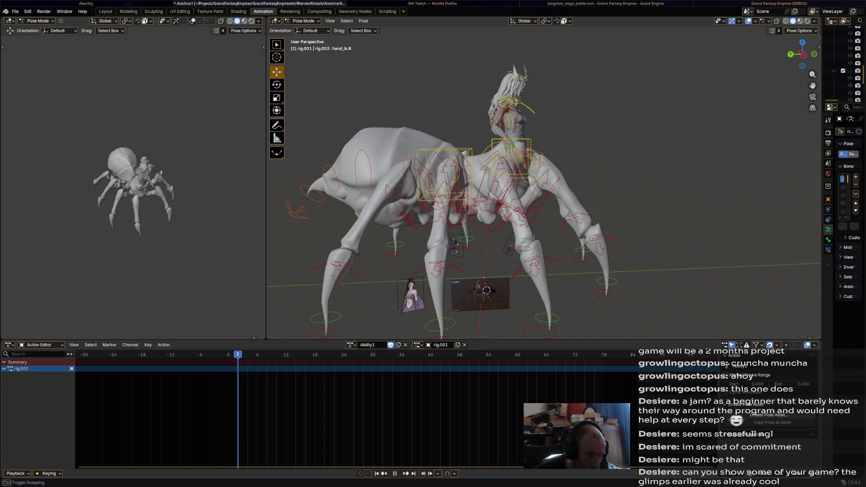
key(space)
key(Left)
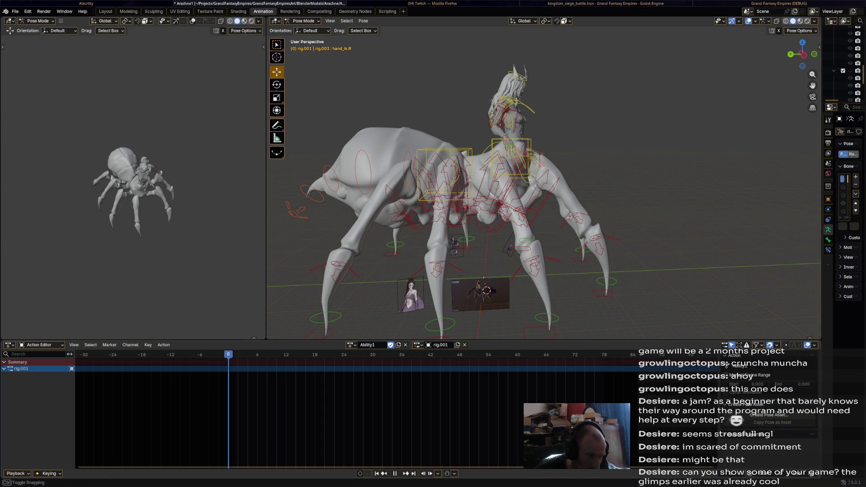
key(a)
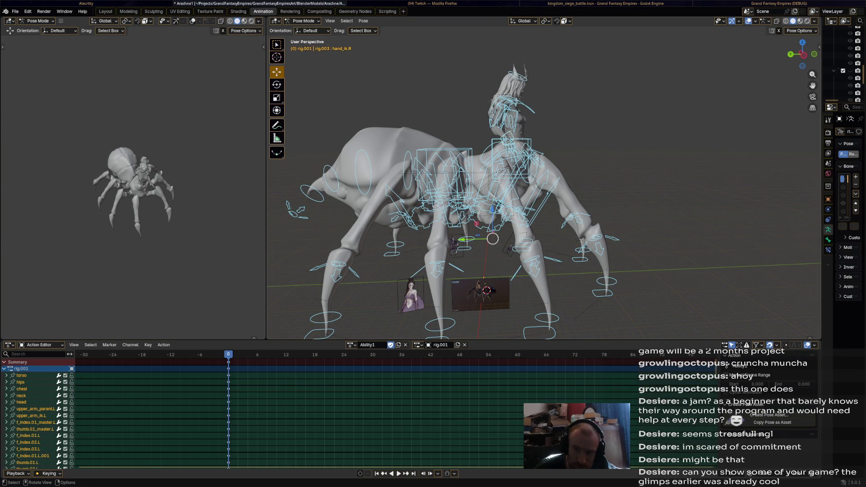
key(alt+a)
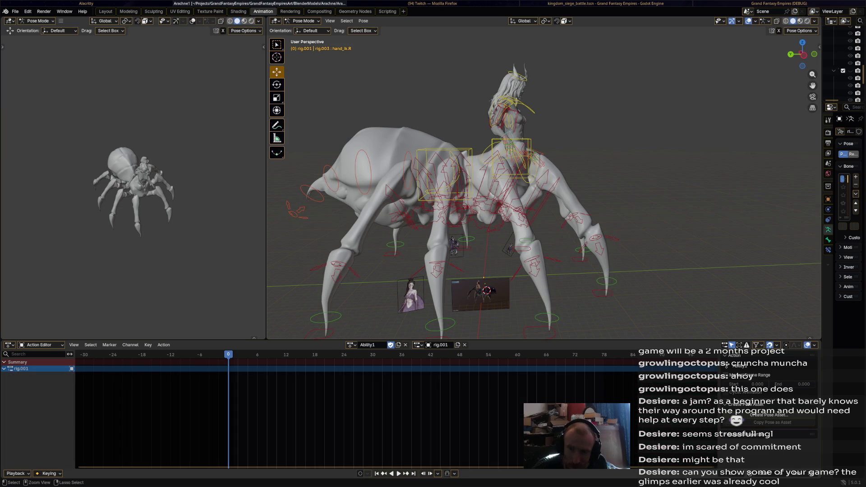
key(ctrl+s)
key(alt+Tab)
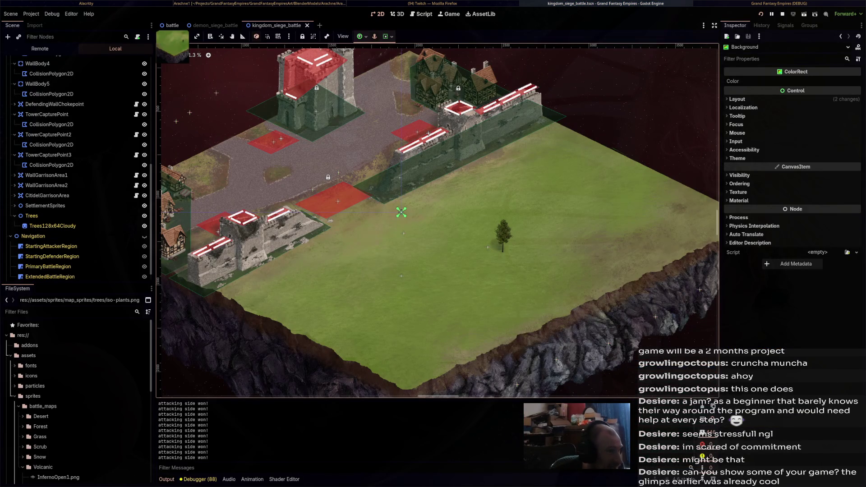
- Open the battle scene, select Navigation and StartingAttackerRegion, and make the navigation regions visible
click(172, 25)
scroll(359, 145, up, 3)
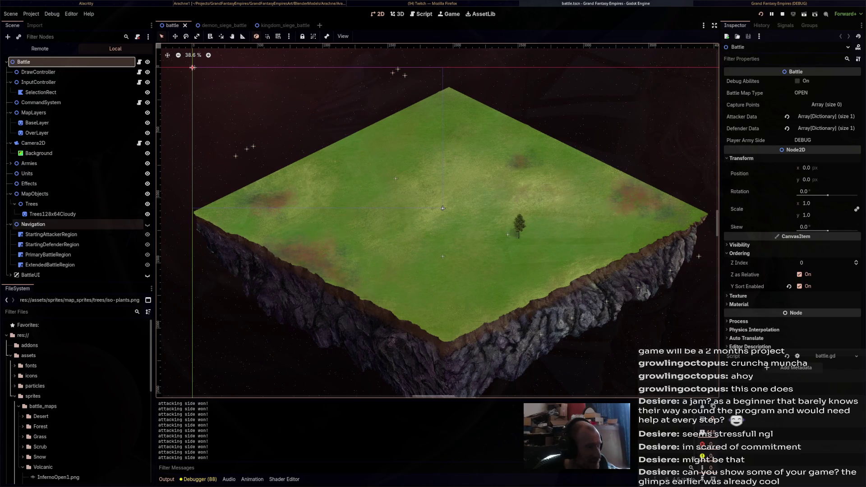
click(33, 225)
click(51, 234)
click(147, 225)
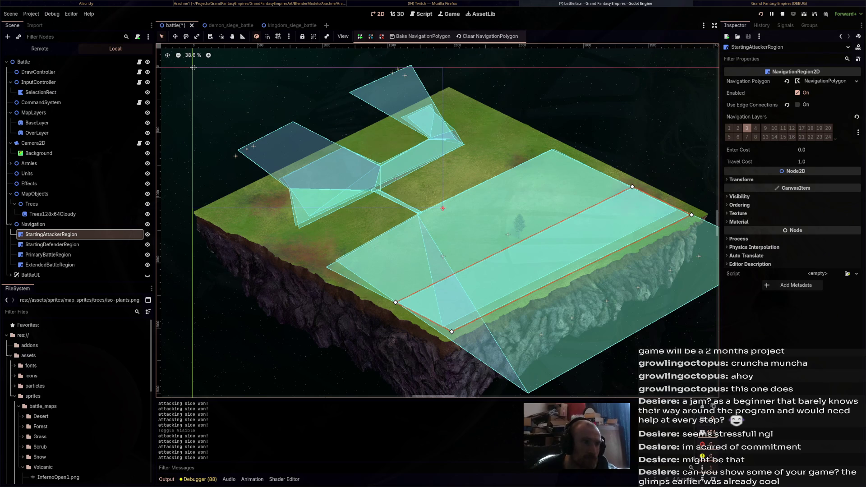
- Clear the navigation polygons of StartingAttackerRegion and StartingDefenderRegion, saving the scene
key(ctrl+s)
click(855, 81)
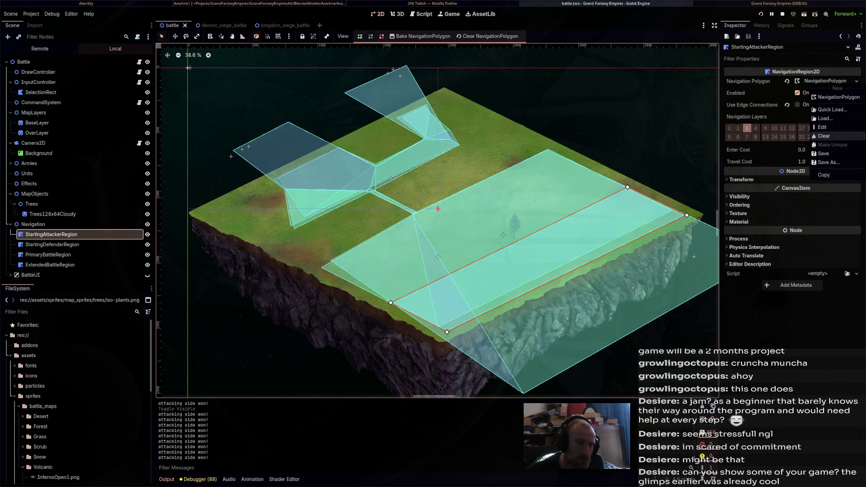
click(823, 136)
click(52, 245)
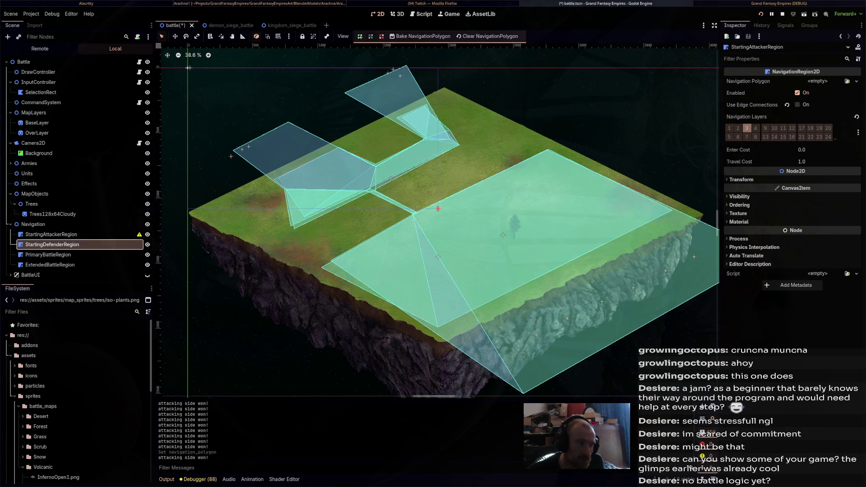
click(826, 80)
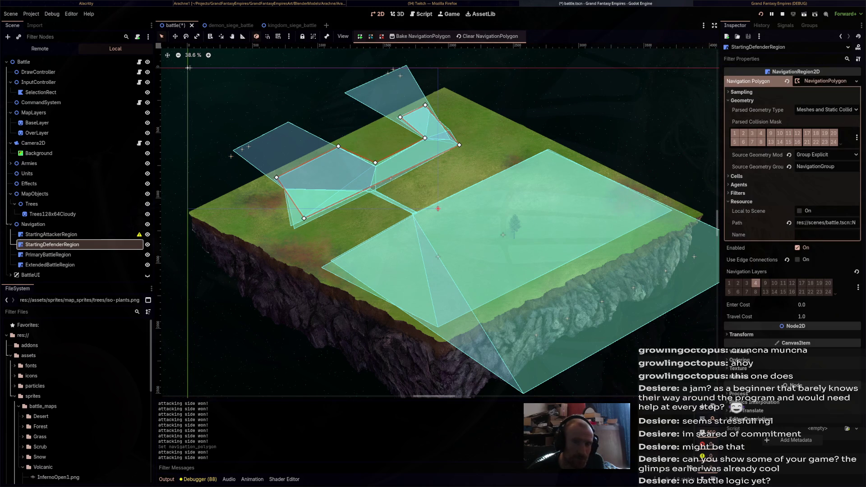
click(826, 80)
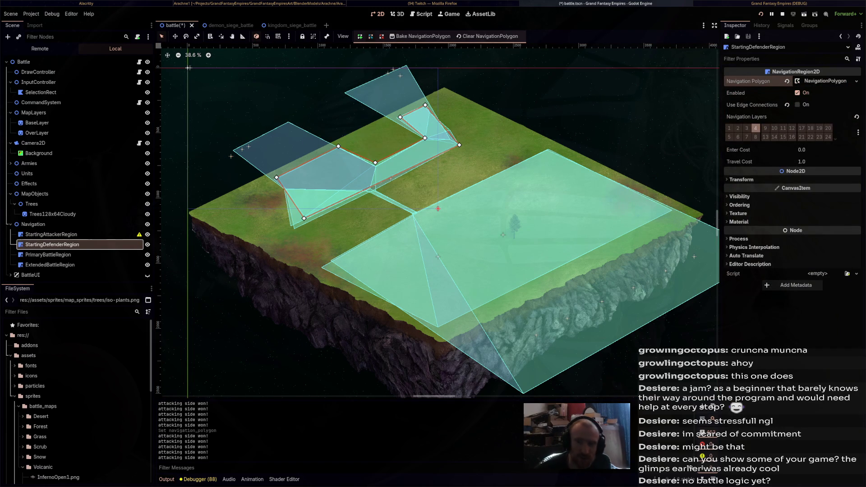
click(826, 81)
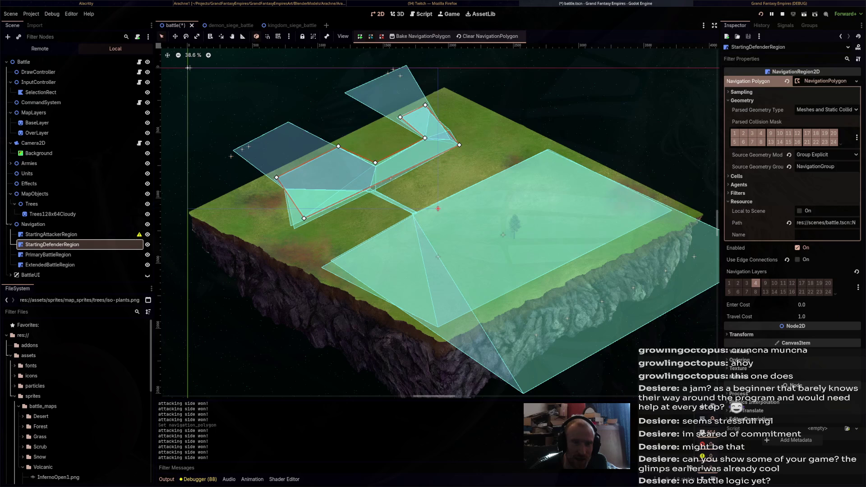
click(856, 81)
click(824, 133)
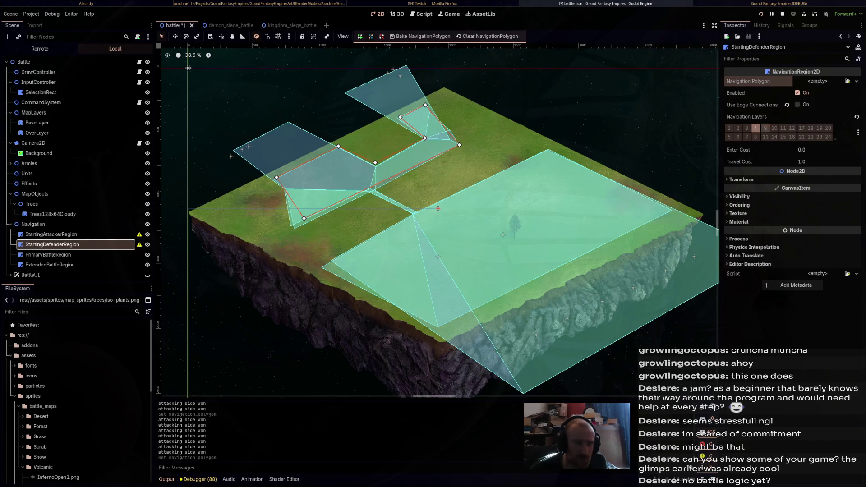
key(ctrl+s)
- Clear PrimaryBattleRegion's and ExtendedBattleRegion's navigation polygons and save the scene
click(48, 254)
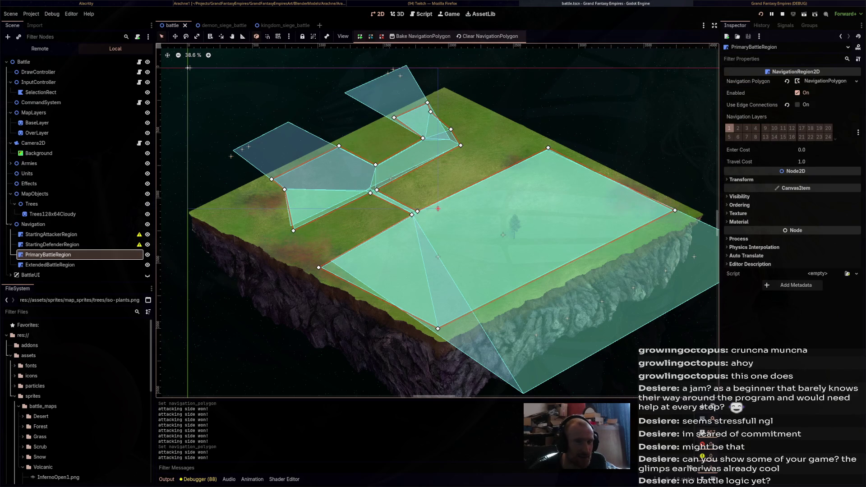
click(825, 81)
click(857, 81)
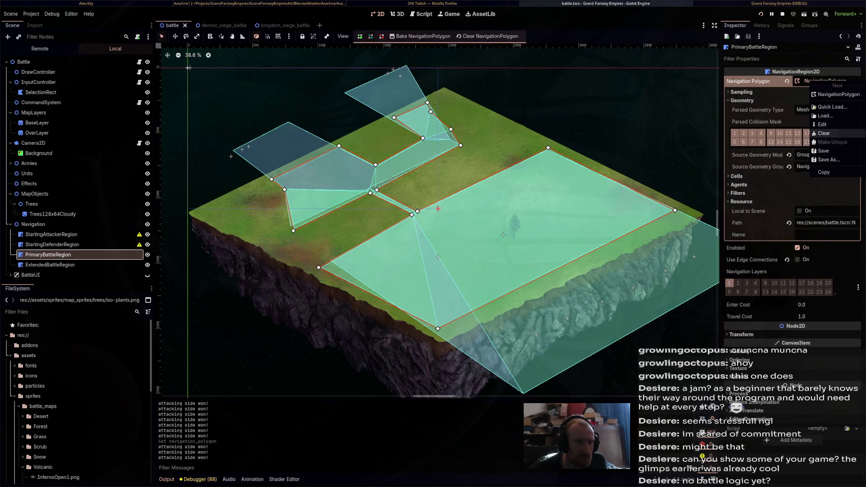
click(823, 132)
click(50, 265)
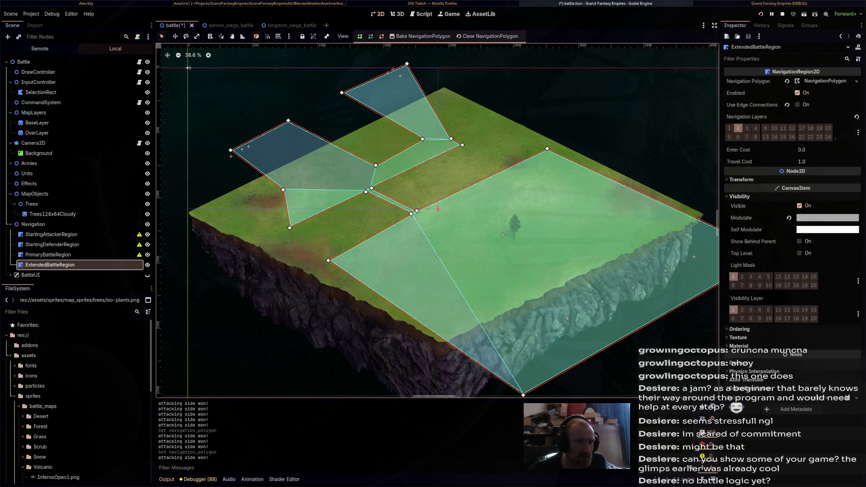
click(826, 81)
click(856, 81)
click(824, 133)
key(ctrl+s)
key(Up)
key(Up)
key(Up)
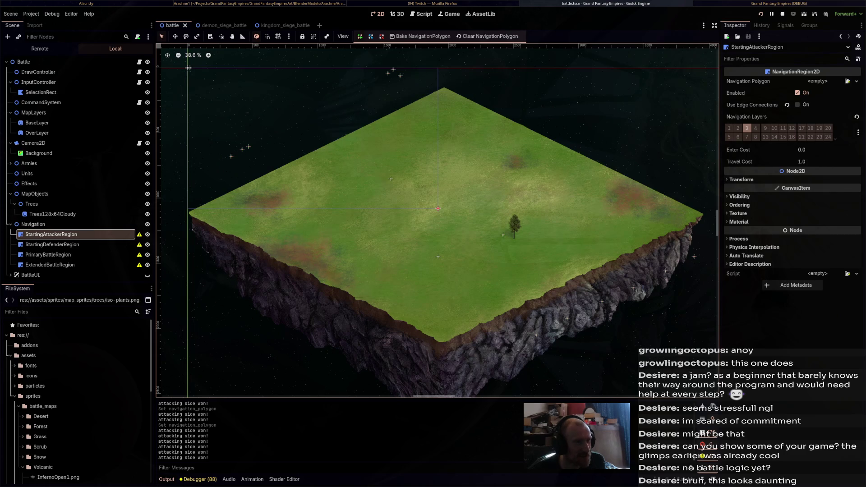
- Draw a new four-point StartingAttackerRegion polygon from the map's left to top corner
click(437, 208)
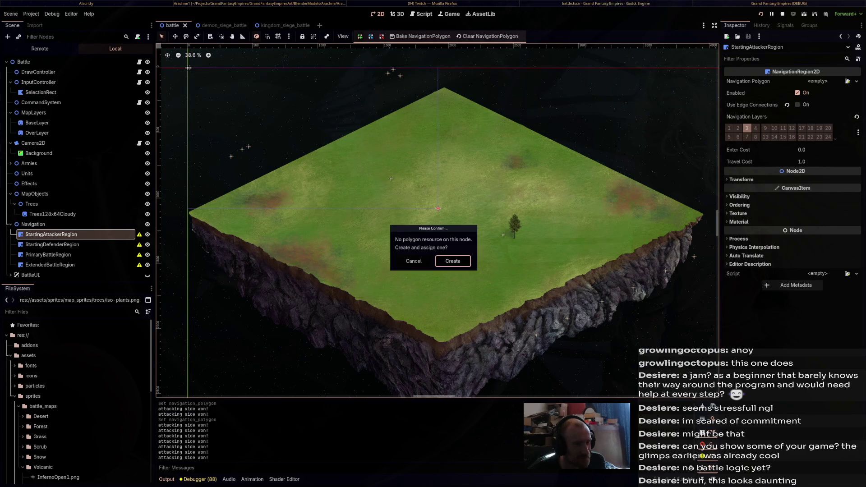
key(Return)
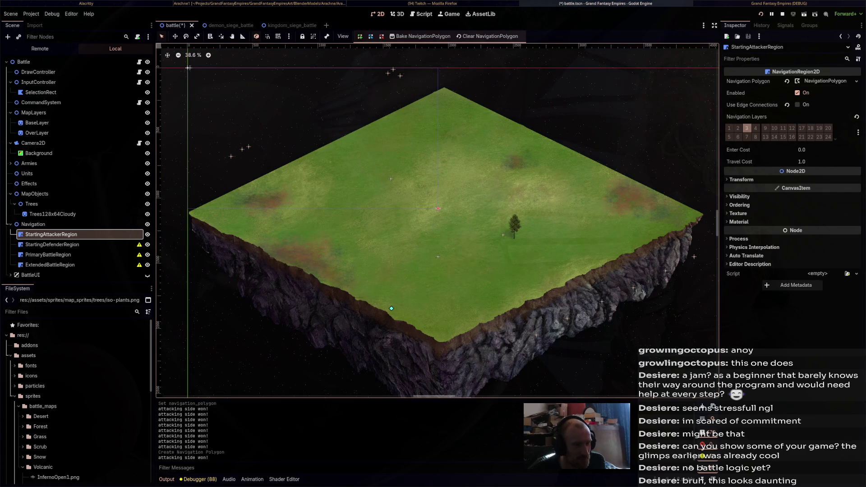
right_click(582, 200)
click(198, 213)
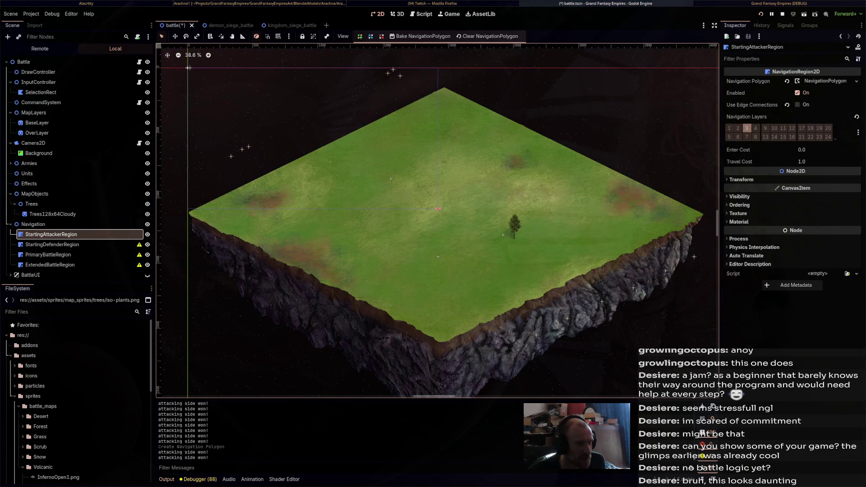
click(442, 95)
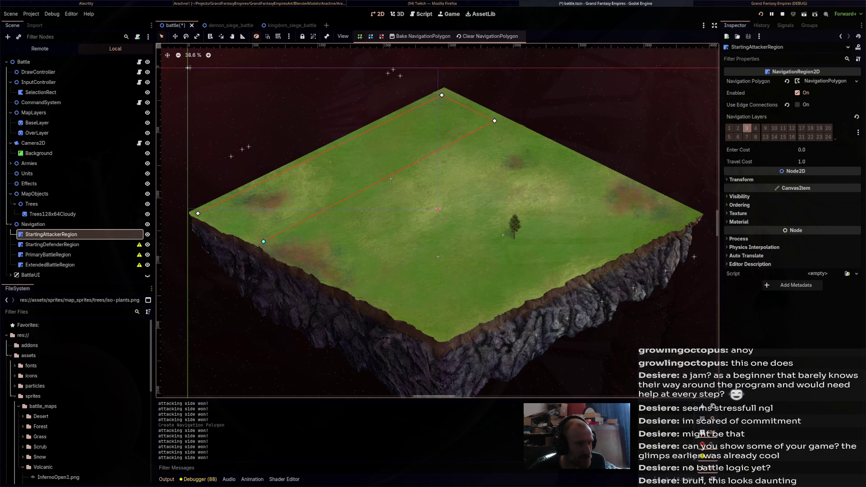
click(198, 213)
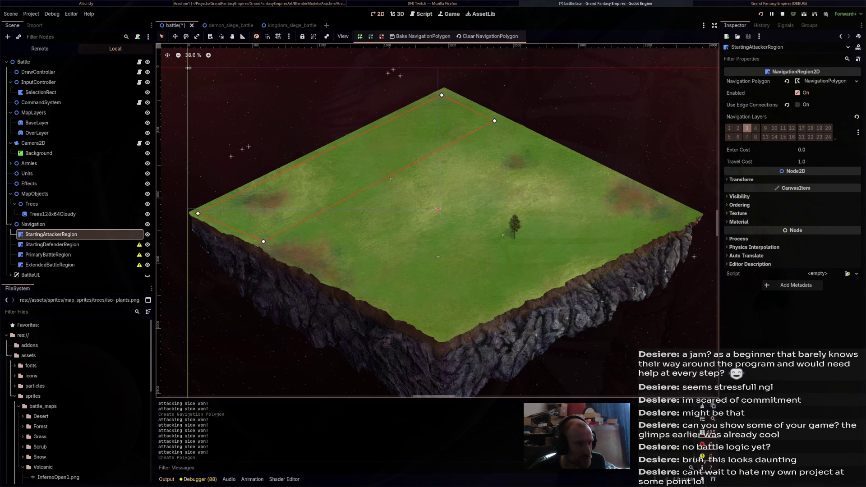
drag(495, 121, 503, 124)
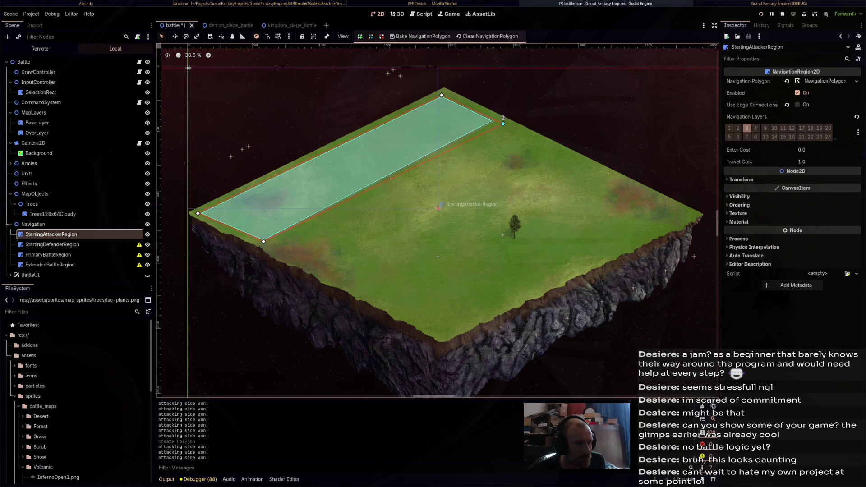
click(52, 245)
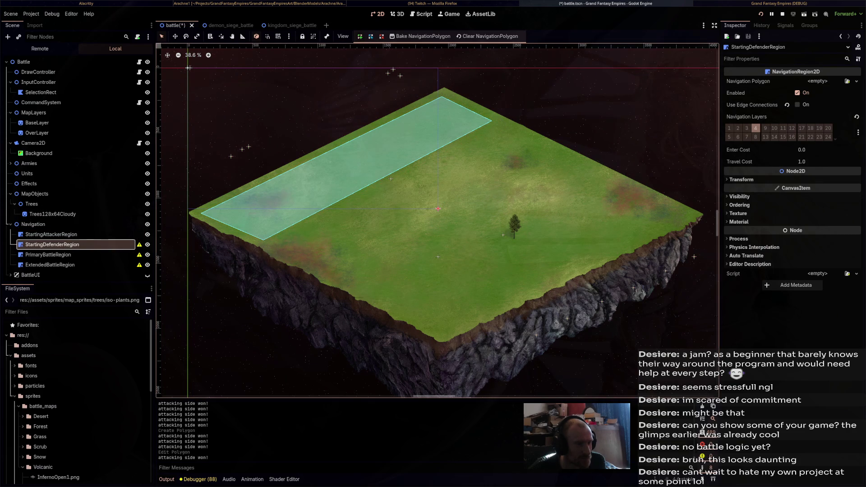
- Draw StartingDefenderRegion's strip along the map's right edge and nudge its top and bottom-left corners
click(452, 260)
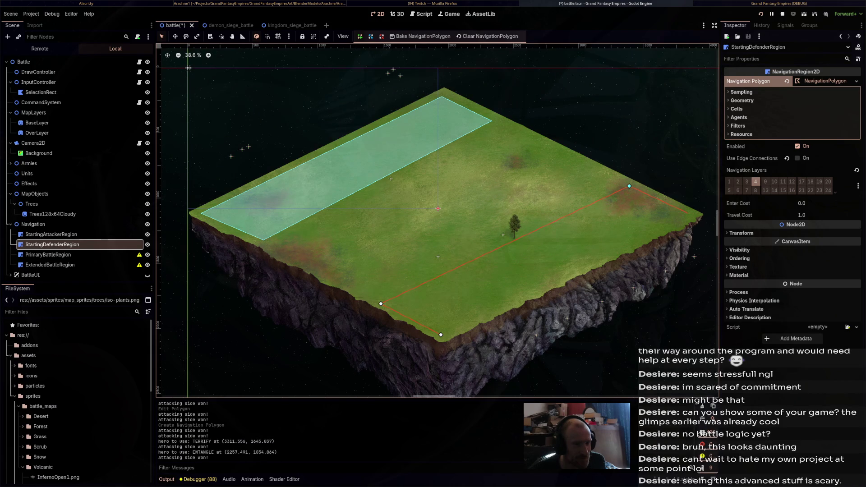
click(689, 214)
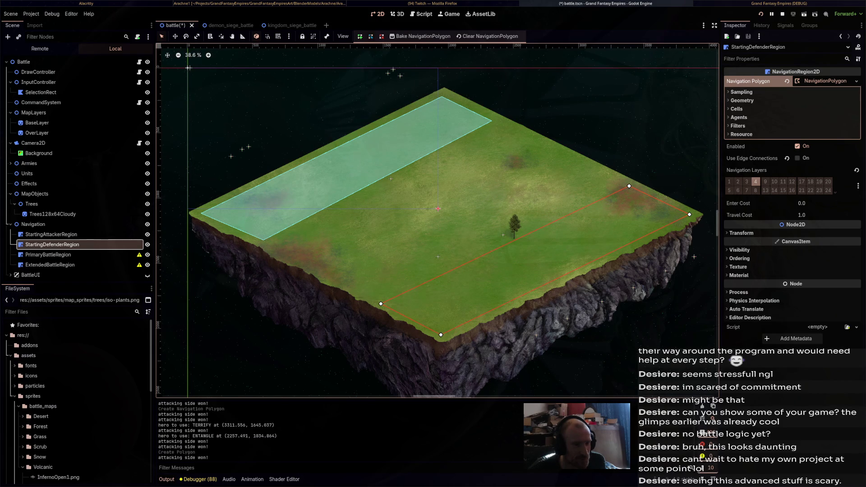
click(629, 186)
drag(630, 186, 625, 184)
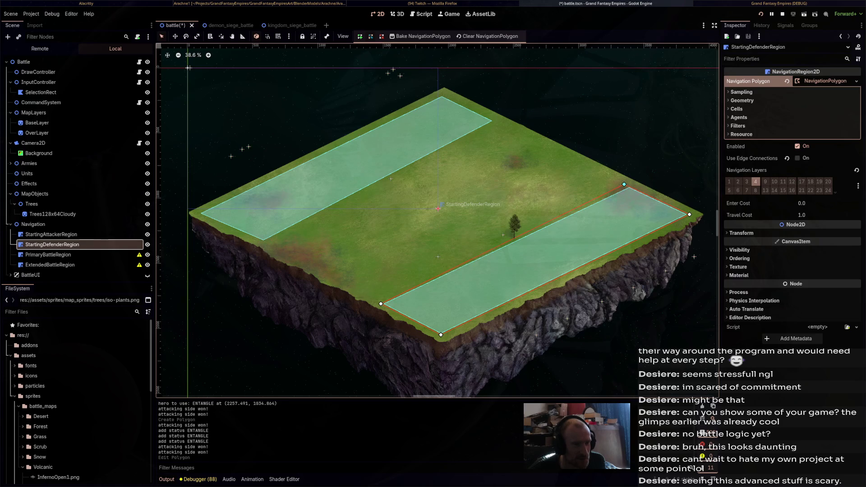
drag(381, 304, 377, 301)
click(442, 206)
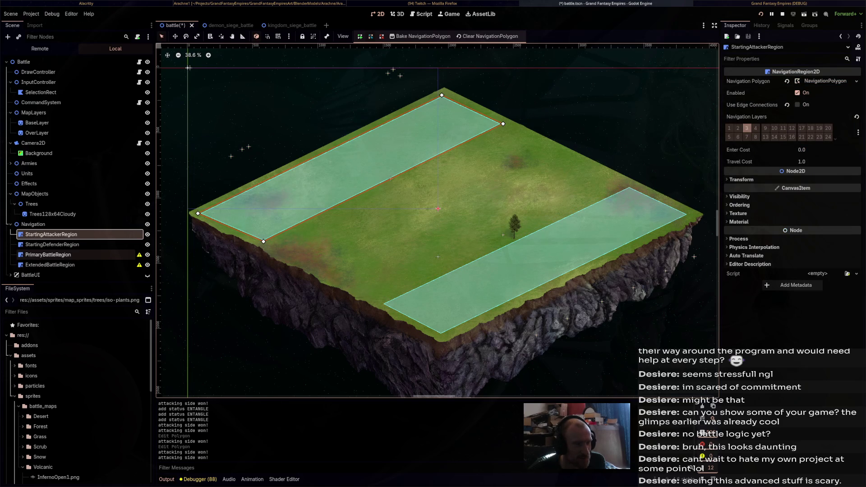
- Outline PrimaryBattleRegion through the map's left, bottom, right and top corners
click(50, 255)
click(451, 259)
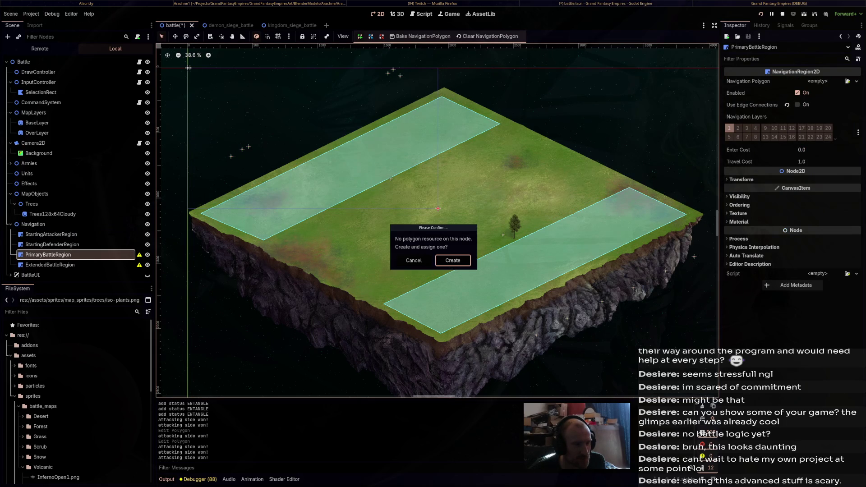
click(454, 261)
click(201, 213)
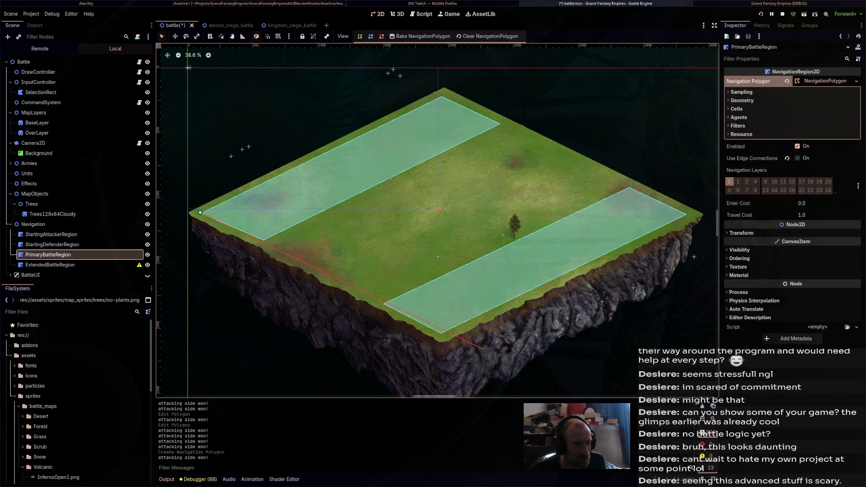
click(442, 334)
click(688, 213)
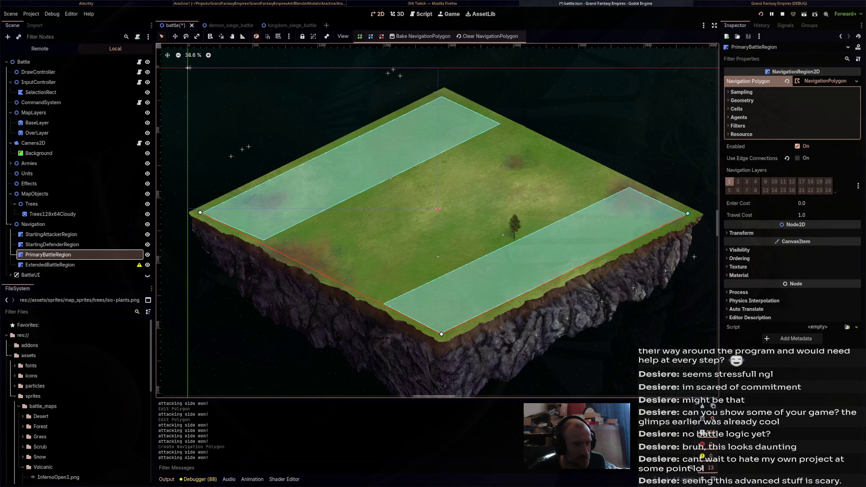
click(443, 93)
click(201, 212)
- Outline ExtendedBattleRegion as a five-corner area extending beyond the map's edges
click(49, 265)
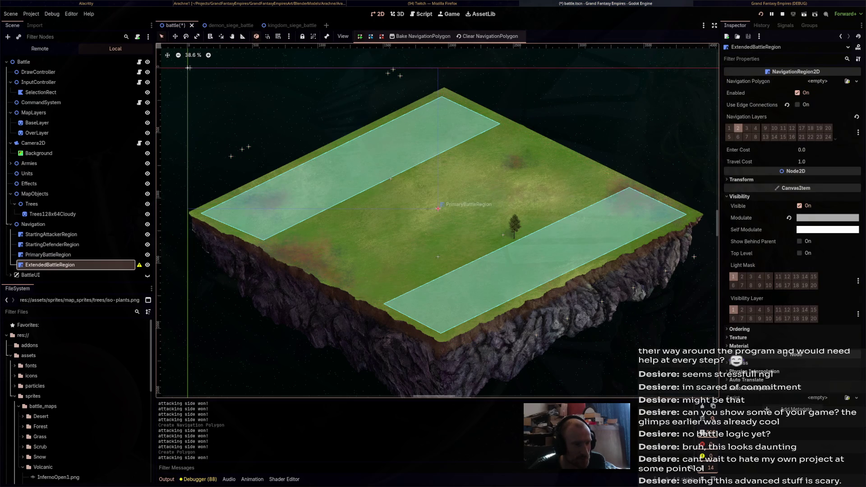
scroll(285, 232, down, 1)
middle_drag(285, 232, 301, 228)
click(301, 228)
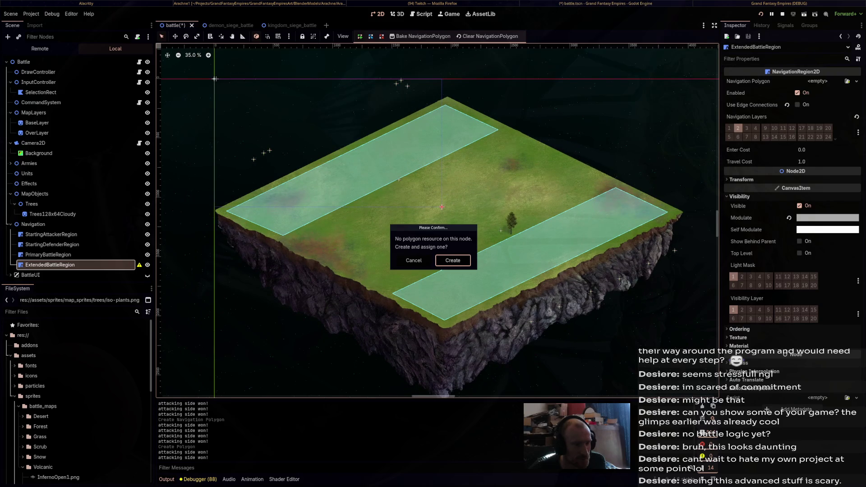
key(Return)
click(175, 181)
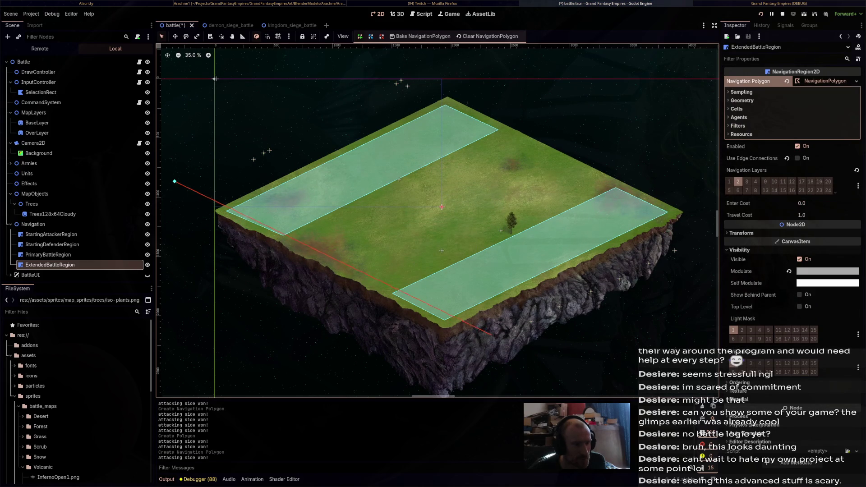
click(496, 351)
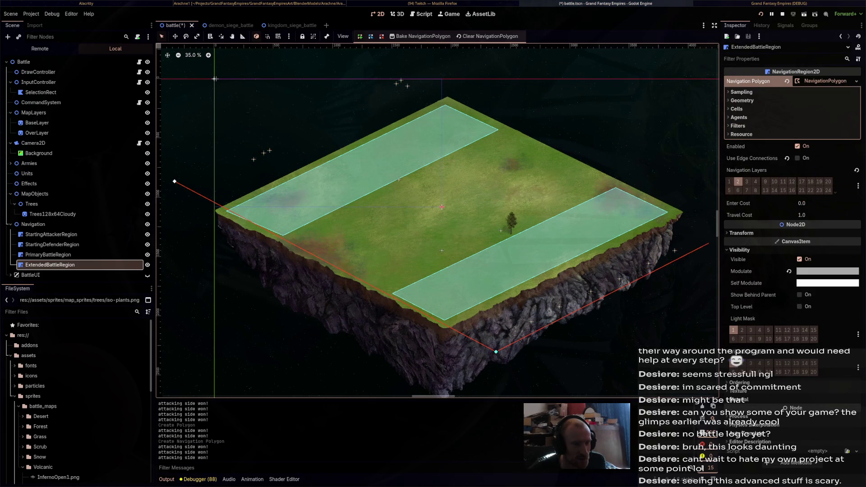
click(711, 245)
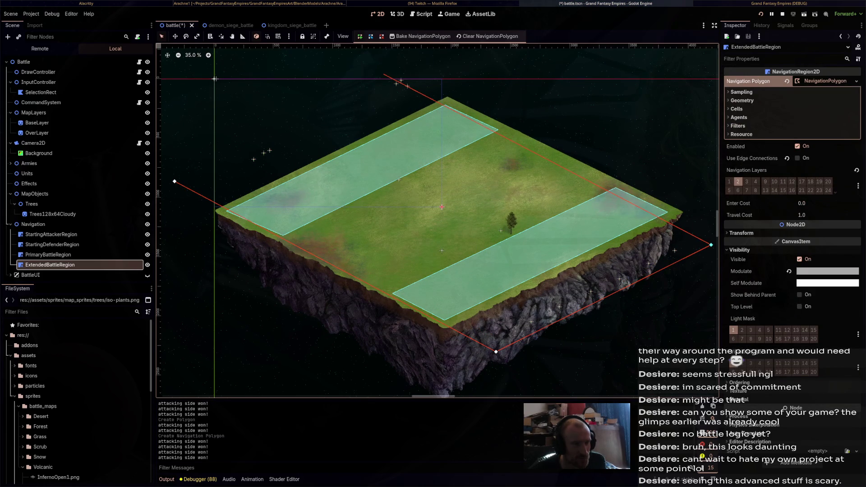
click(709, 232)
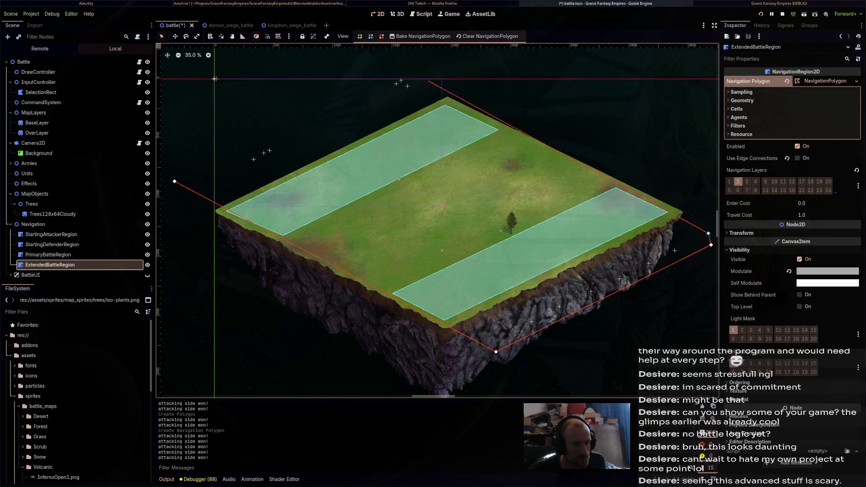
click(391, 75)
click(175, 181)
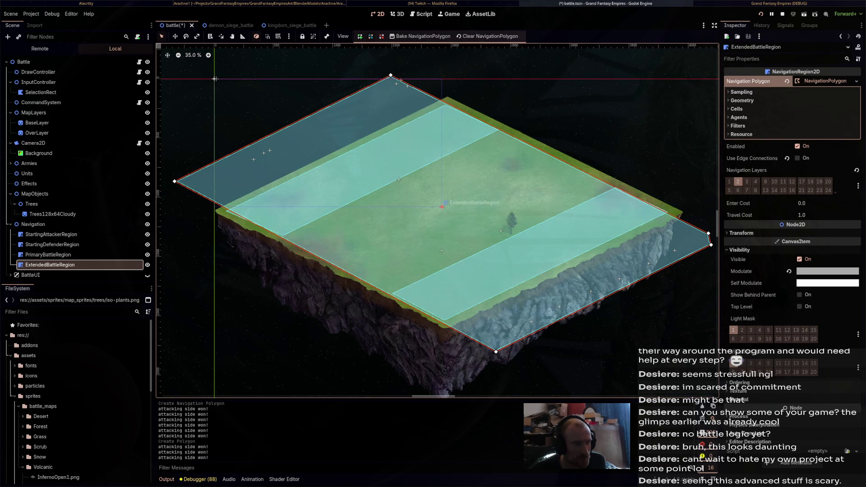
- Save the battle scene and relaunch the game to test the battle
key(ctrl+s)
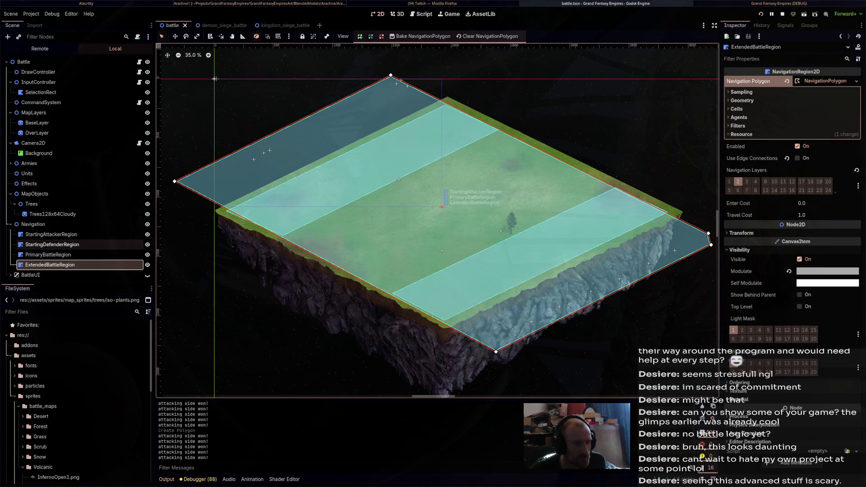
click(782, 14)
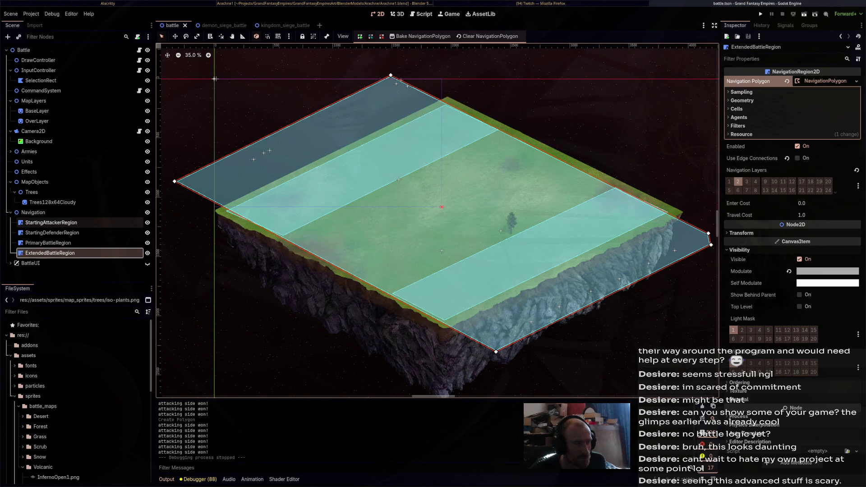
click(760, 14)
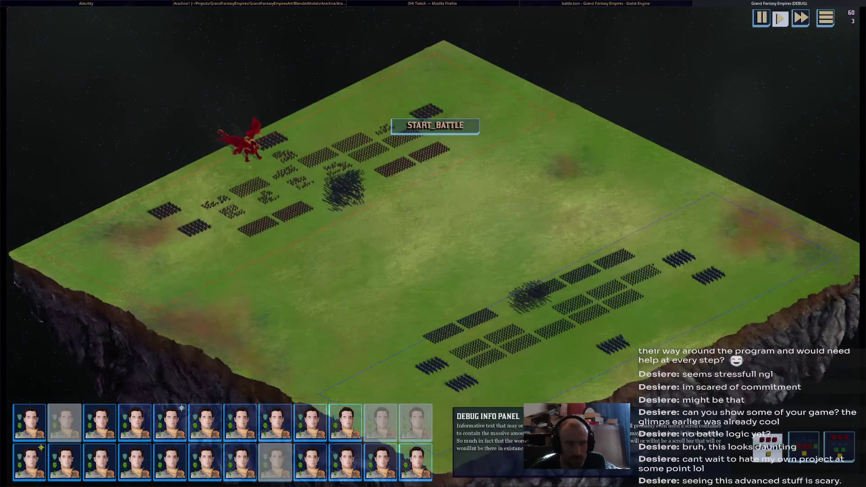
- Inspect one unit formation's debug stats in the running battle, then stop the game with F8
click(300, 183)
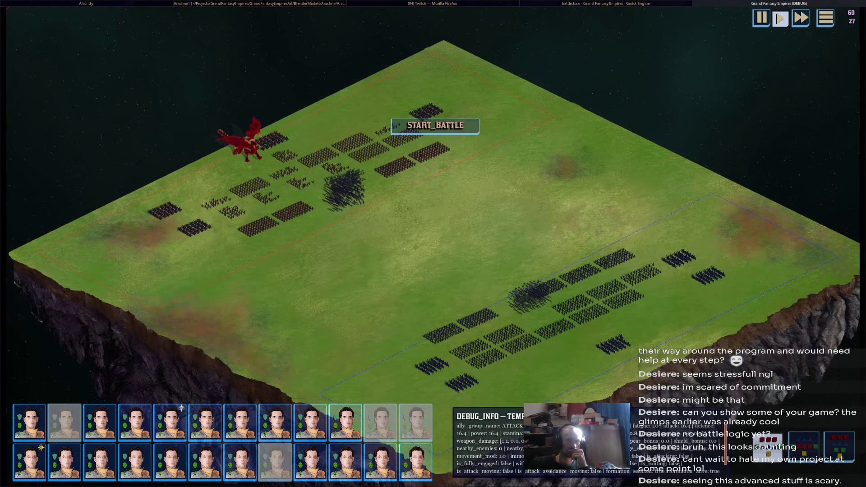
key(F8)
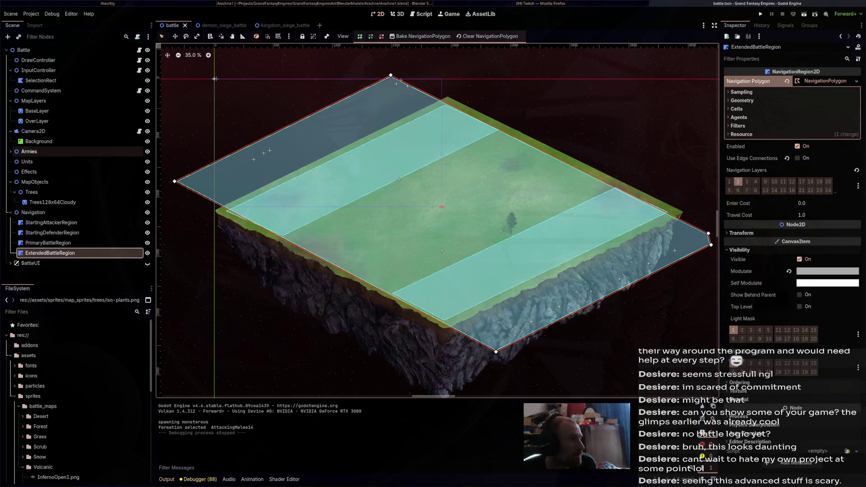
- Briefly open and close the file manager, shift the map view, and return to Blender
key(super+e)
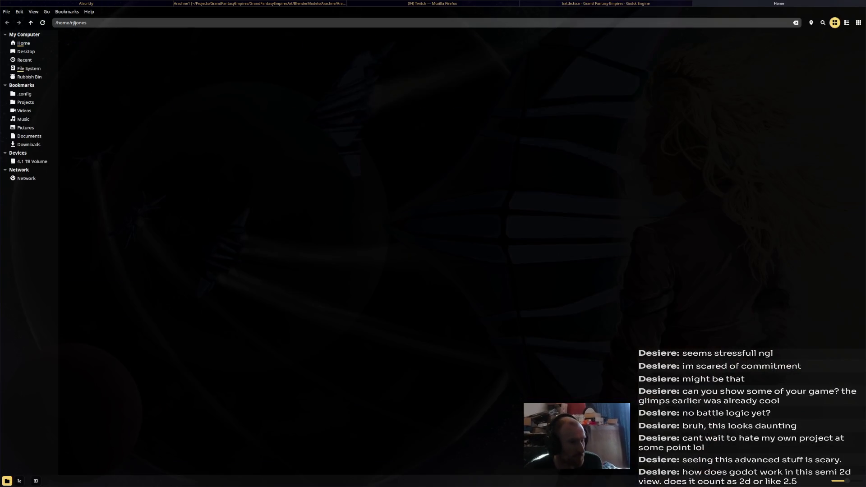
key(ctrl+w)
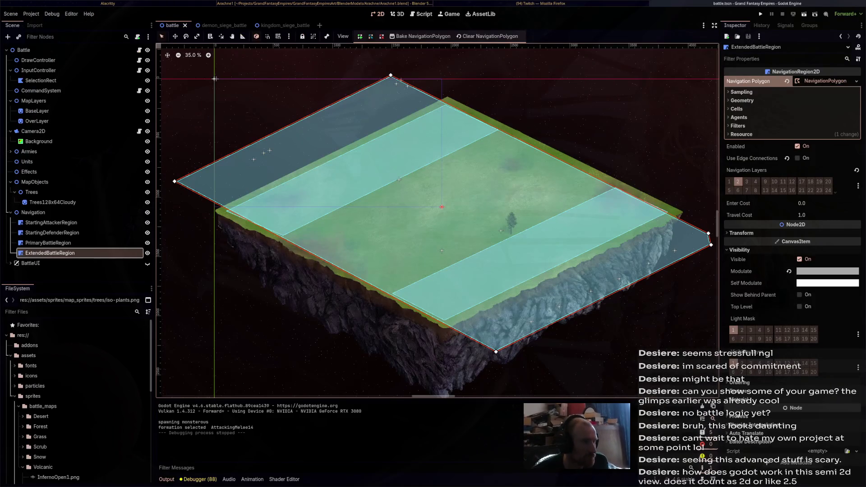
middle_drag(442, 207, 468, 188)
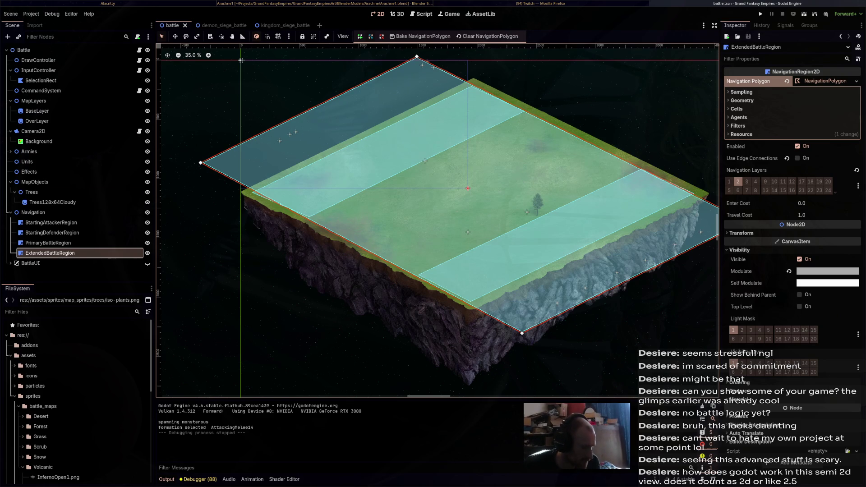
key(super+e)
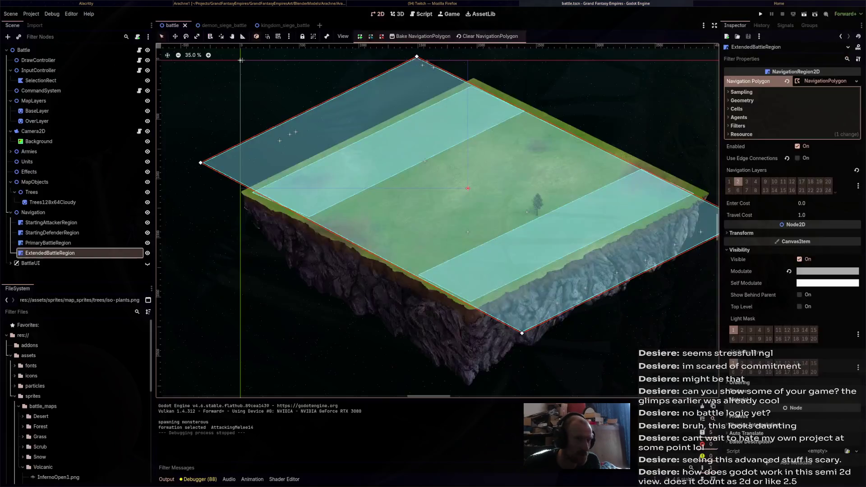
key(ctrl+w)
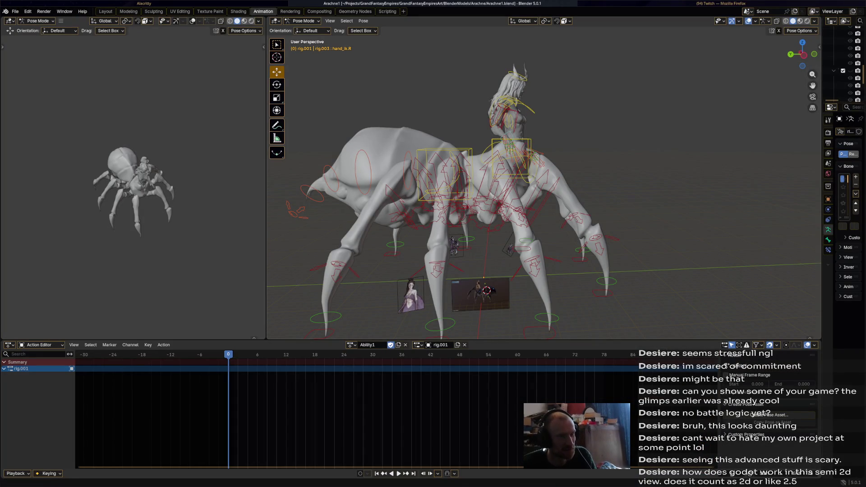
- Show Obsidian's On Art note, launch Godot's Project Manager, then open a new Firefox window
key(super+o)
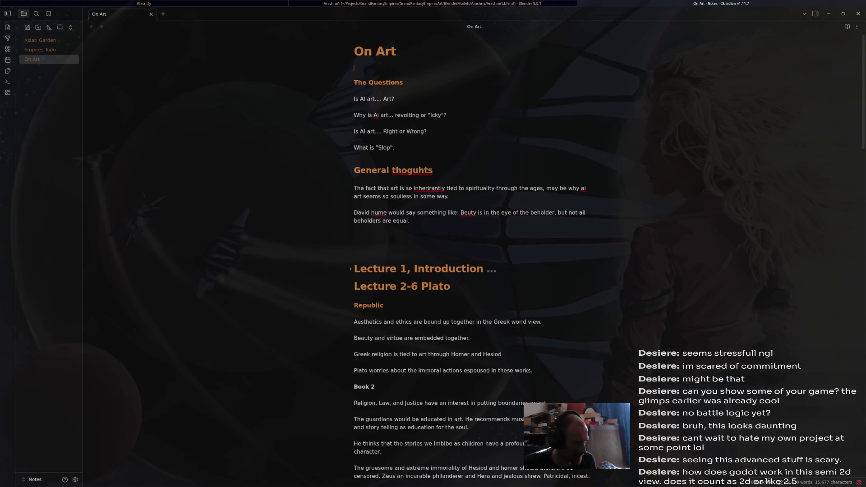
key(super+d)
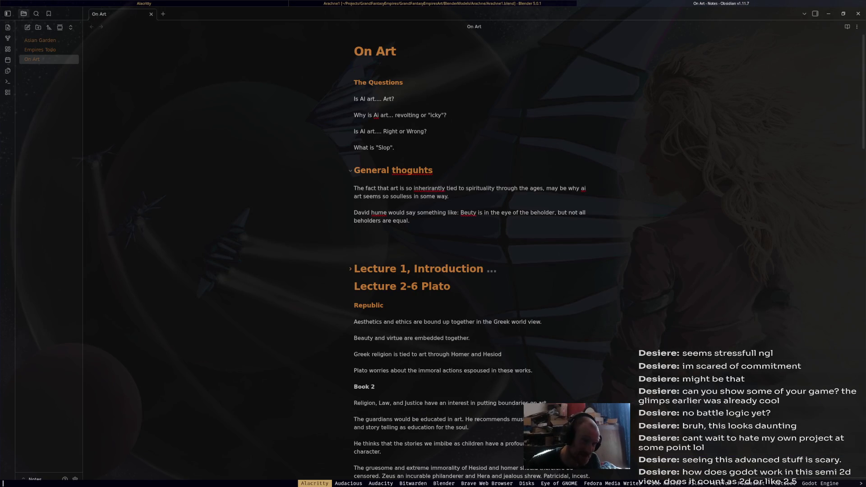
text(god)
key(Return)
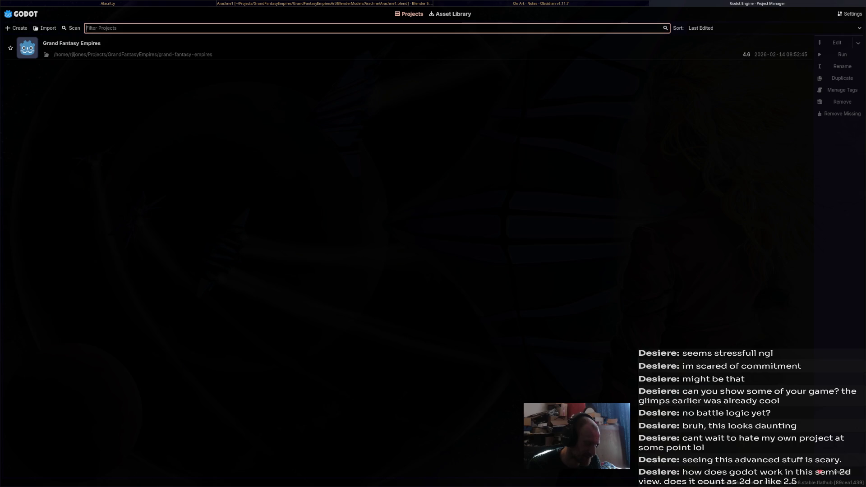
key(super+b)
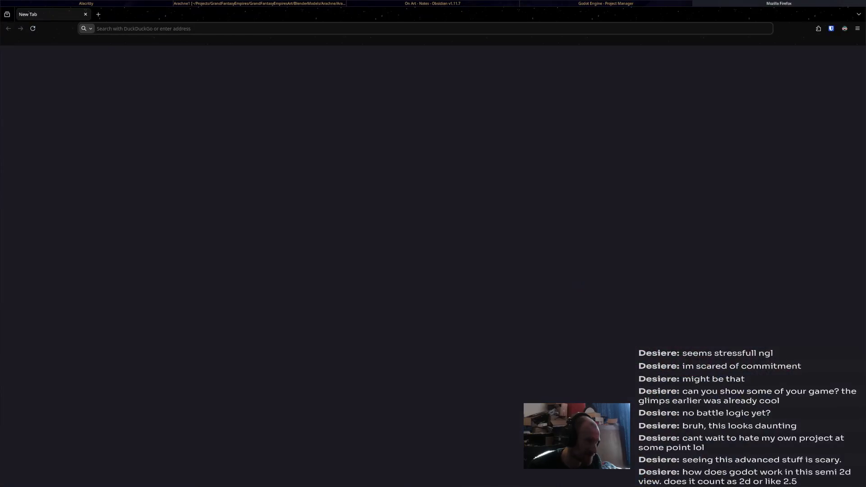
- On YouTube, back out of the Skyrim winter ambience video and play the 2026 house mix
click(73, 40)
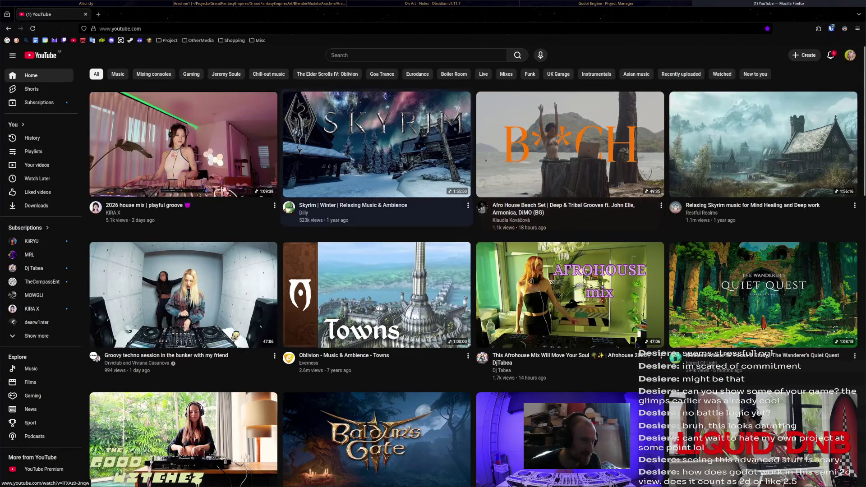
click(377, 144)
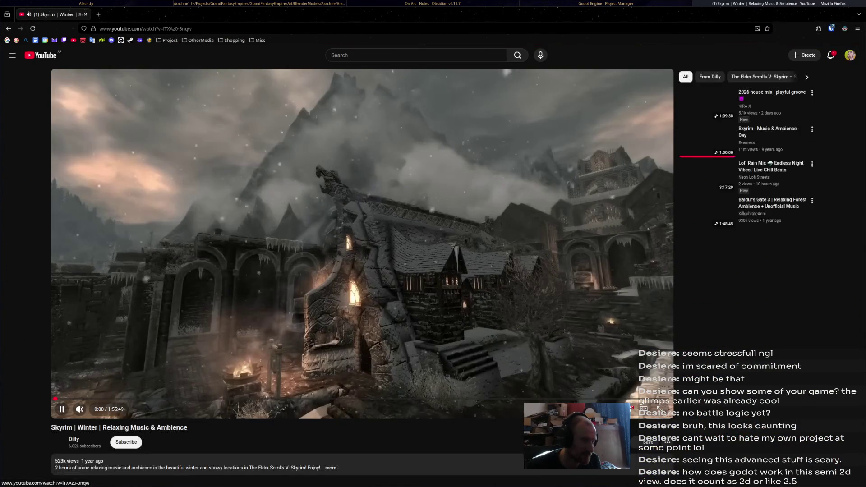
key(alt+Left)
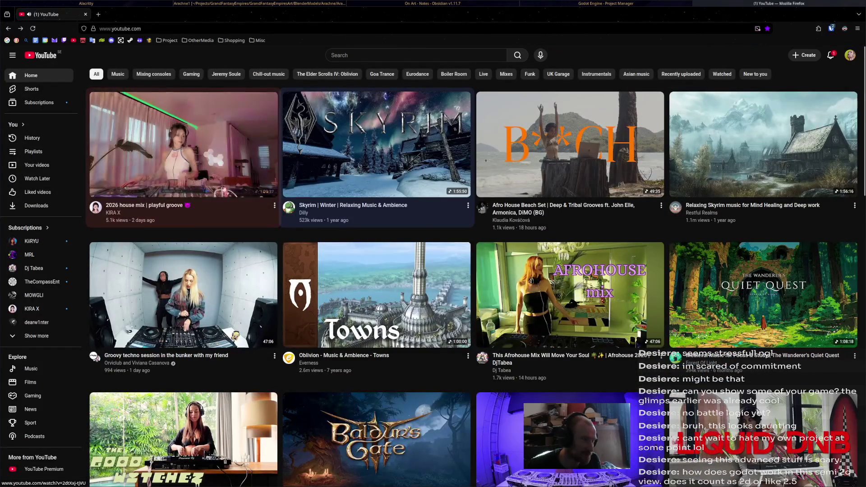
click(183, 144)
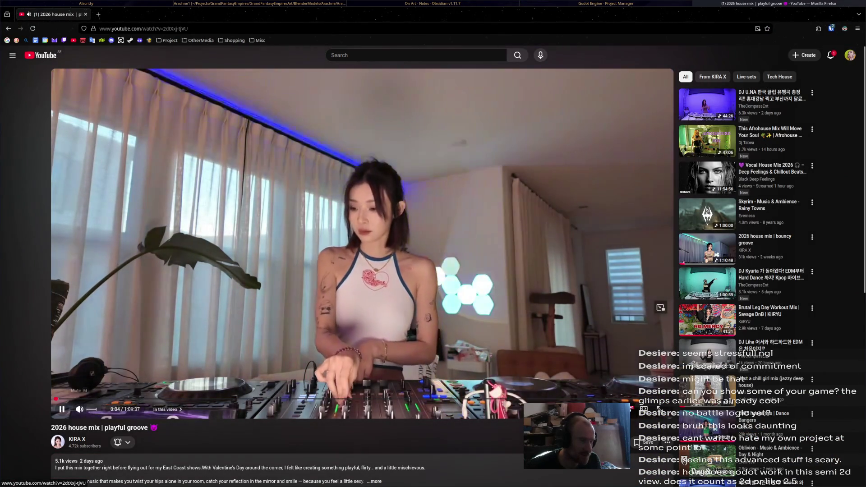
- Cycle through the open windows back to the Godot Project Manager
key(super+Left)
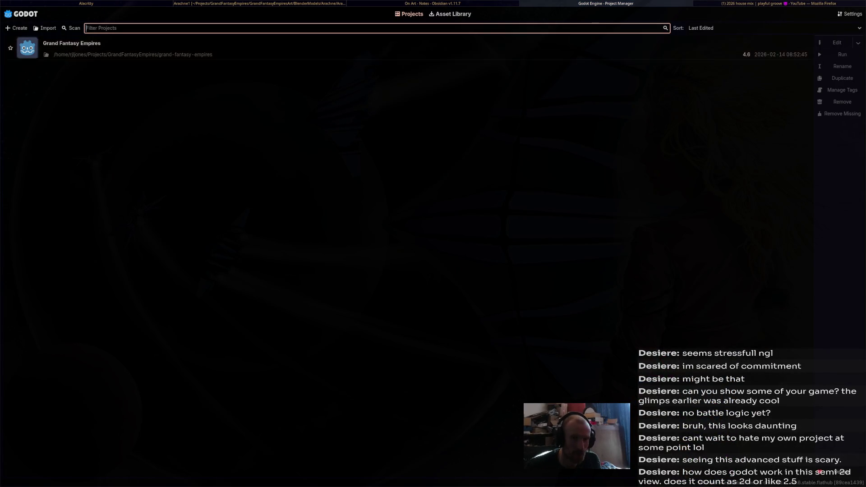
key(super+Left)
key(super+Left)
key(super+Right)
key(super+Right)
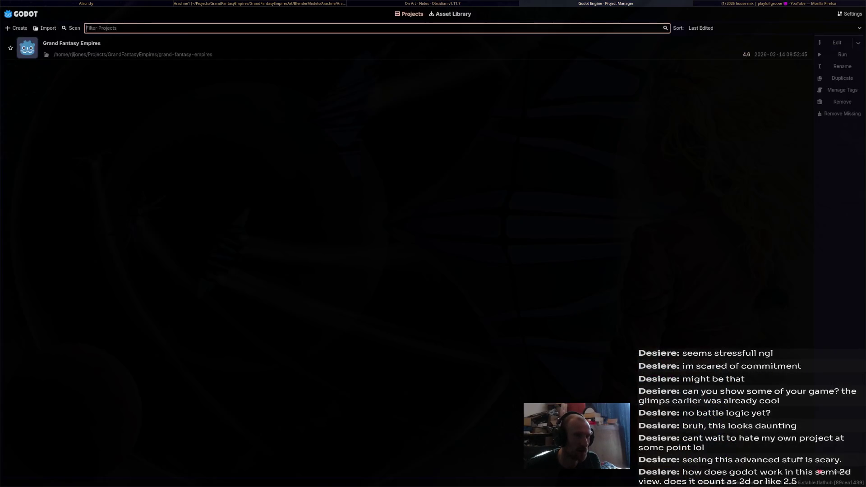
key(super+Right)
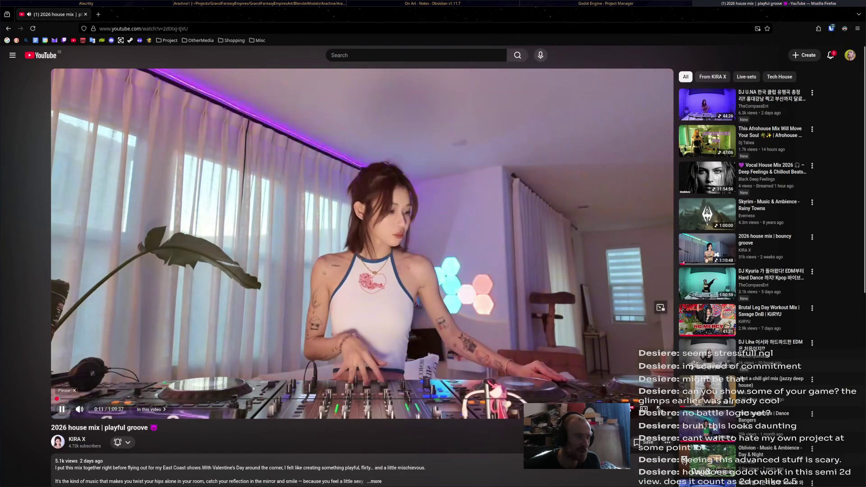
key(super+Left)
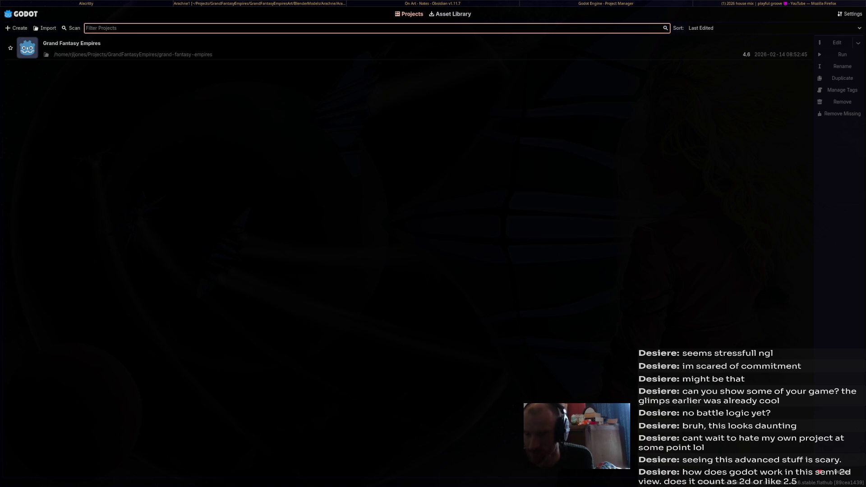
- Launch Audacious with the 'au' launcher entry and skip ahead to the track Dusk
key(super+Right)
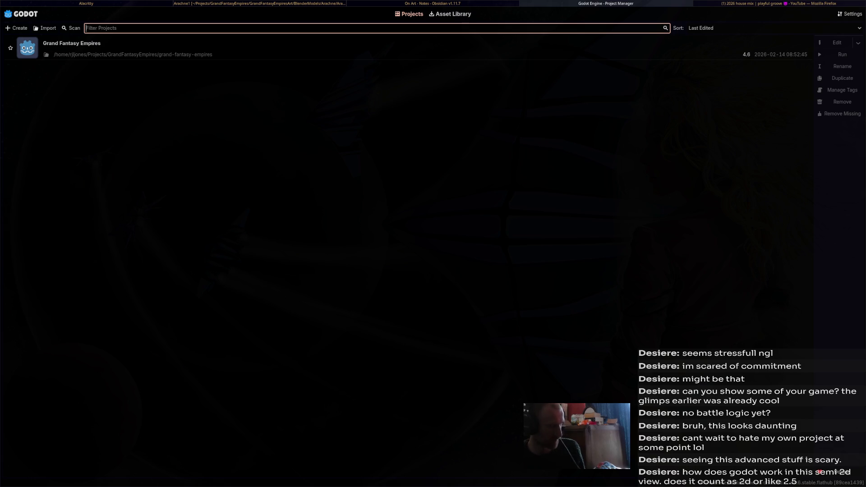
key(super+d)
text(a)
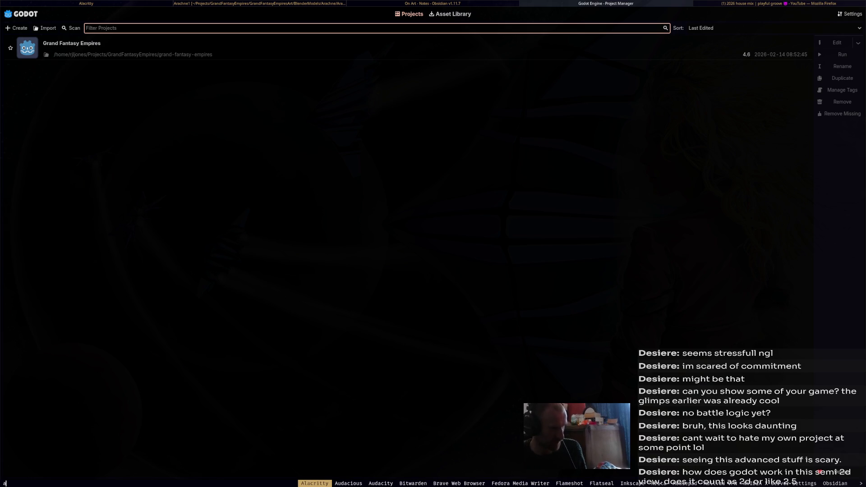
text(u)
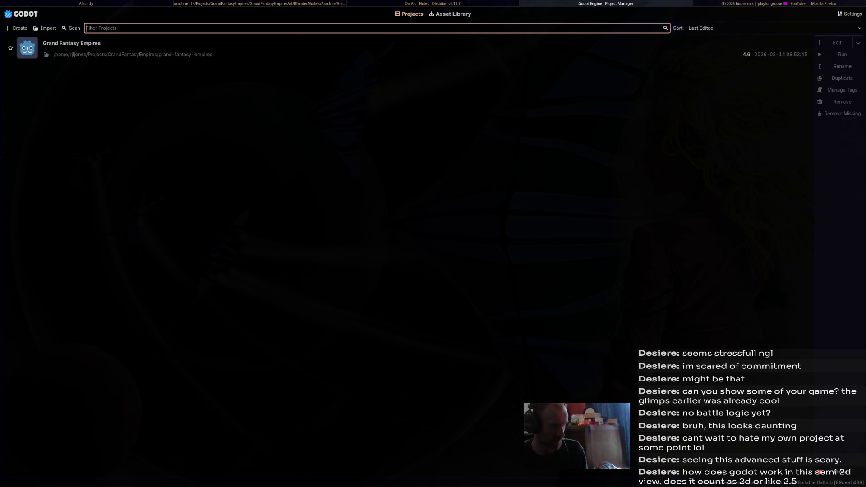
key(Return)
key(b)
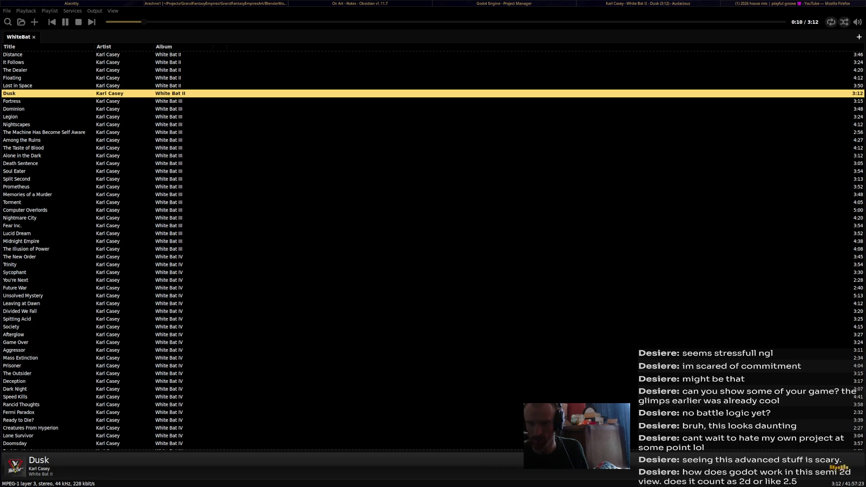
- Return to the Godot Project Manager and open Grand Fantasy Empires in the editor
key(super+Left)
key(super+Left)
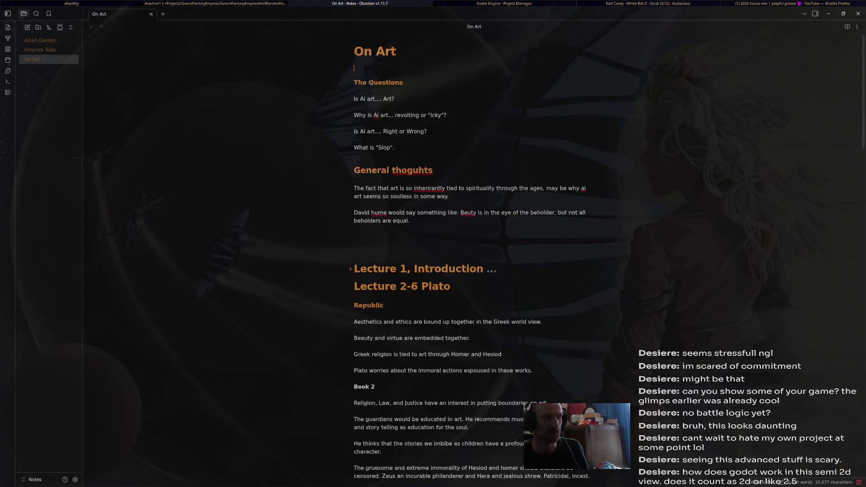
key(super+Right)
key(super+Right)
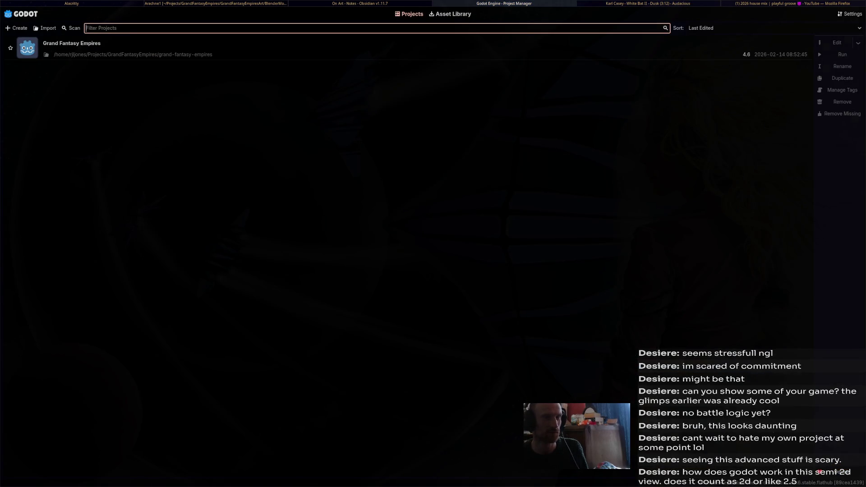
key(super+Right)
key(super+Right)
key(super+Left)
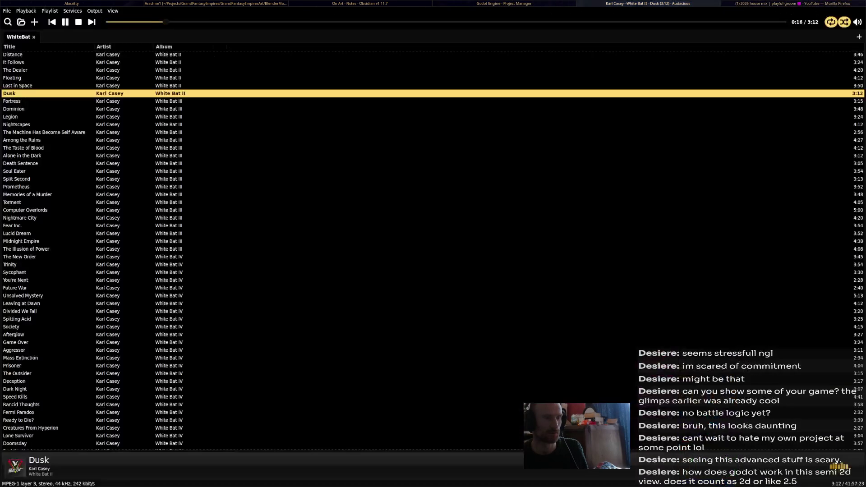
key(super+Left)
key(Return)
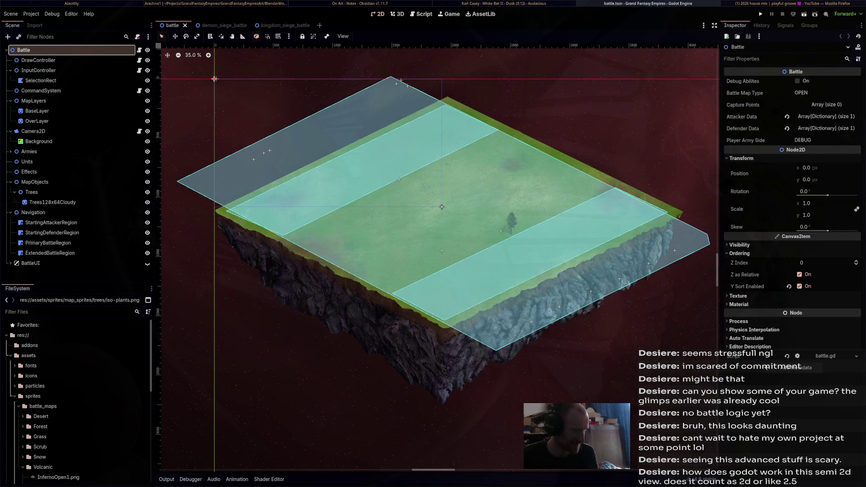
- Open the formation.gd script through the quick script search
key(ctrl+alt+o)
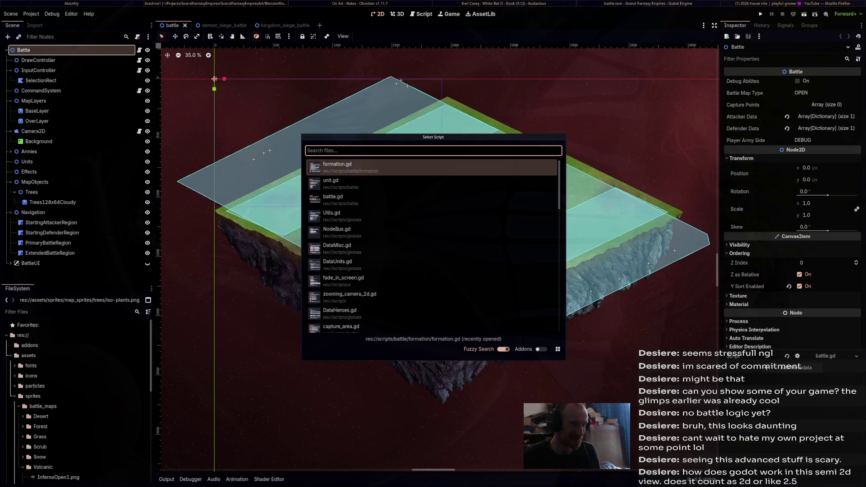
key(Return)
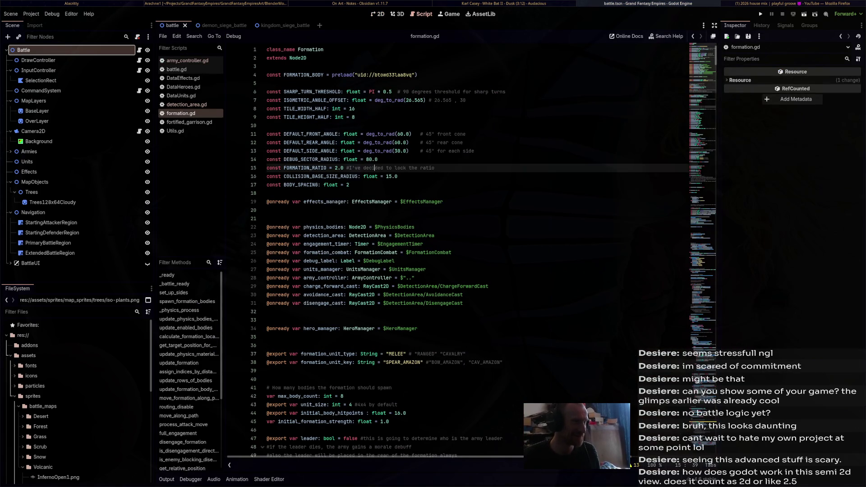
key(ctrl+alt+o)
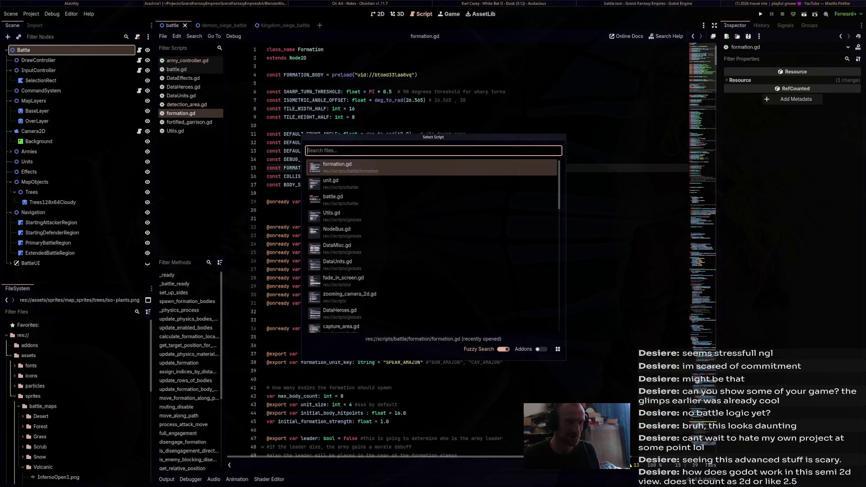
key(Escape)
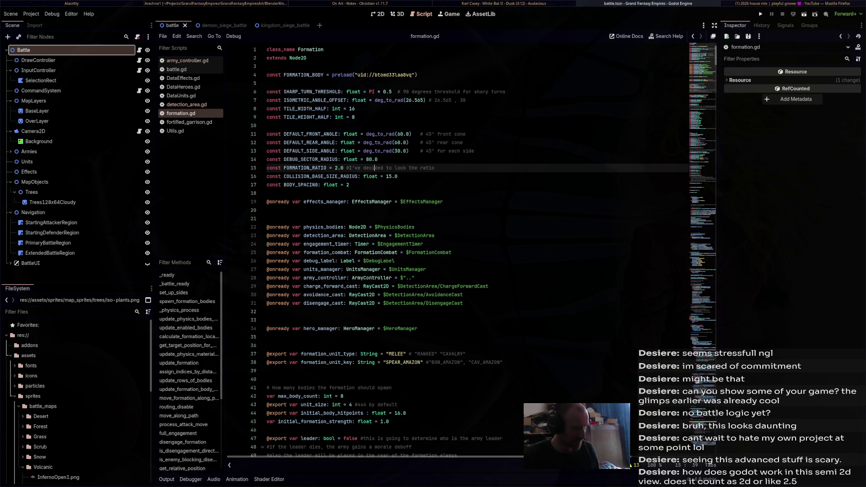
- Open formation.tscn in the 2D view and scroll through FormationCombat's formation_combat.gd script
key(ctrl+shift+o)
key(Down)
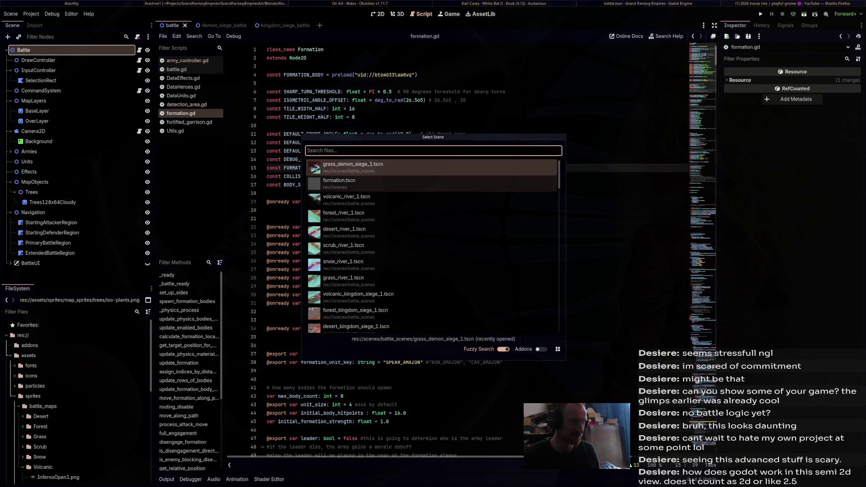
key(Return)
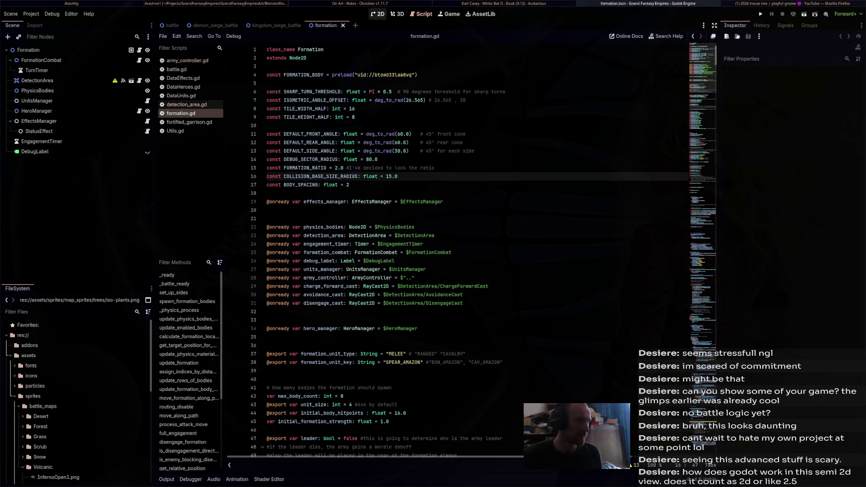
click(377, 14)
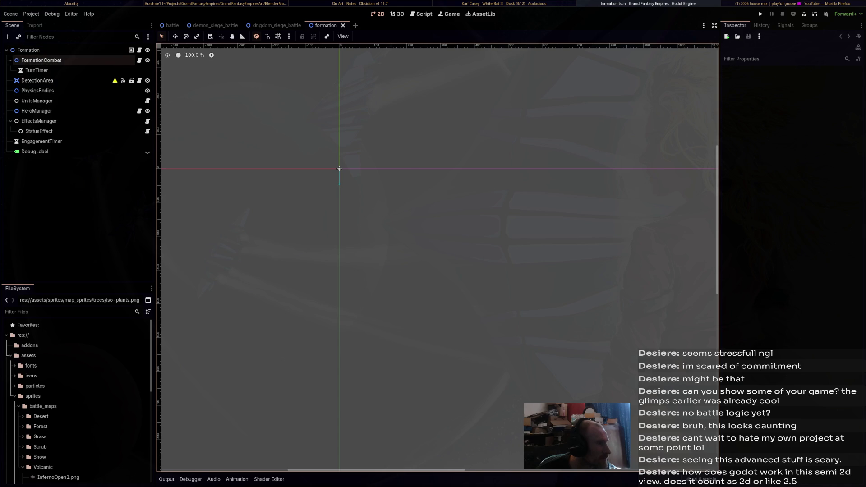
click(139, 60)
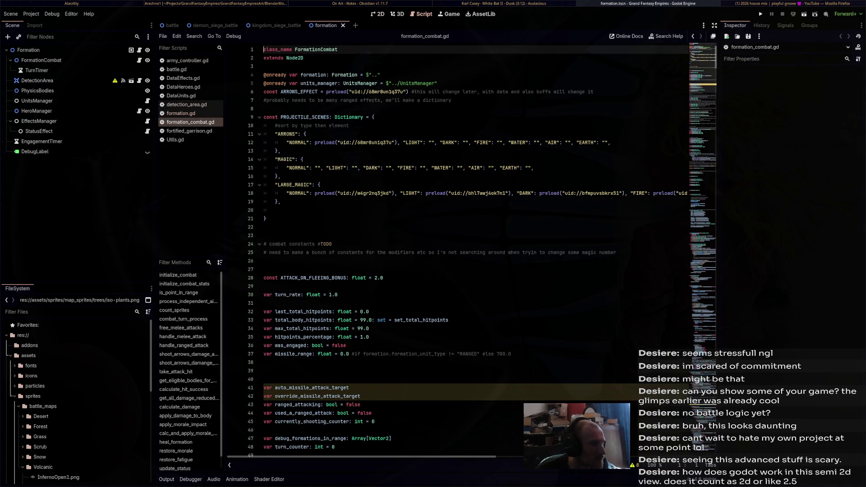
scroll(473, 248, down, 20)
scroll(473, 249, down, 20)
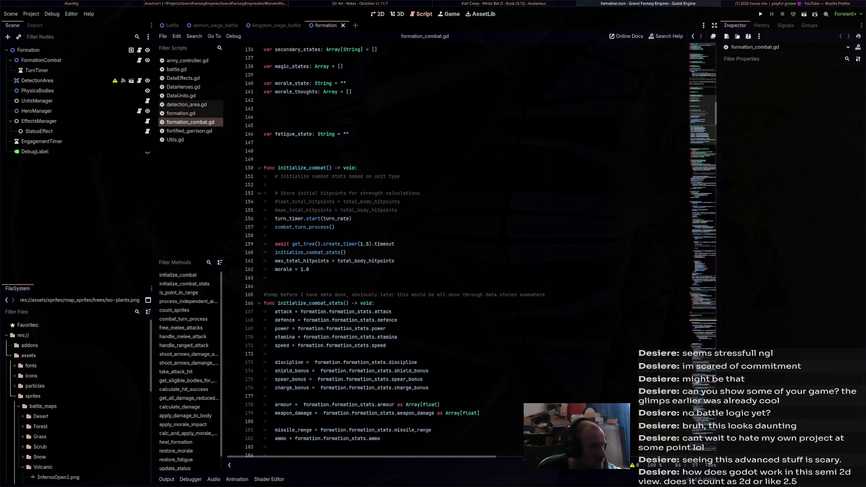
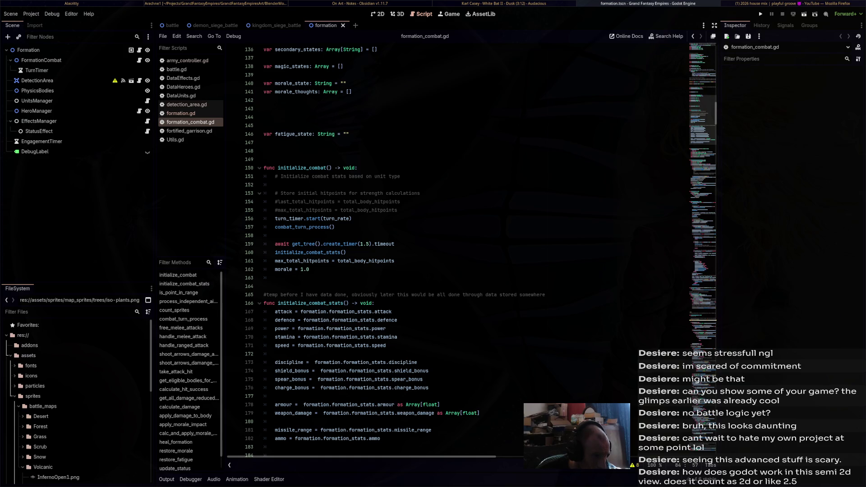
- Highlight every use of combat_turn_process in formation_combat.gd
scroll(474, 253, down, 10)
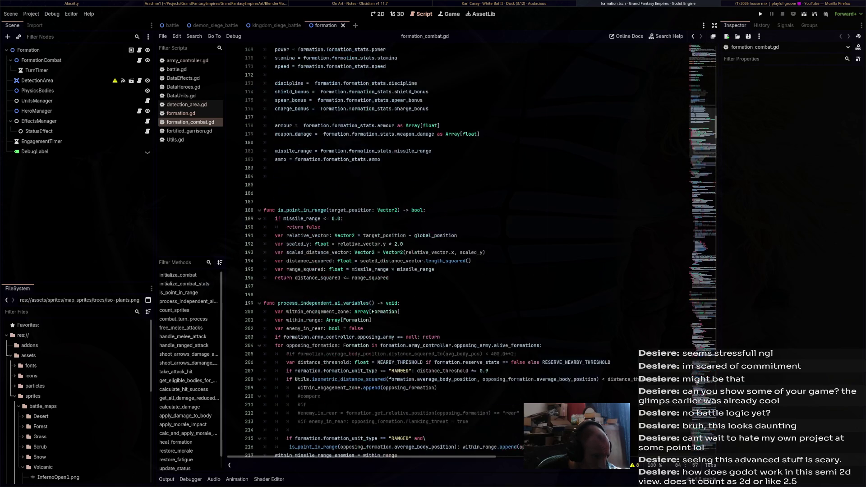
scroll(474, 253, down, 6)
scroll(474, 252, down, 6)
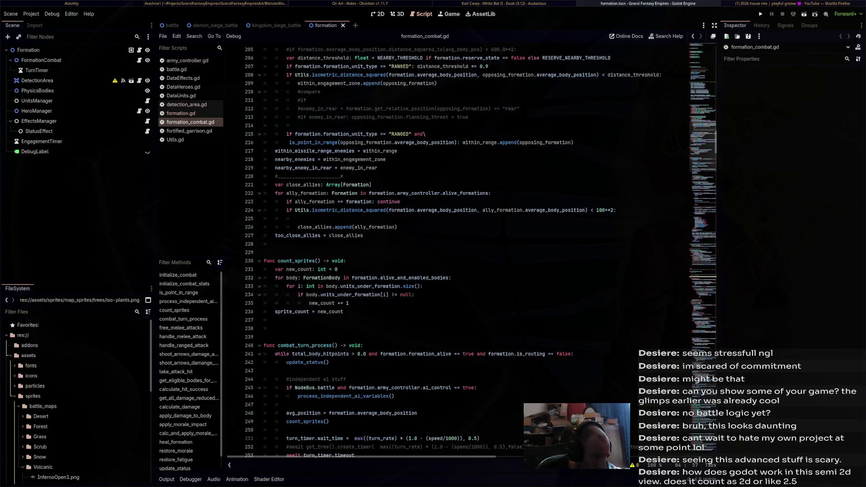
scroll(474, 253, down, 4)
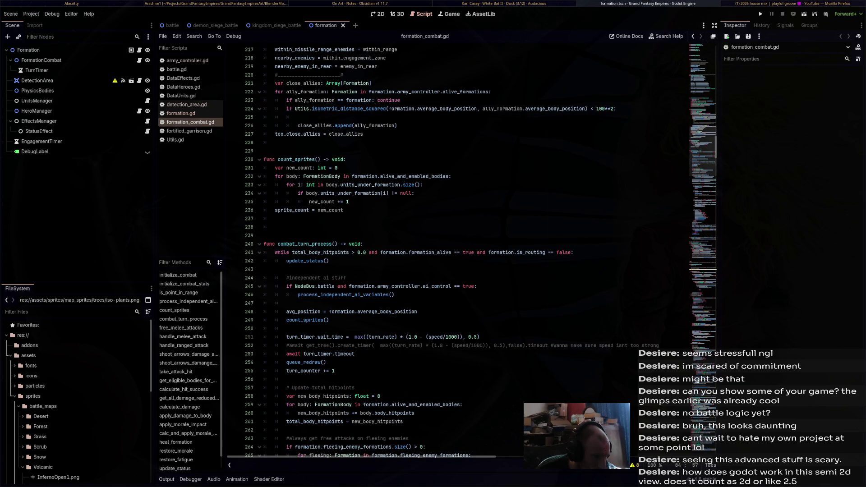
double_click(305, 244)
- Copy the initialize_combat function name from line 150 to the clipboard
scroll(305, 244, up, 7)
scroll(473, 253, up, 20)
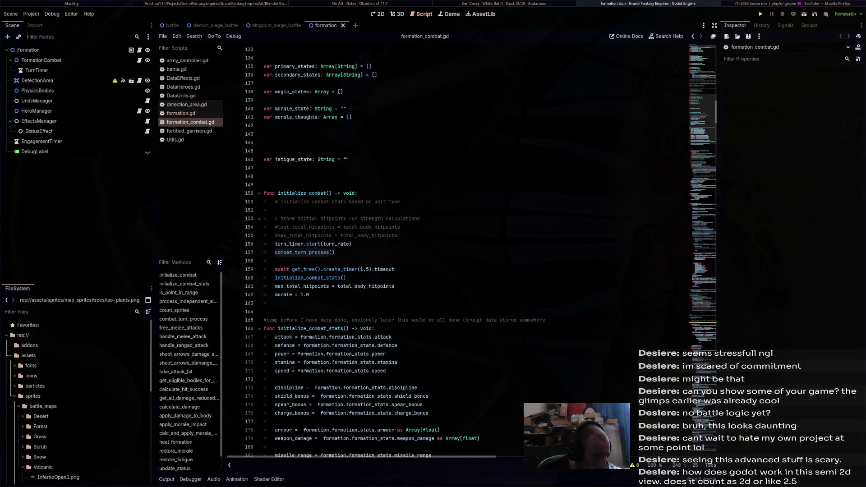
double_click(302, 193)
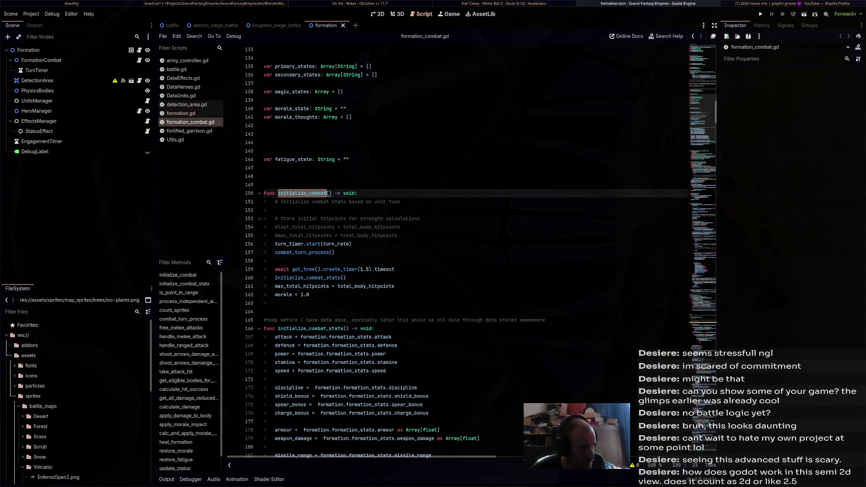
right_click(318, 191)
click(326, 226)
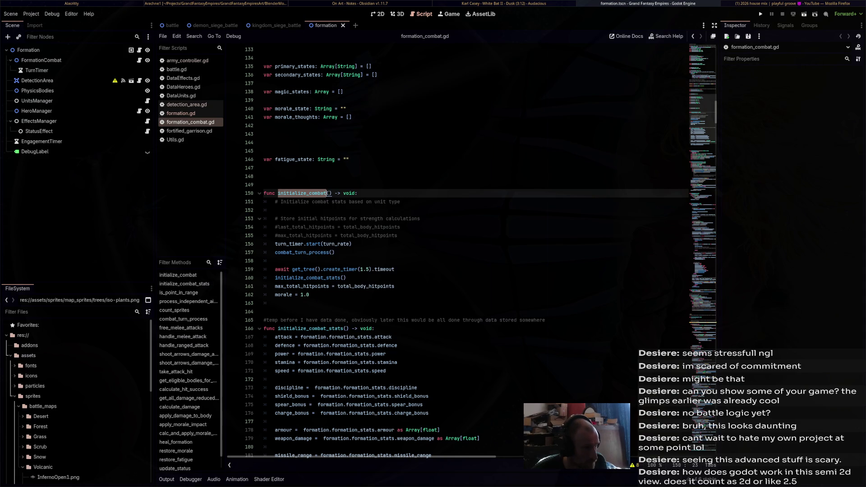
click(195, 36)
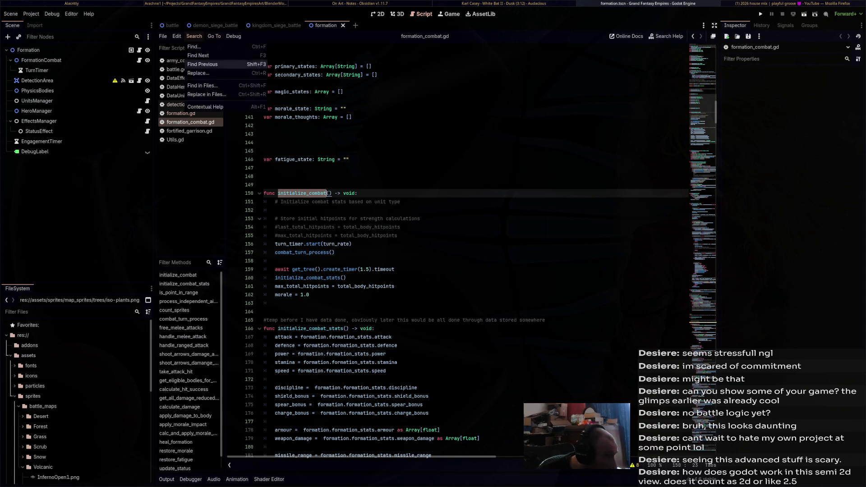
- Find initialize_combat across the project and jump to its call in formation.gd
click(203, 88)
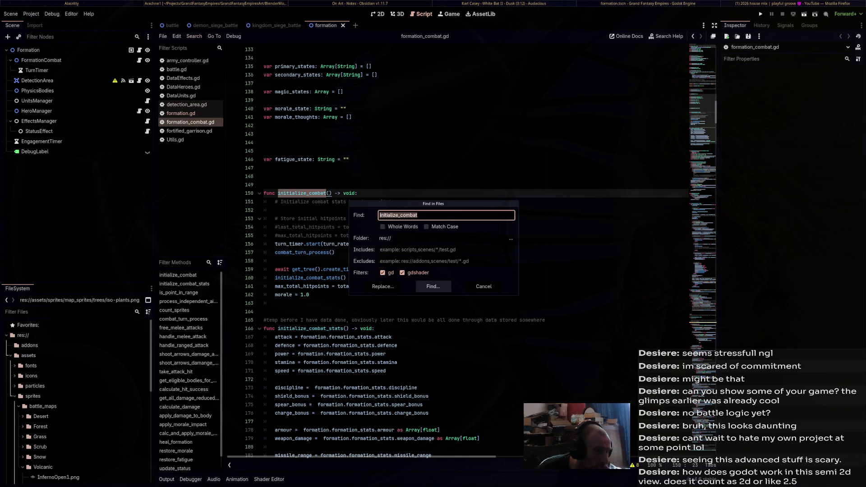
click(433, 286)
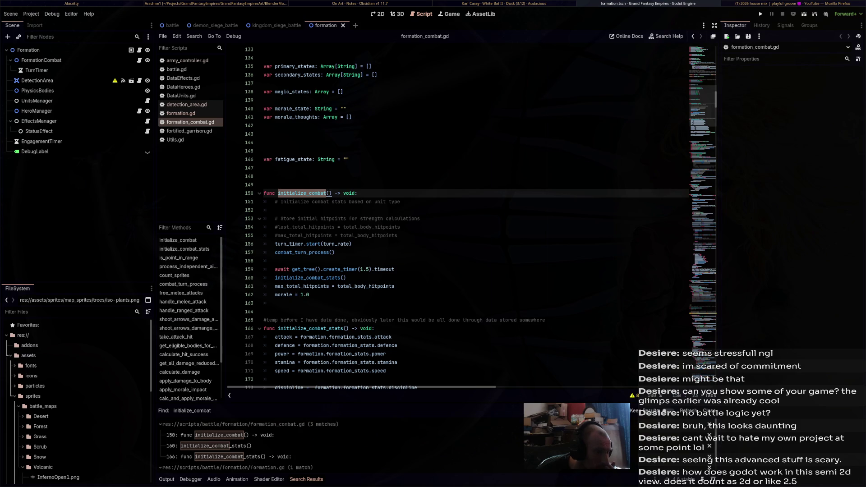
scroll(271, 444, down, 1)
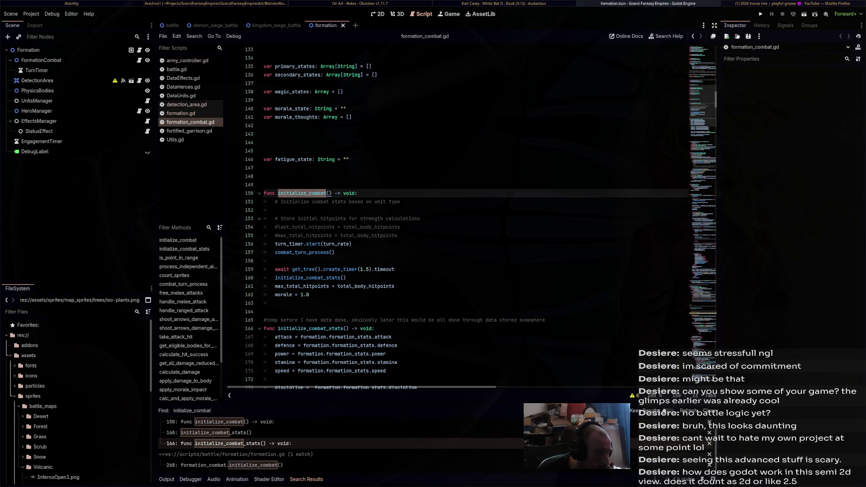
click(226, 466)
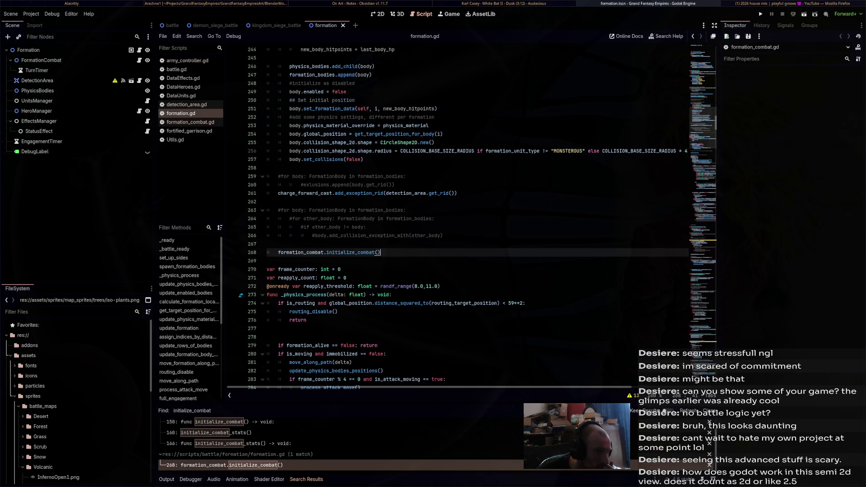
scroll(469, 217, up, 9)
scroll(469, 216, up, 6)
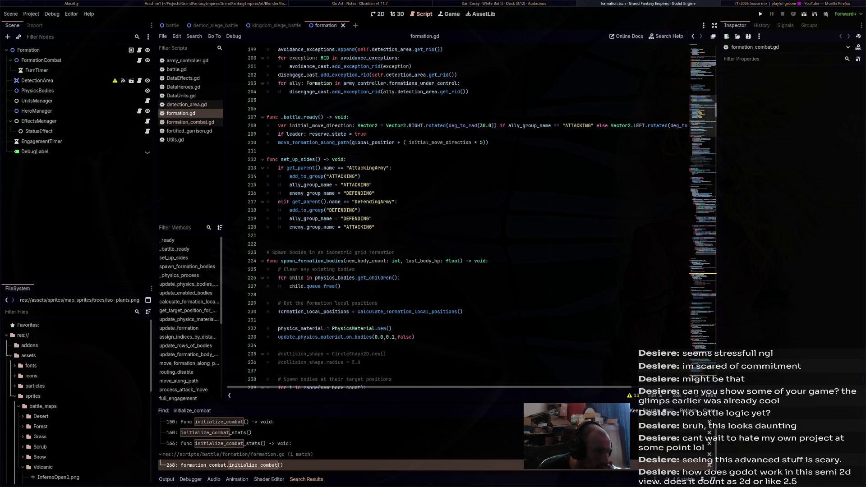
scroll(469, 217, down, 12)
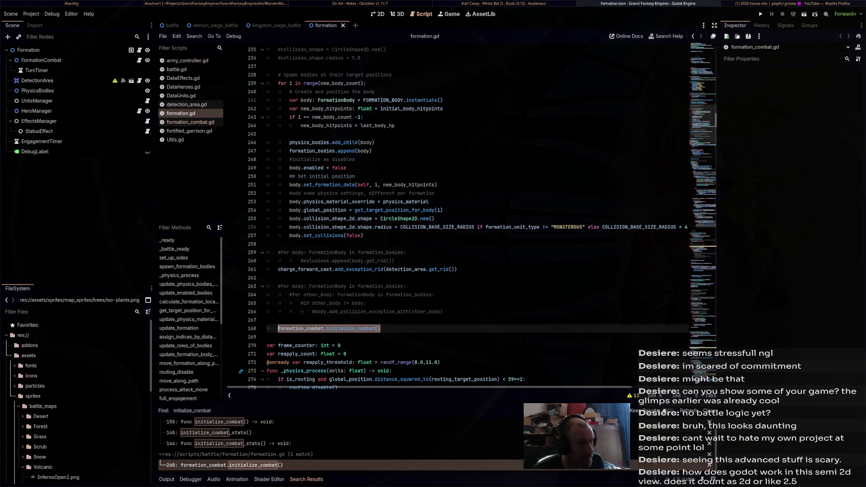
- Move the initialize_combat call from line 268 into _battle_ready below line 210, save, and run
key(Delete)
scroll(469, 217, up, 12)
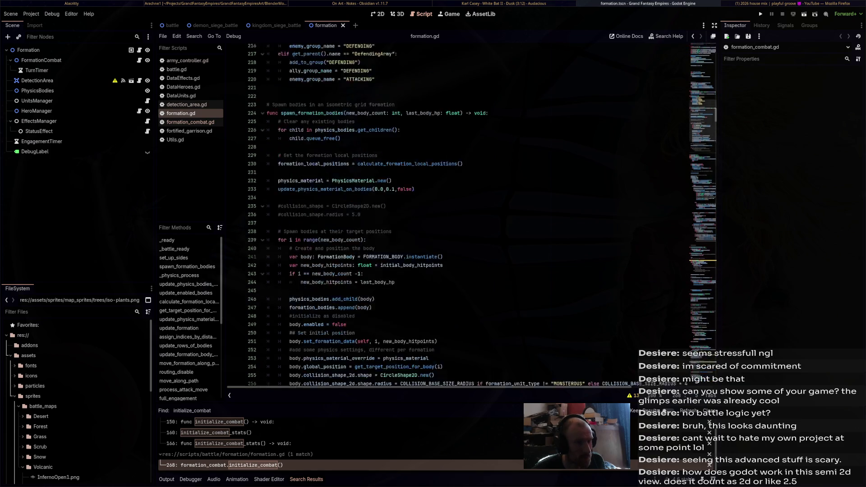
scroll(470, 217, up, 2)
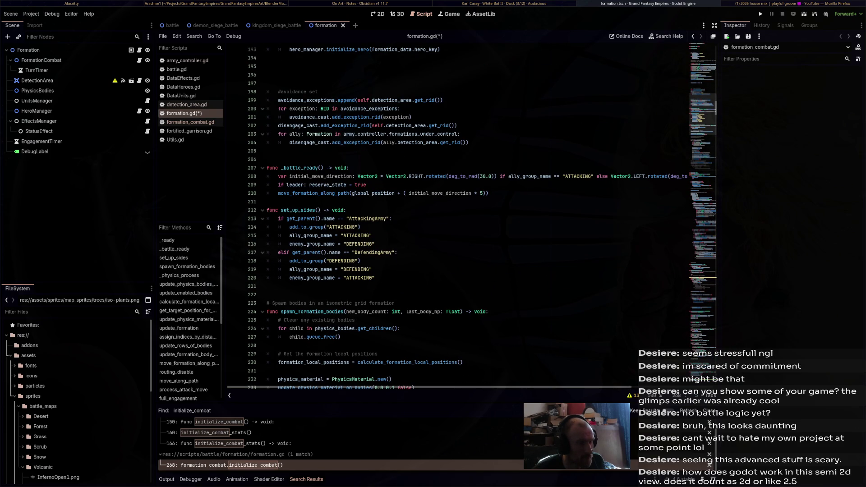
click(488, 193)
key(Return)
key(ctrl+v)
key(ctrl+s)
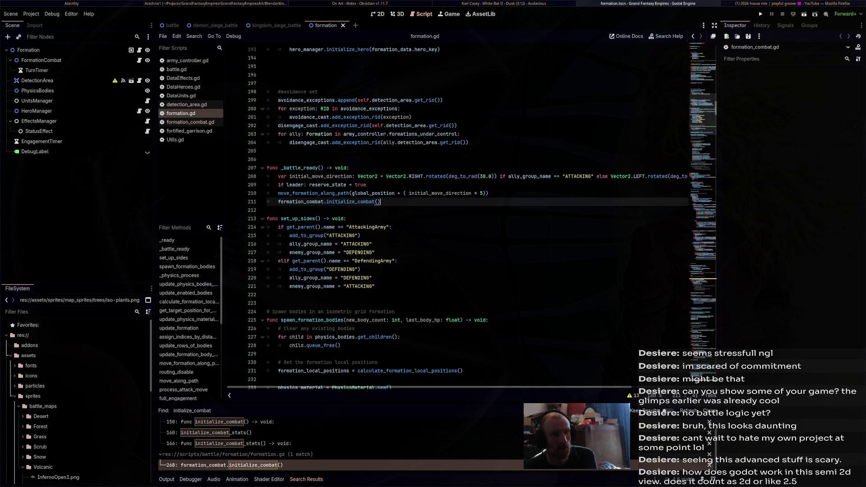
click(760, 14)
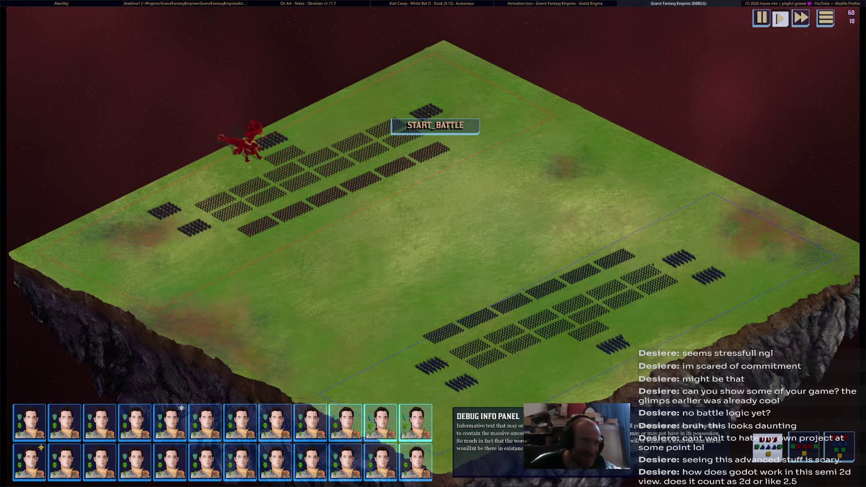
- Stop the running game with F8 after checking the battle map
key(F8)
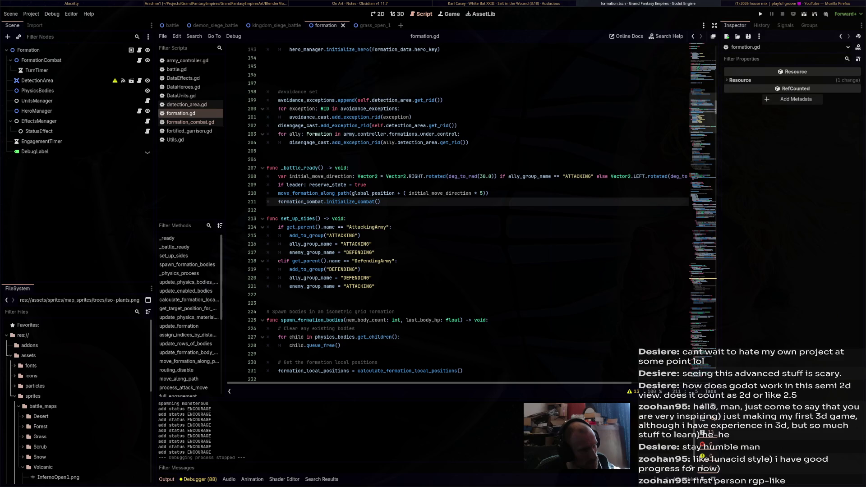
- Restore the initialize_combat call to line 268 after body spawning and save formation.gd
text(#)
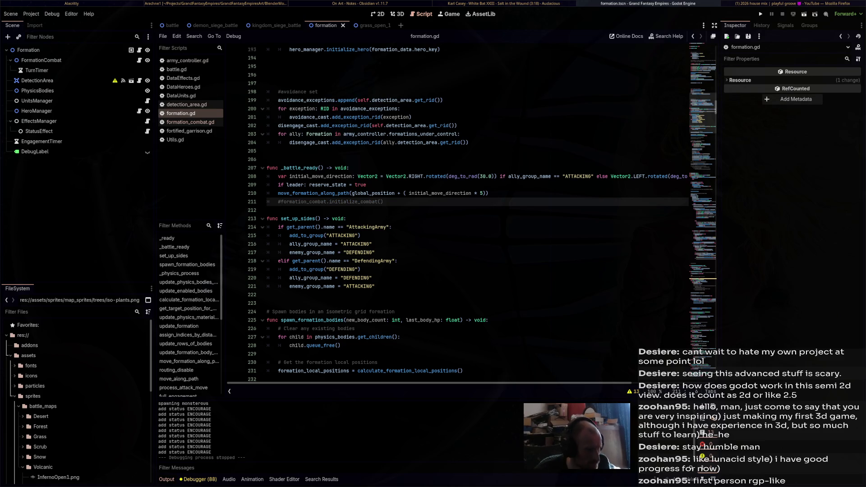
key(shift+End)
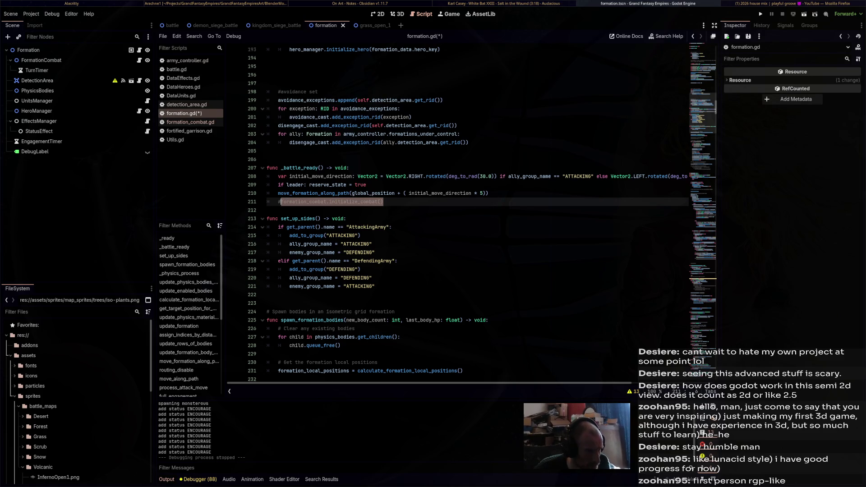
scroll(433, 235, down, 14)
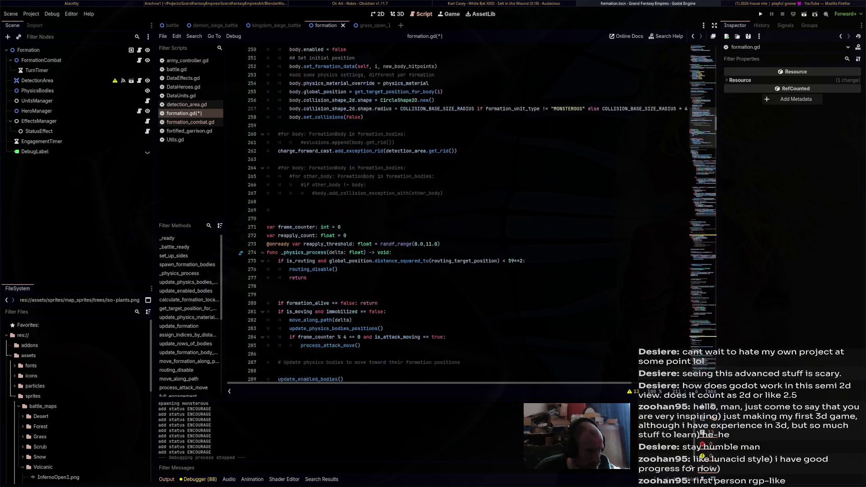
scroll(400, 235, up, 11)
click(400, 236)
click(278, 100)
key(ctrl+k)
key(alt+Down)
key(alt+Down)
key(alt+Down)
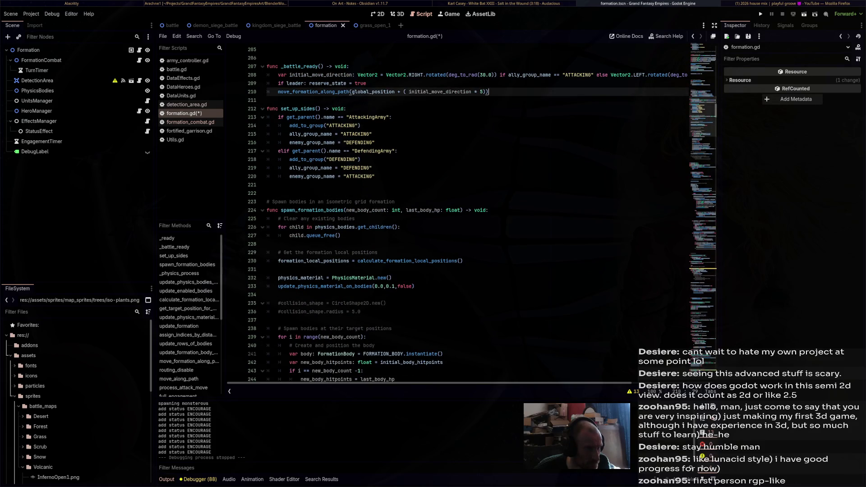
scroll(451, 213, down, 5)
key(shift+Up)
key(ctrl+s)
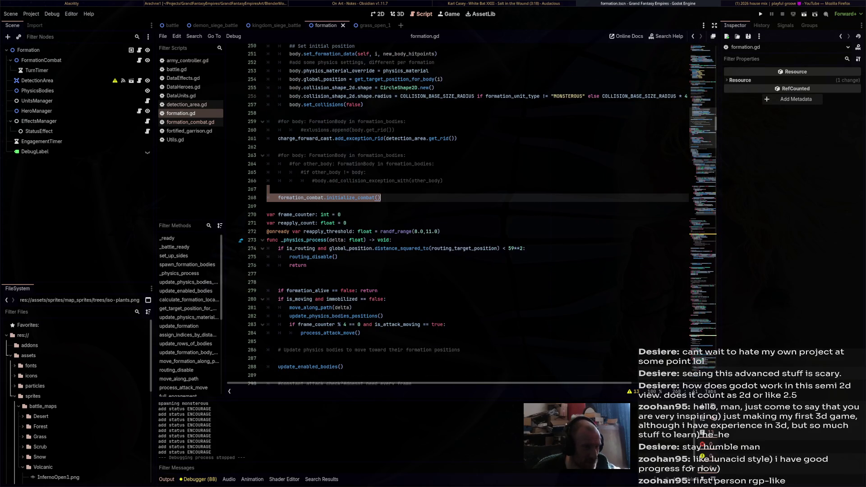
- Run the game and start the battle to test the restored call, then stop it
key(F5)
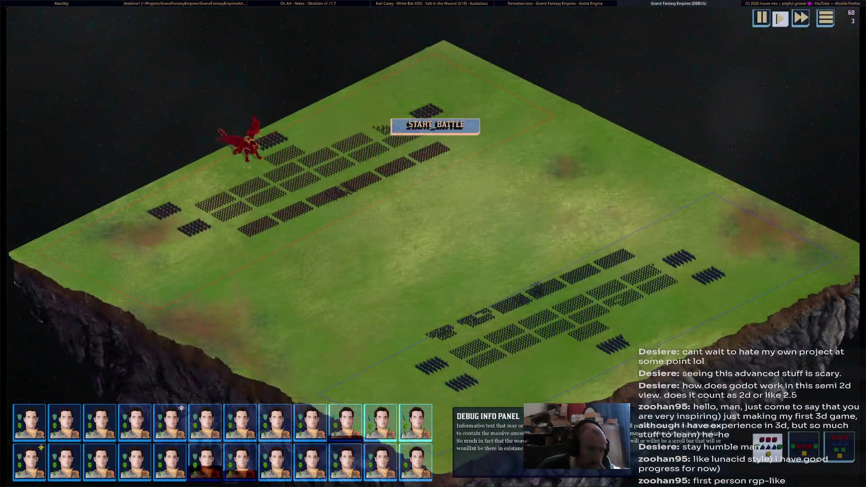
click(397, 129)
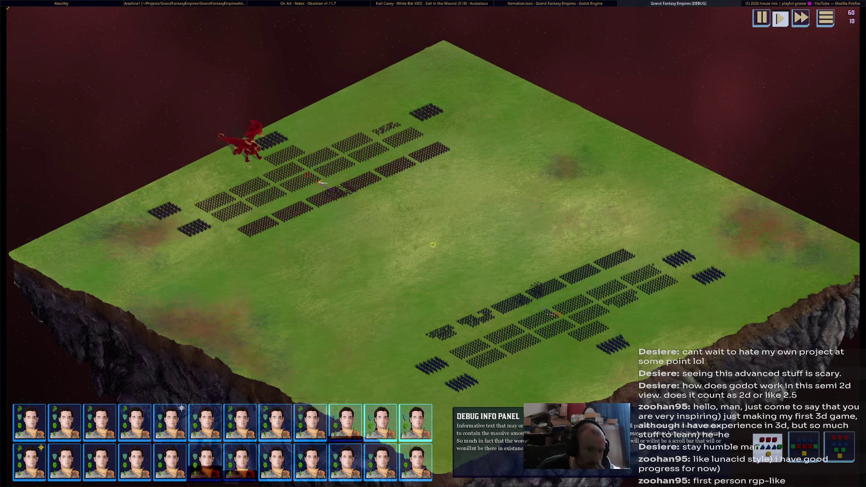
key(F8)
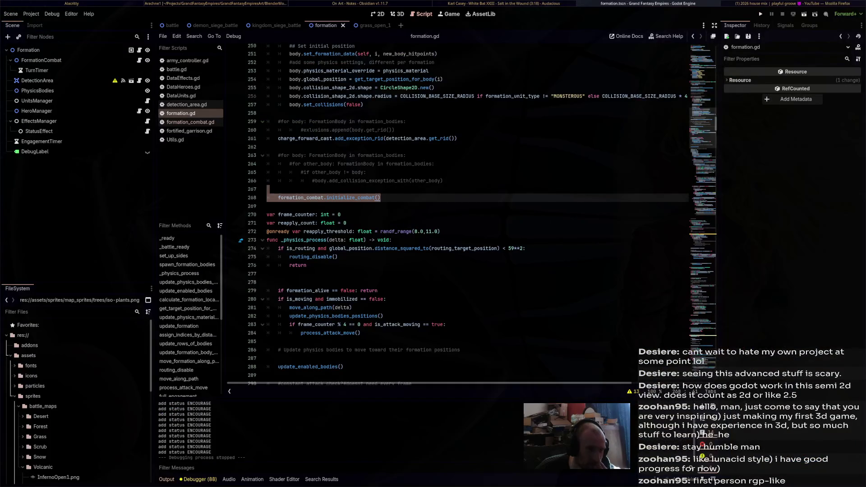
click(347, 223)
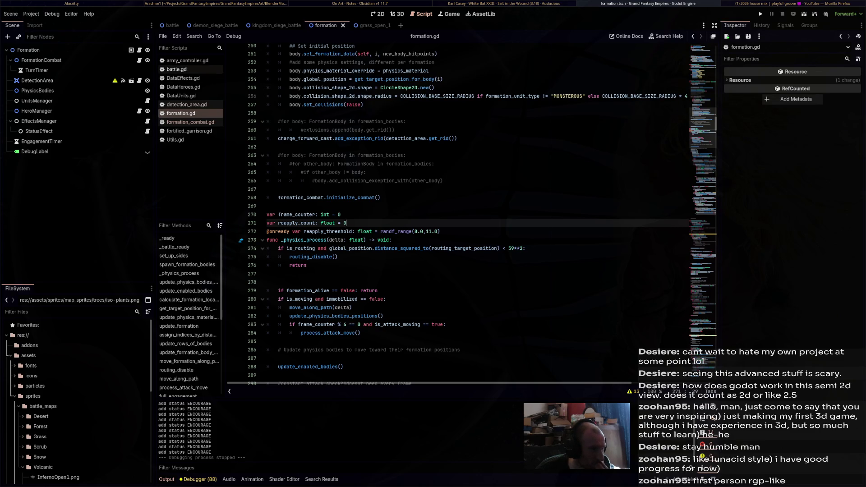
click(185, 61)
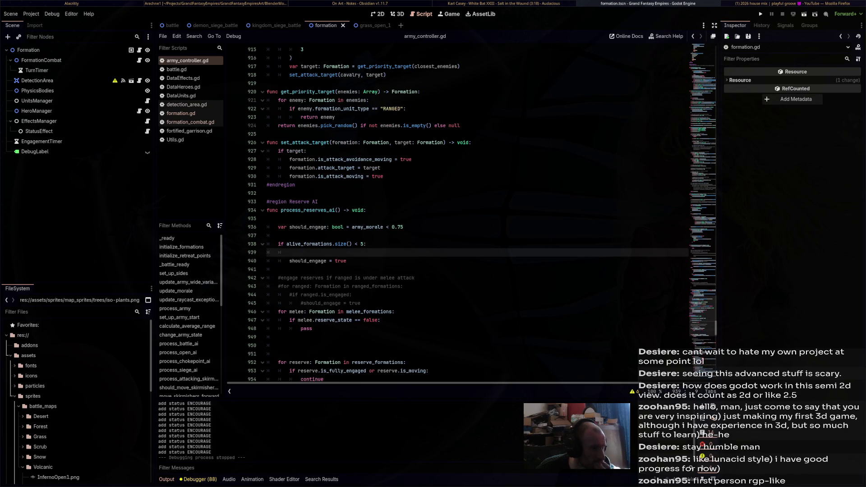
- Read back up through the army_controller.gd script
scroll(451, 212, up, 15)
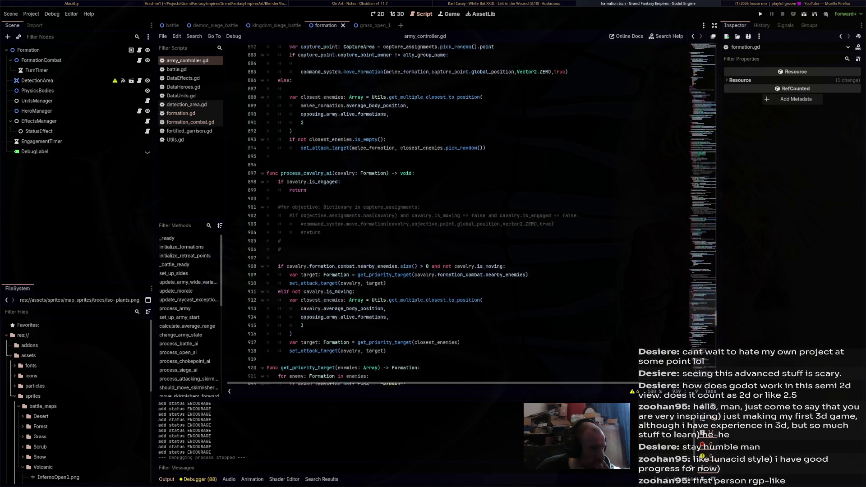
scroll(451, 212, up, 20)
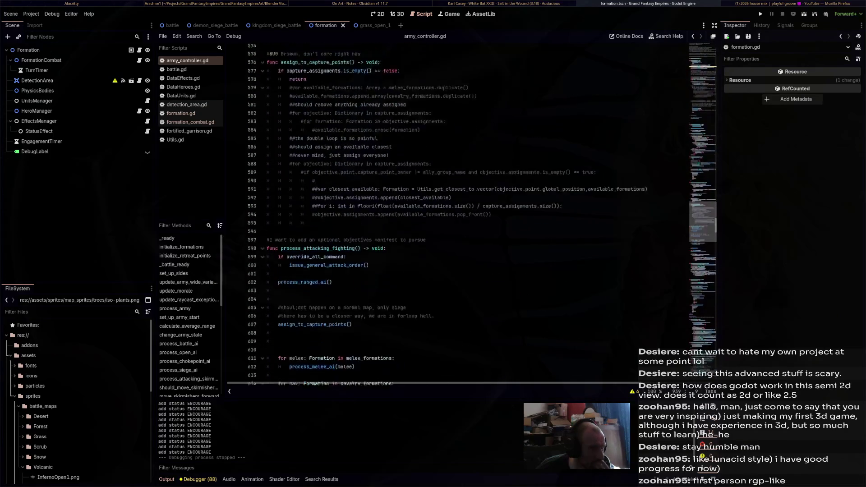
scroll(451, 213, up, 9)
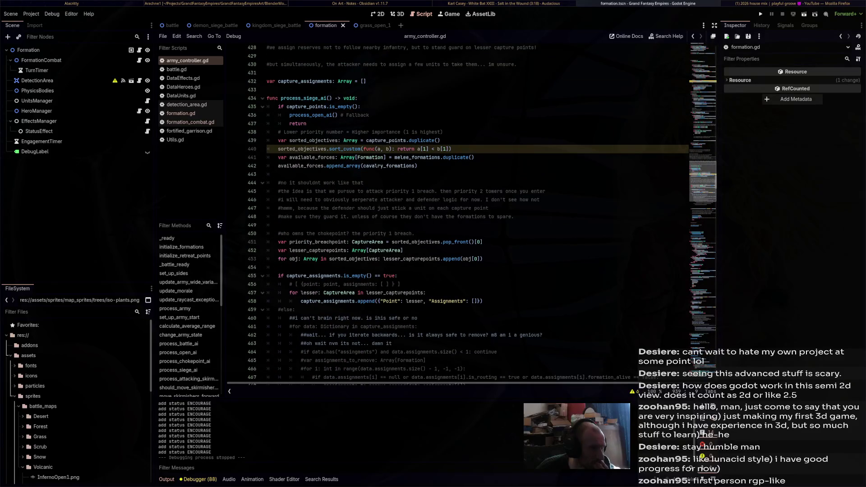
scroll(451, 212, up, 20)
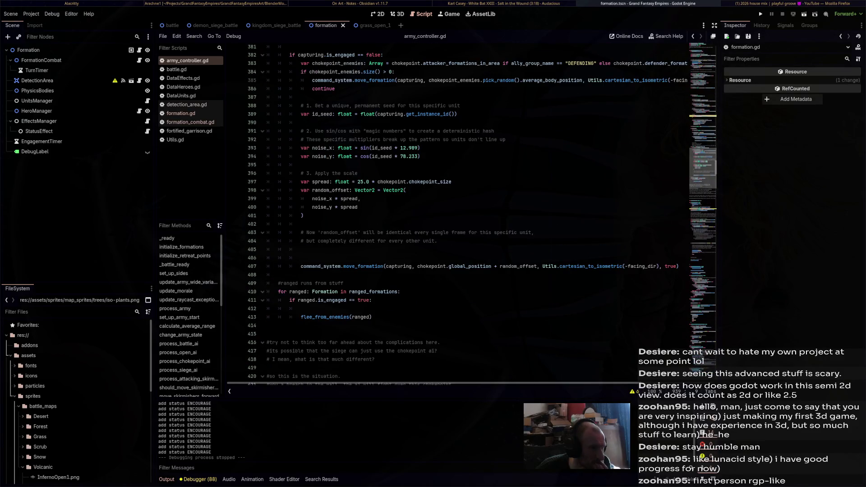
scroll(452, 212, up, 20)
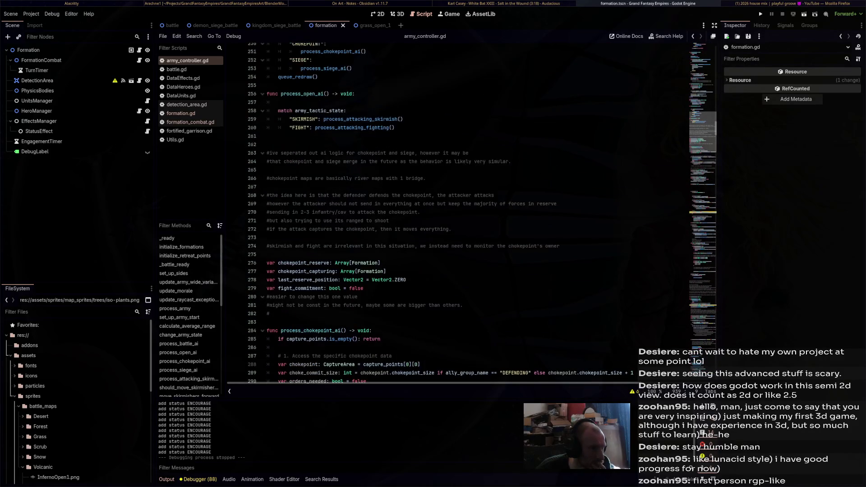
scroll(451, 213, up, 20)
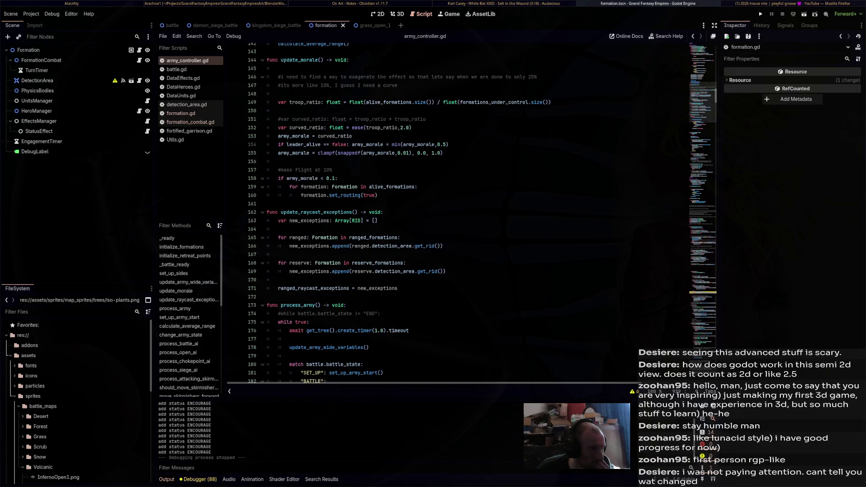
scroll(451, 212, up, 4)
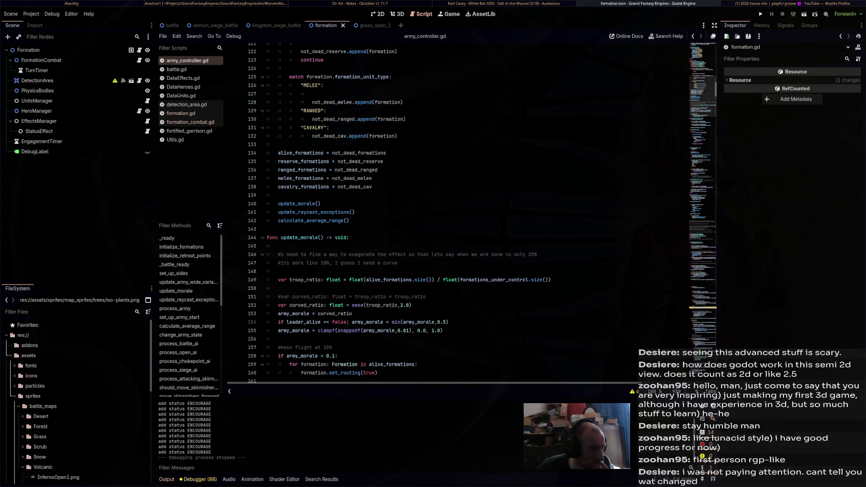
scroll(452, 212, up, 8)
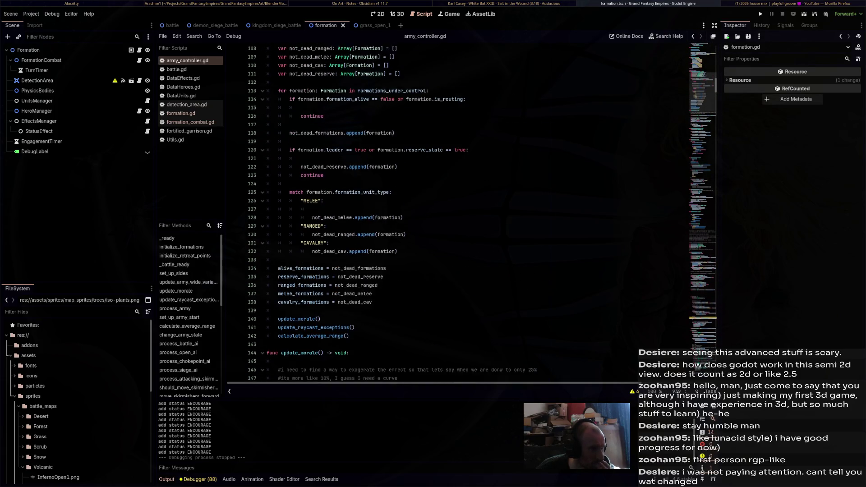
scroll(451, 212, up, 9)
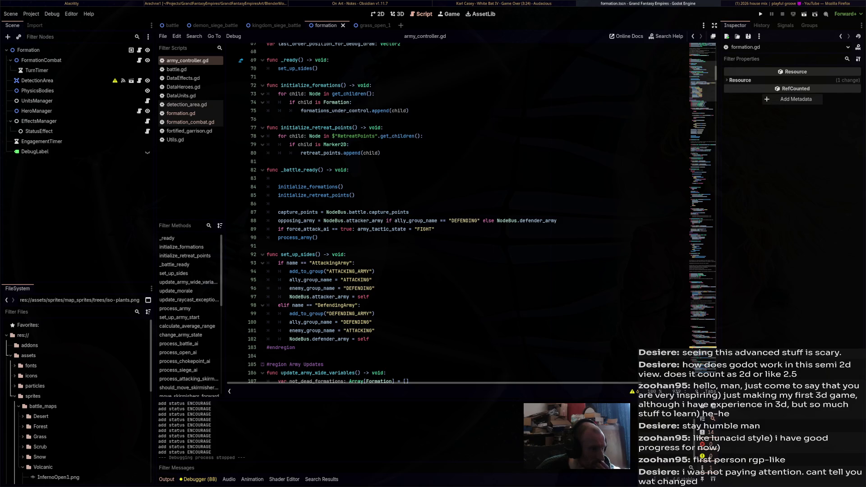
scroll(451, 212, down, 5)
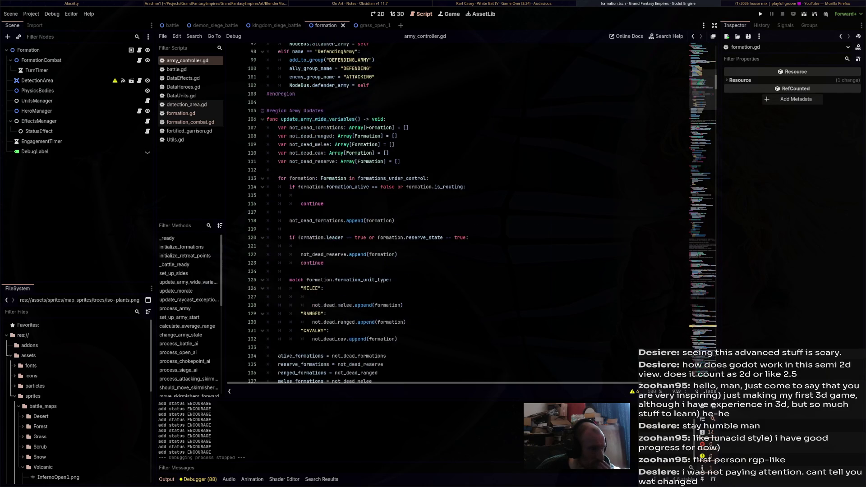
scroll(451, 212, up, 5)
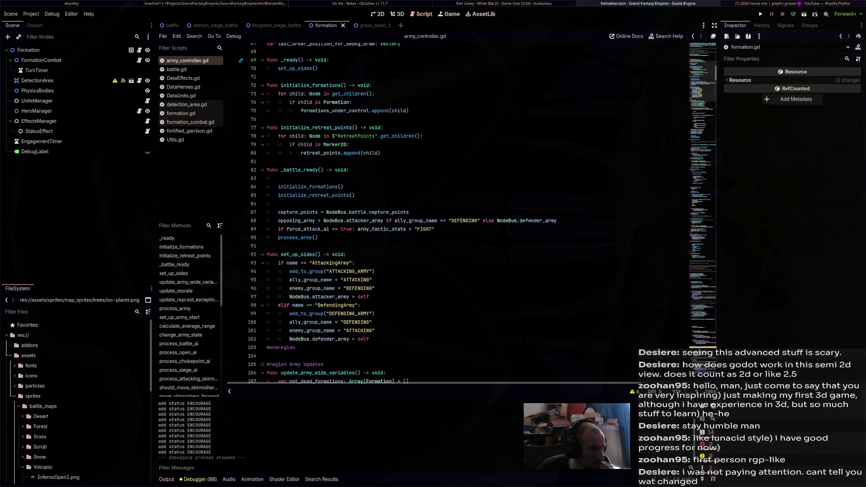
- Jump to the initialize_retreat_points definition, then switch to the grass_open_1 scene
ctrl+click(312, 127)
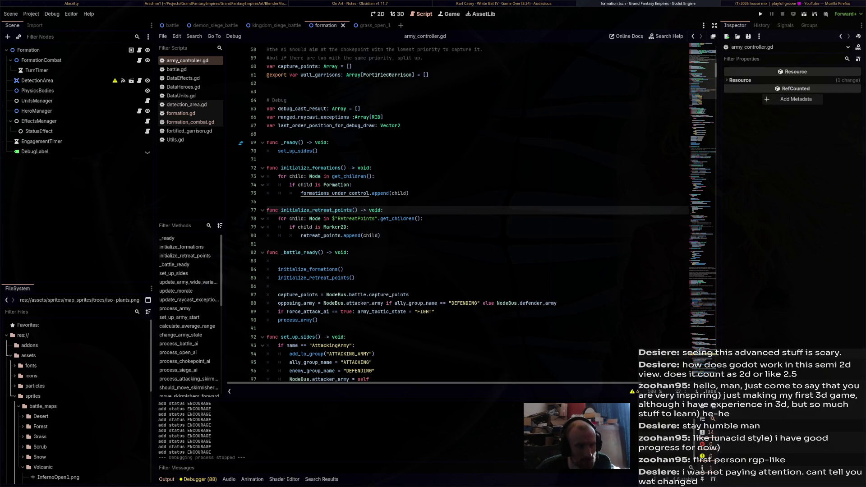
scroll(474, 212, up, 15)
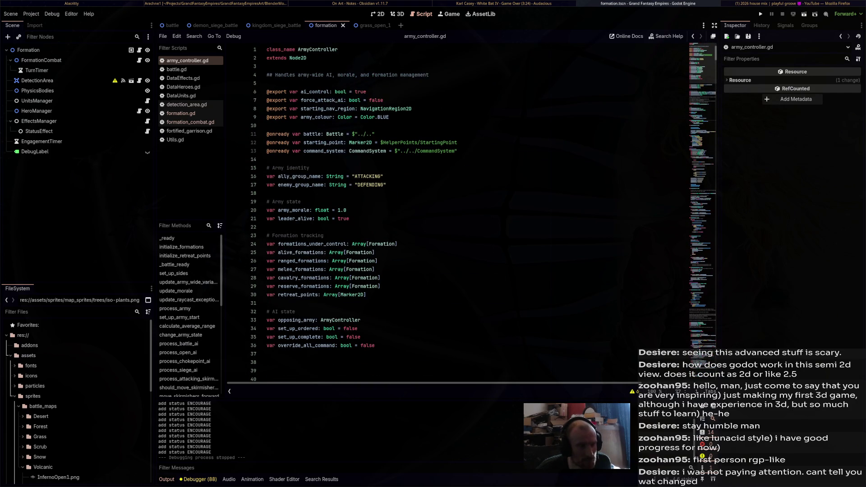
scroll(473, 212, down, 12)
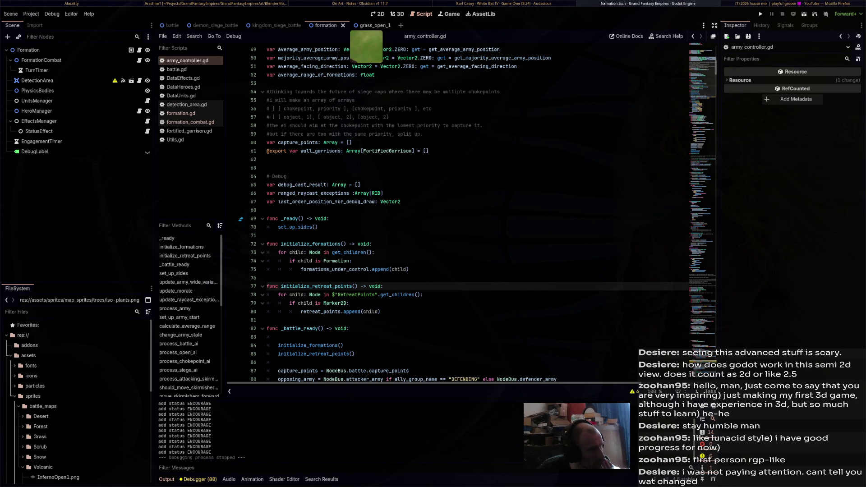
click(370, 26)
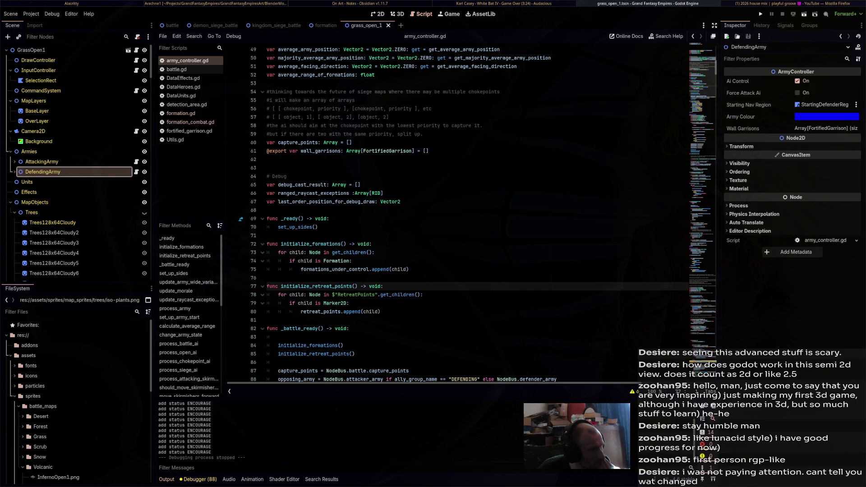
scroll(469, 213, down, 6)
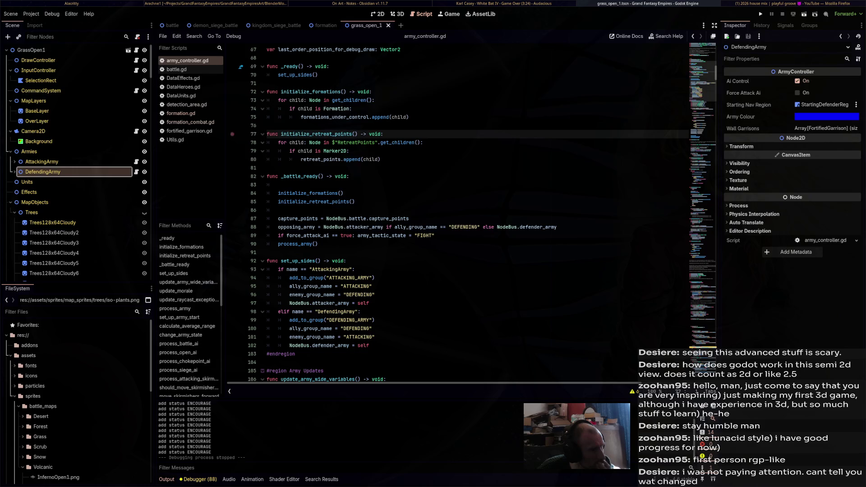
- Open formation_combat.gd and look over its code
click(191, 122)
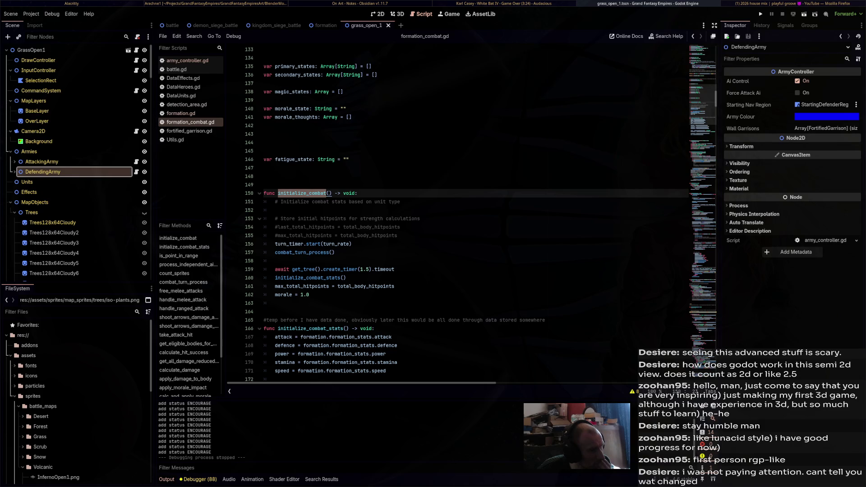
scroll(451, 212, down, 4)
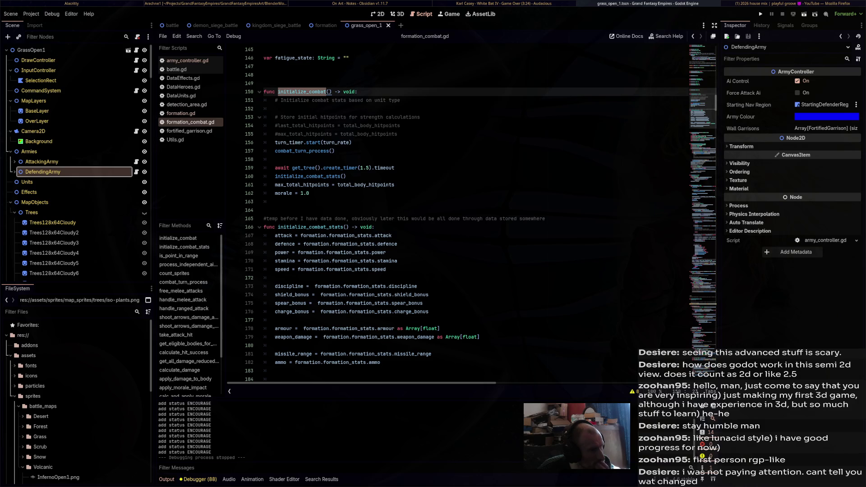
scroll(451, 212, up, 6)
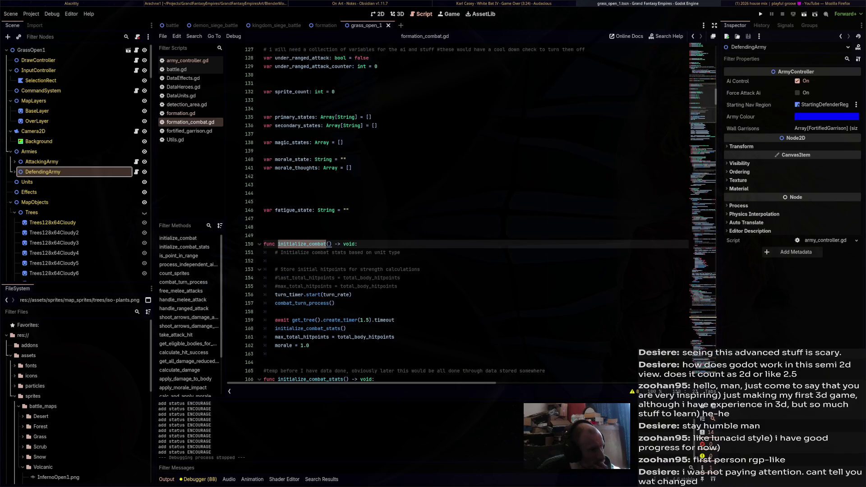
- In formation.gd, cut the line 268 initialize_combat call, paste it after line 210, and save
key(alt+Left)
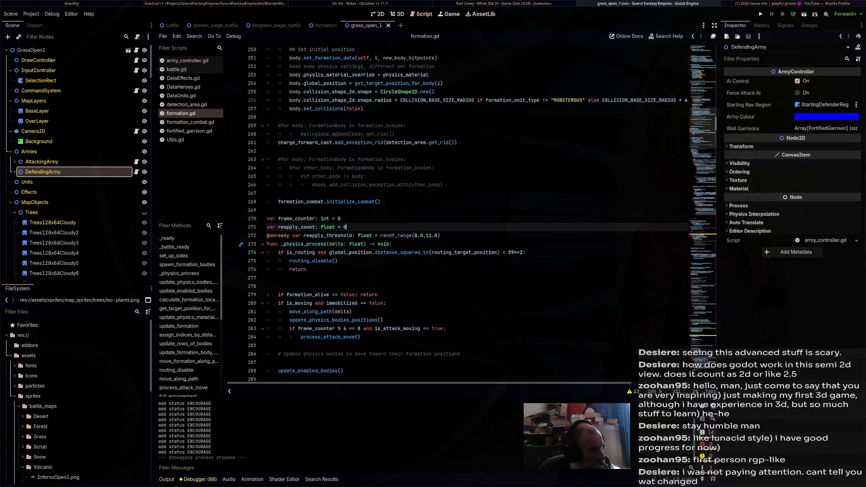
drag(381, 201, 278, 201)
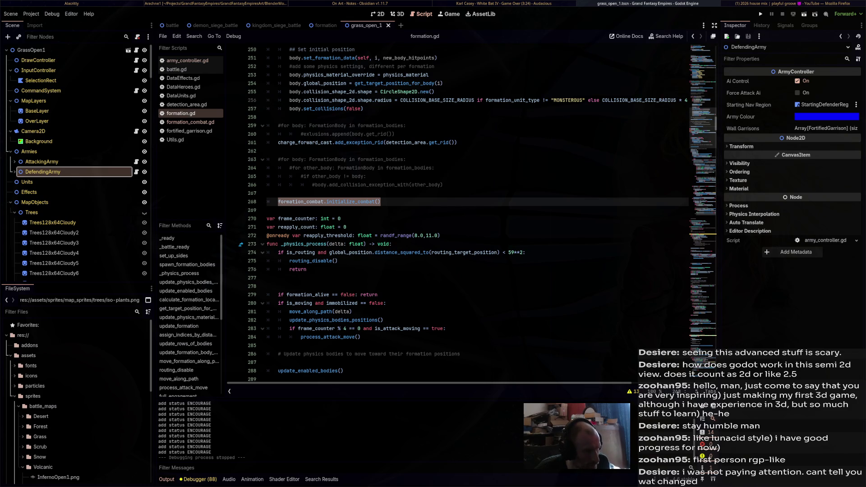
key(ctrl+x)
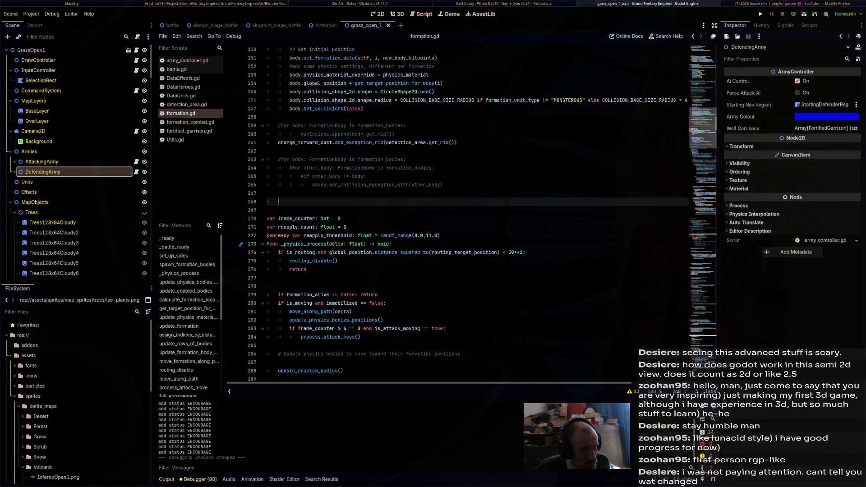
scroll(451, 212, up, 15)
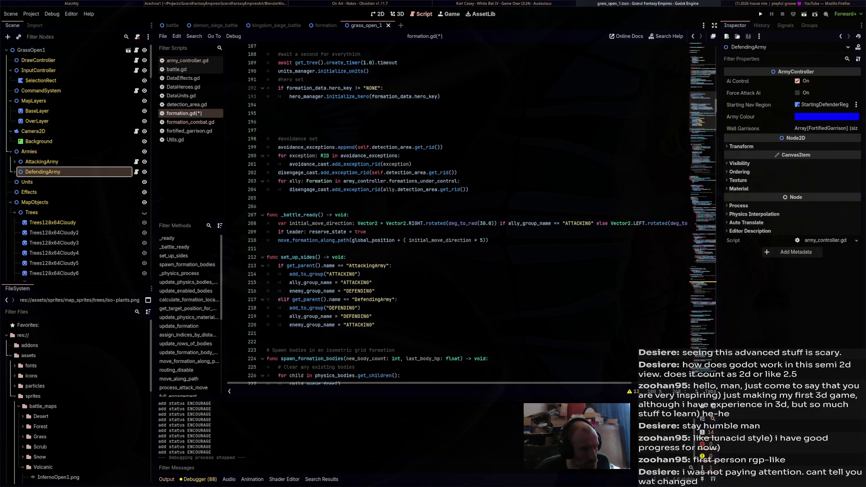
click(490, 240)
key(Return)
key(Return)
key(ctrl+v)
key(ctrl+s)
click(280, 249)
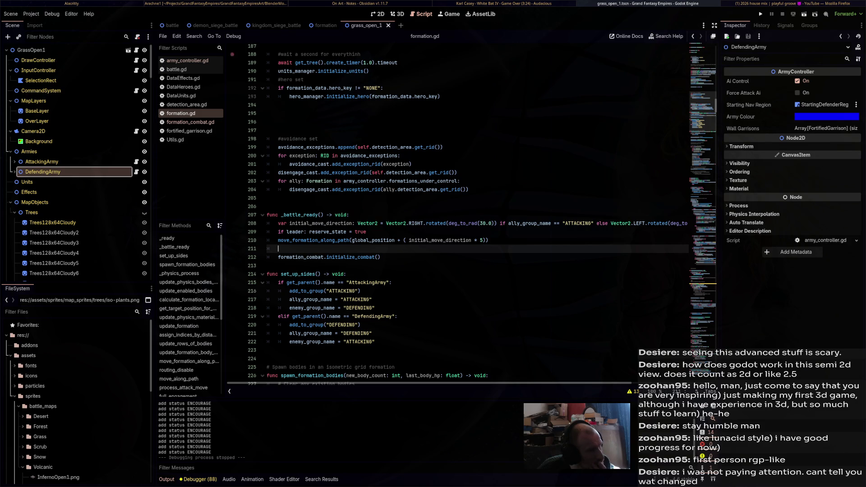
- In army_controller.gd, fold update_army_wide_variables, update_morale, update_raycast_exceptions, then the Army Updates region
click(187, 61)
scroll(451, 212, down, 8)
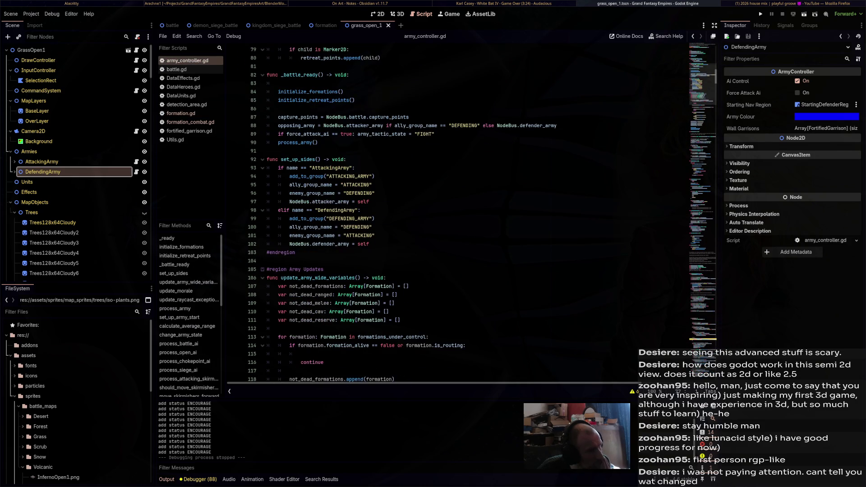
scroll(451, 212, down, 3)
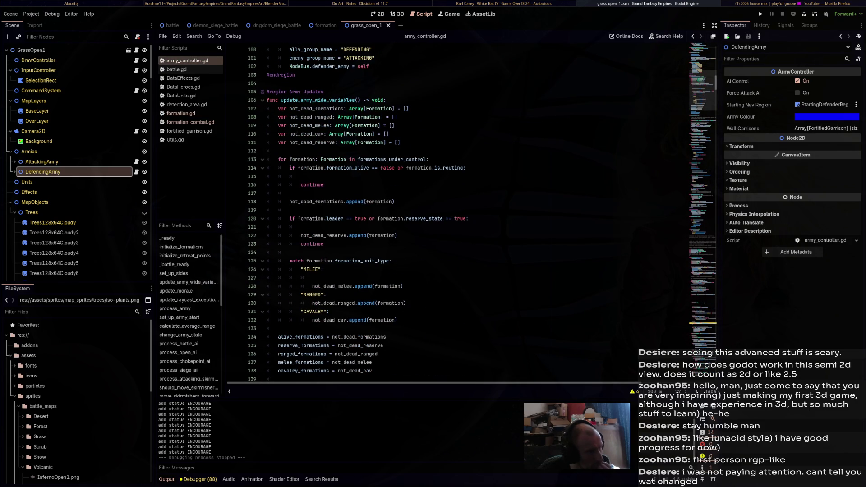
key(alt+f)
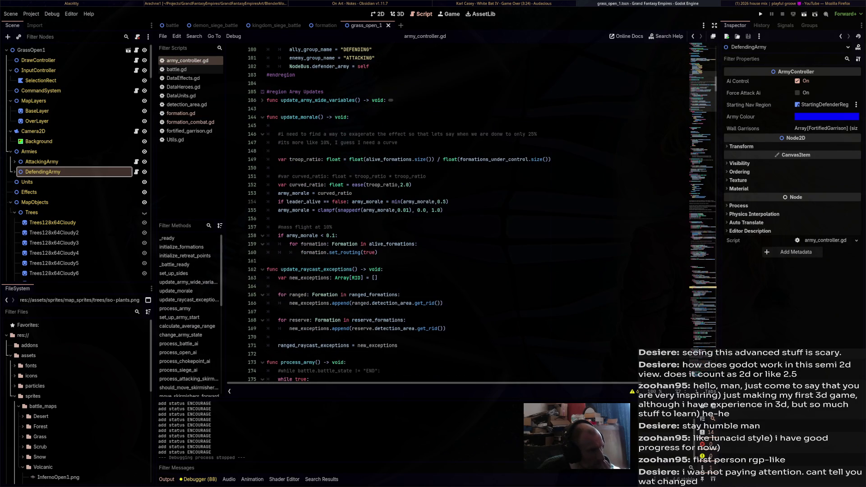
key(alt+f)
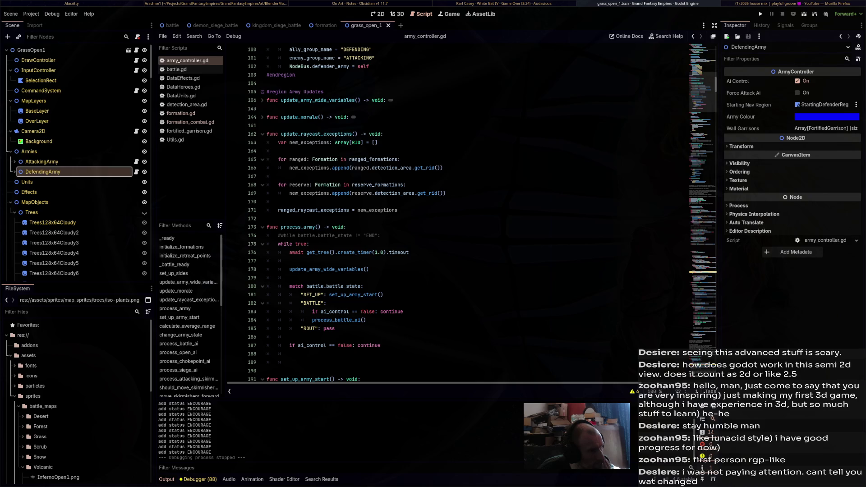
key(alt+f)
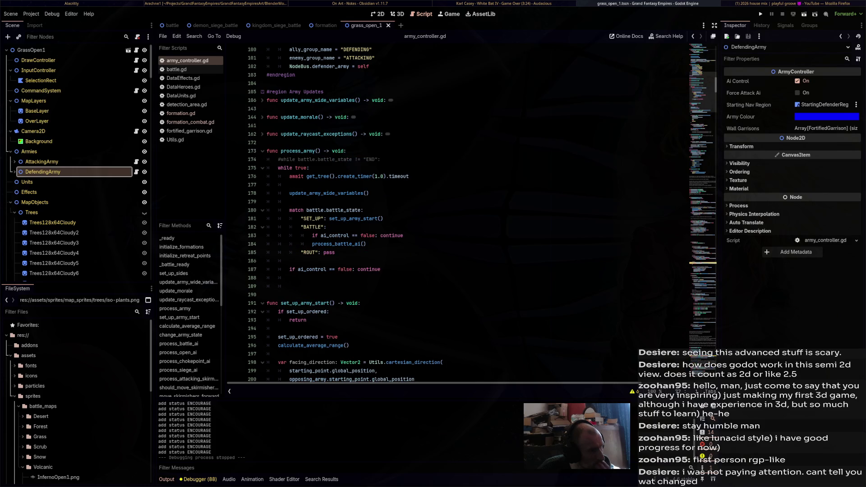
key(alt+f)
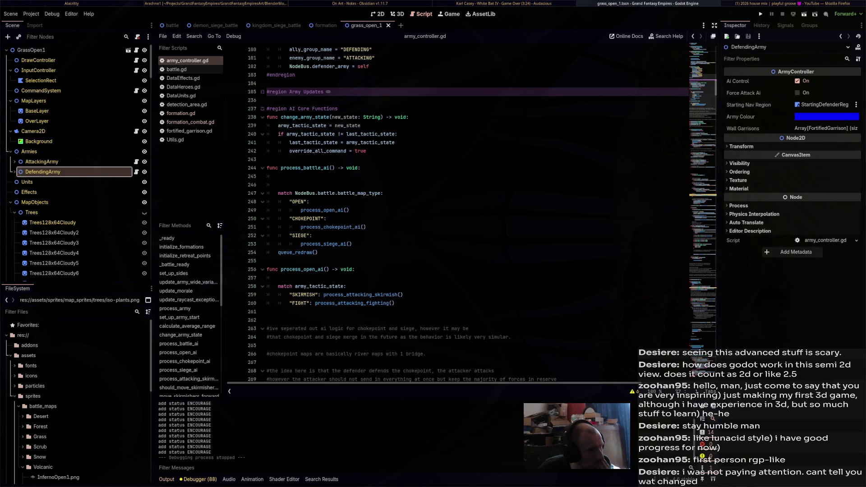
- Add print("battle ai") on line 246 of process_battle_ai and save army_controller.gd
click(278, 184)
text(pri)
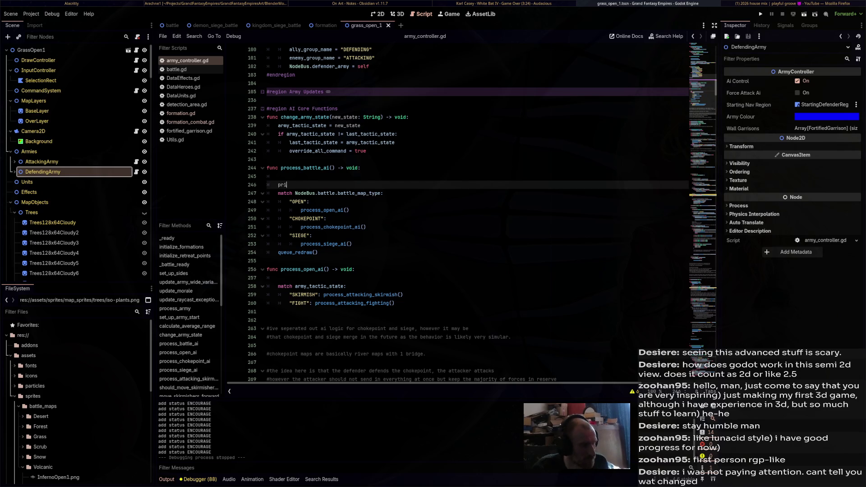
text(nt()
text(")
text(battle ai)
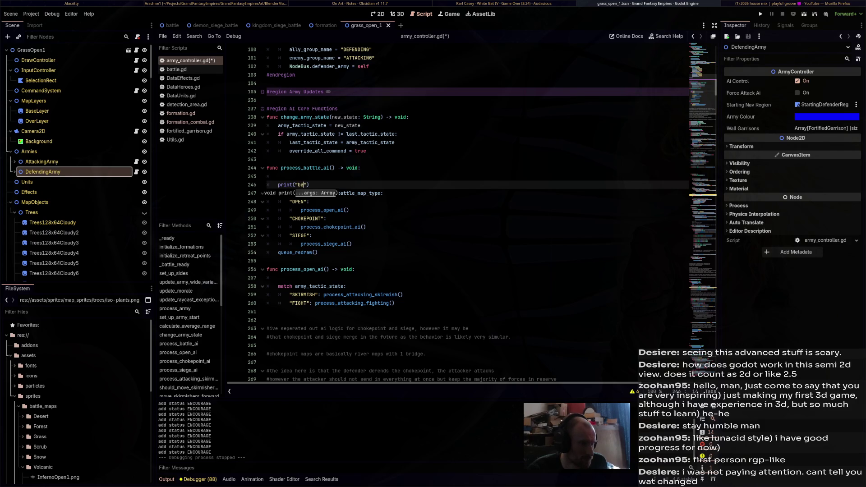
key(ctrl+s)
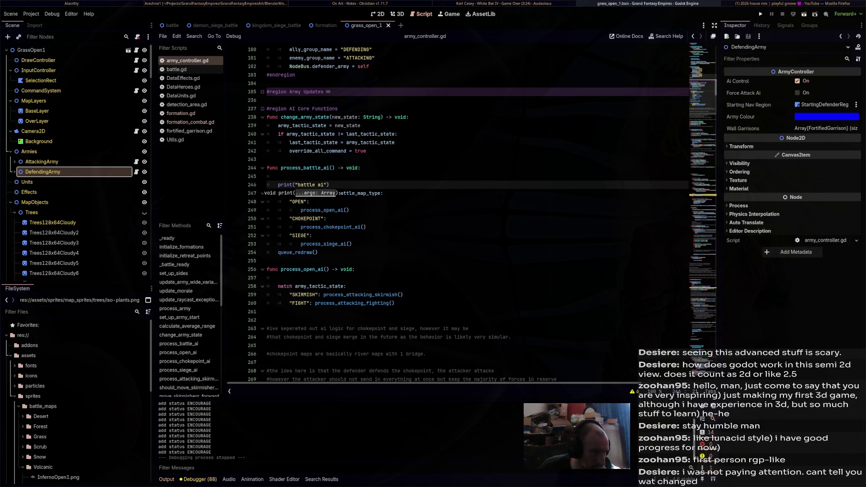
scroll(68, 225, down, 5)
scroll(67, 229, up, 4)
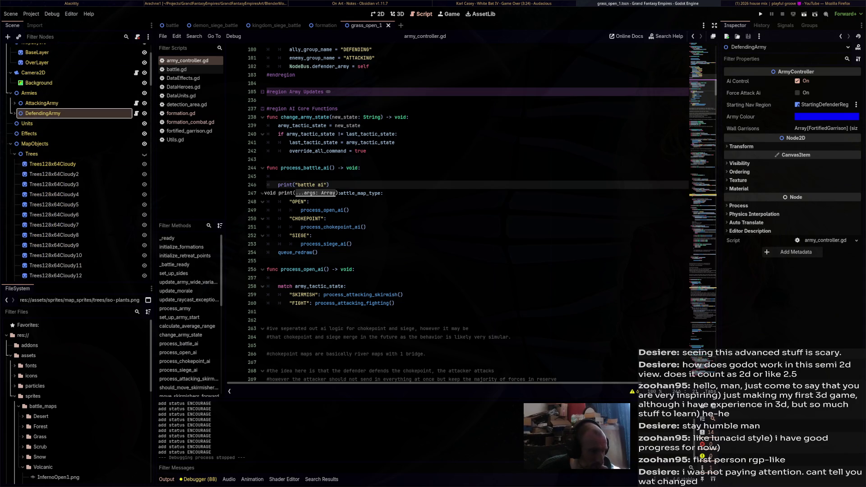
click(194, 36)
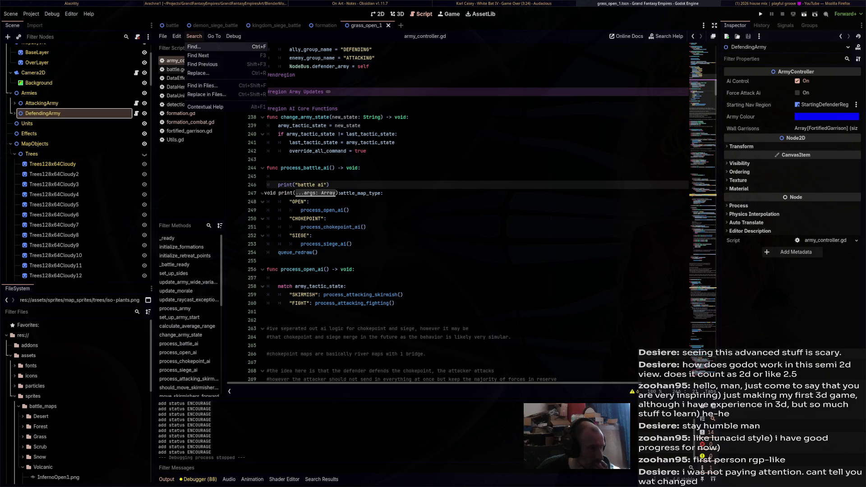
- Search all project files for "add status"
click(199, 47)
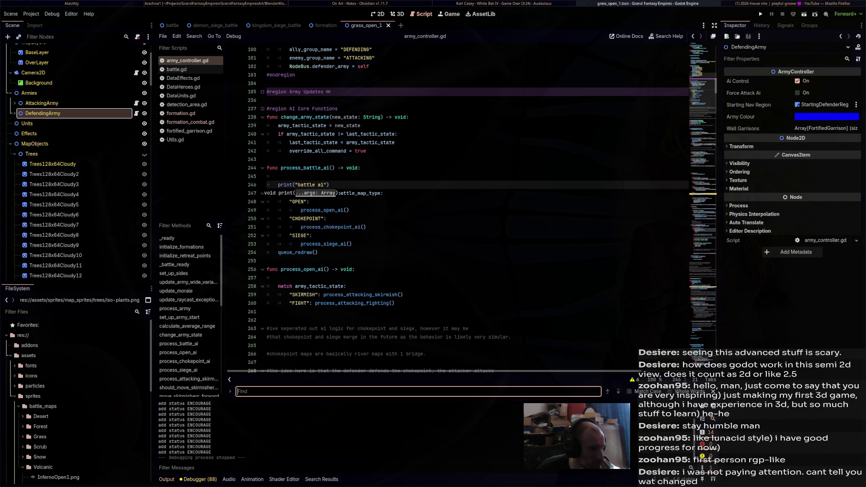
text(add)
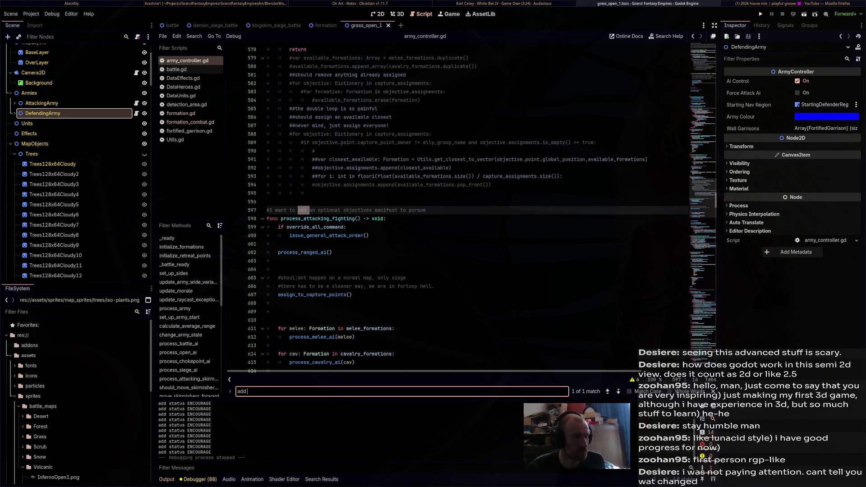
key(BackSpace)
key(BackSpace)
key(BackSpace)
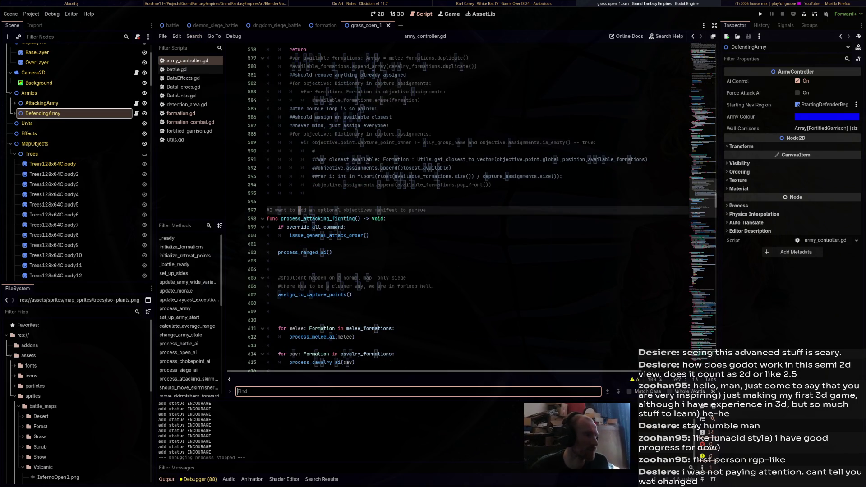
click(177, 36)
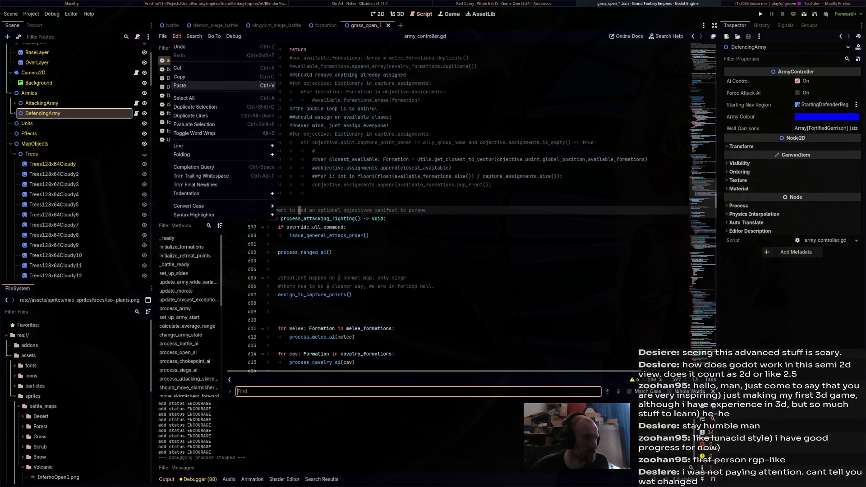
mouse_move(194, 36)
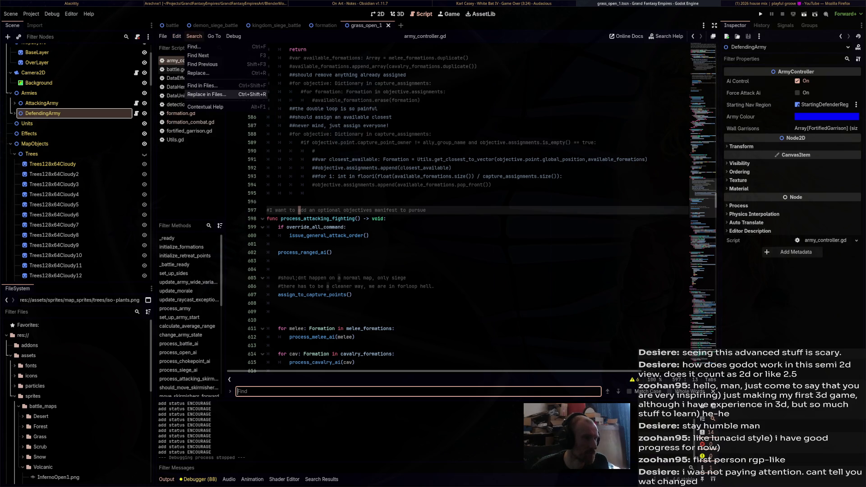
click(200, 85)
text(add status)
key(Return)
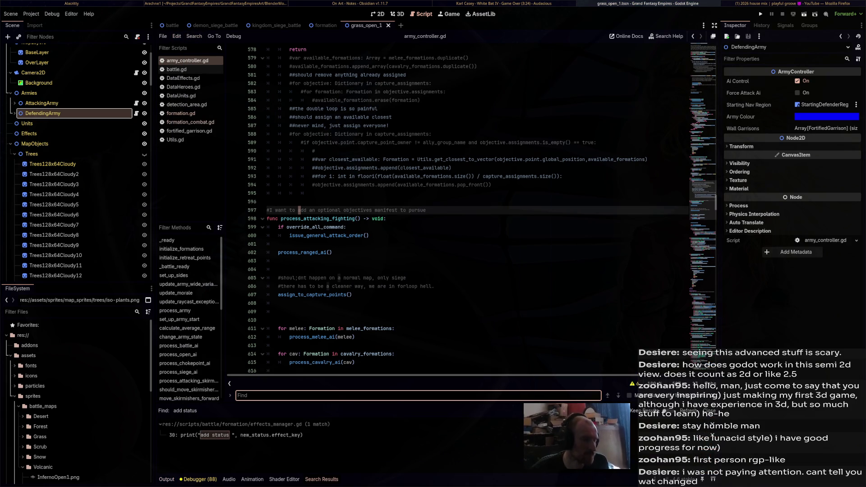
- Comment out the add status print on line 30 of effects_manager.gd, then run the game
click(194, 435)
key(End)
key(ctrl+k)
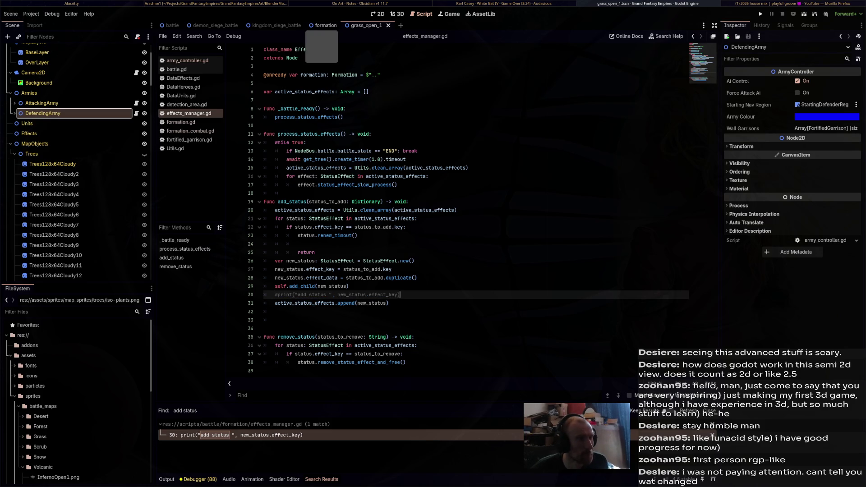
key(F5)
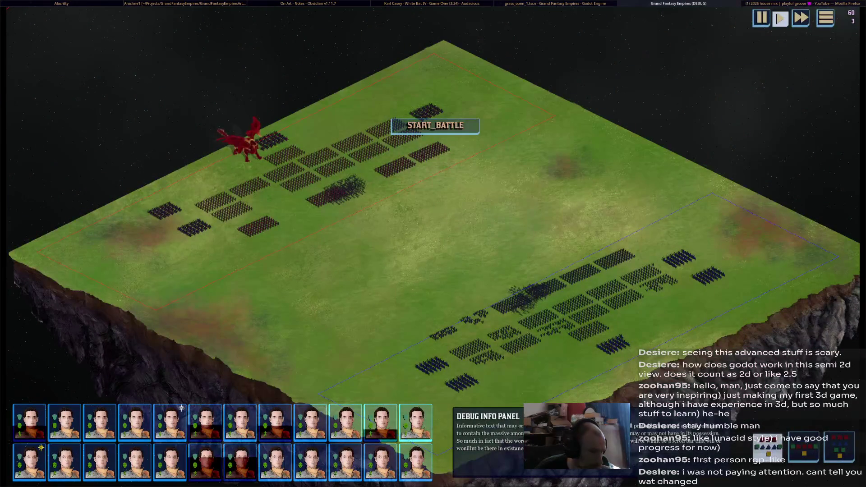
- Start the battle in the running game, then switch away from the game window
mouse_move(585, 267)
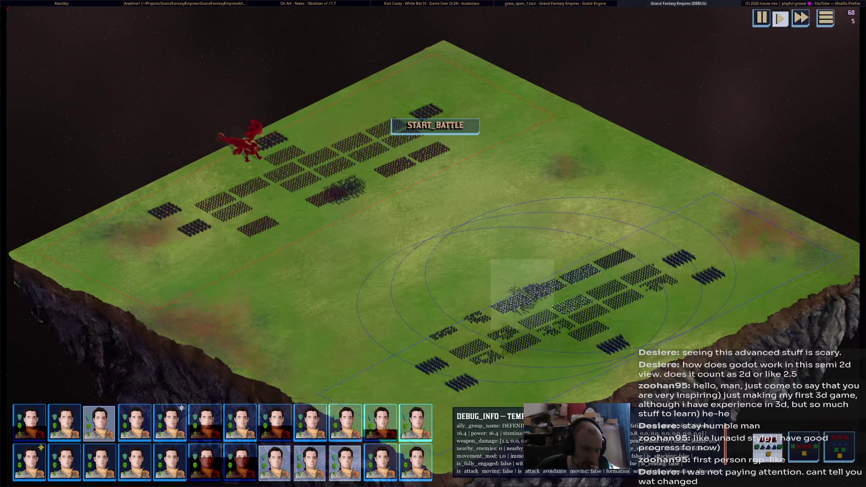
click(435, 125)
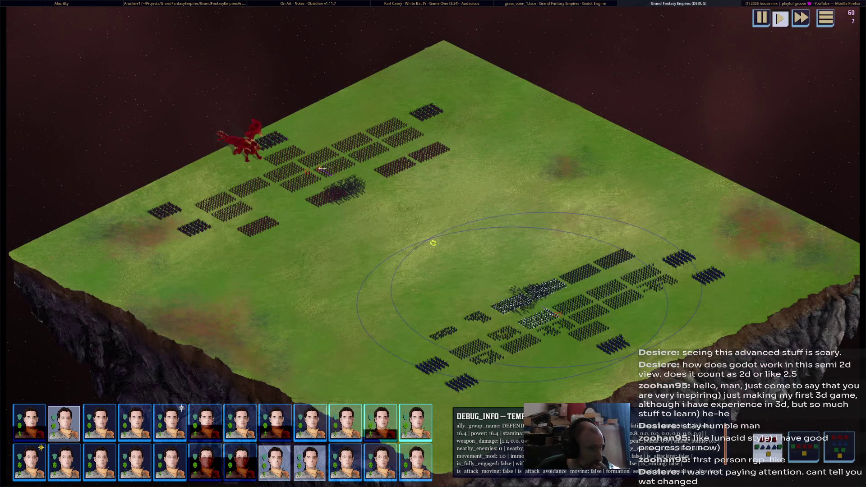
key(alt+Tab)
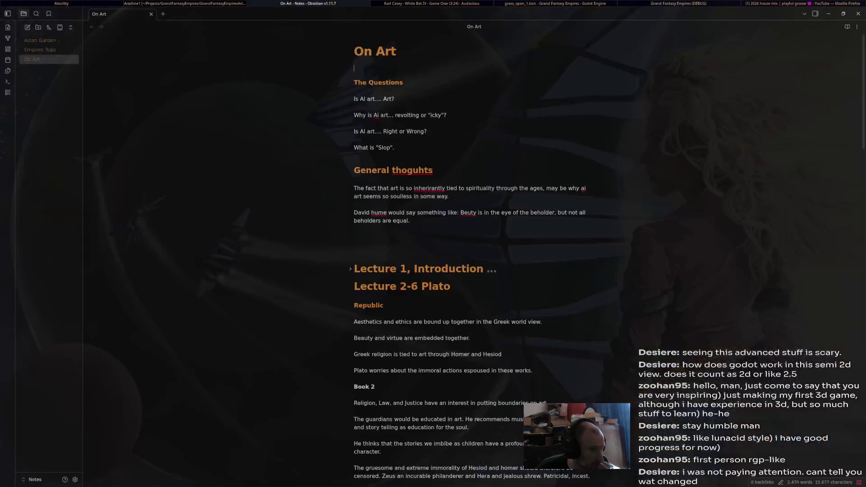
- Return to the Godot editor and stop the running game with F8
key(alt+Tab)
key(alt+Tab)
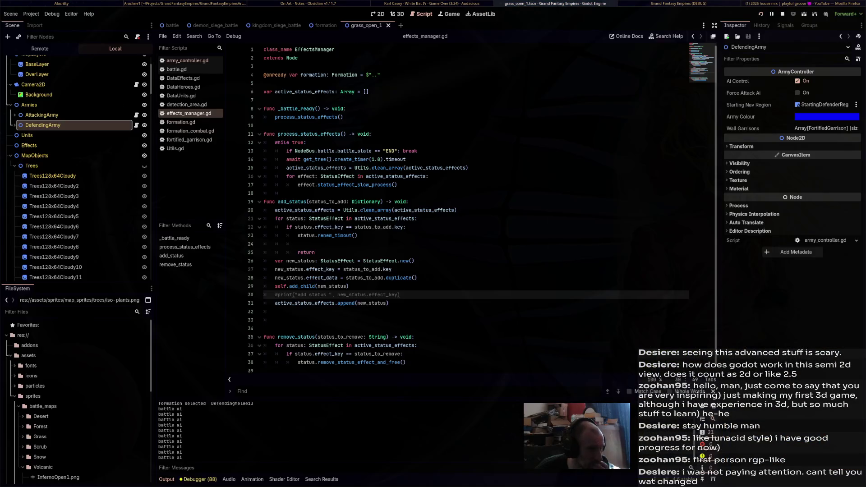
key(alt+Tab)
key(alt+Tab)
key(F8)
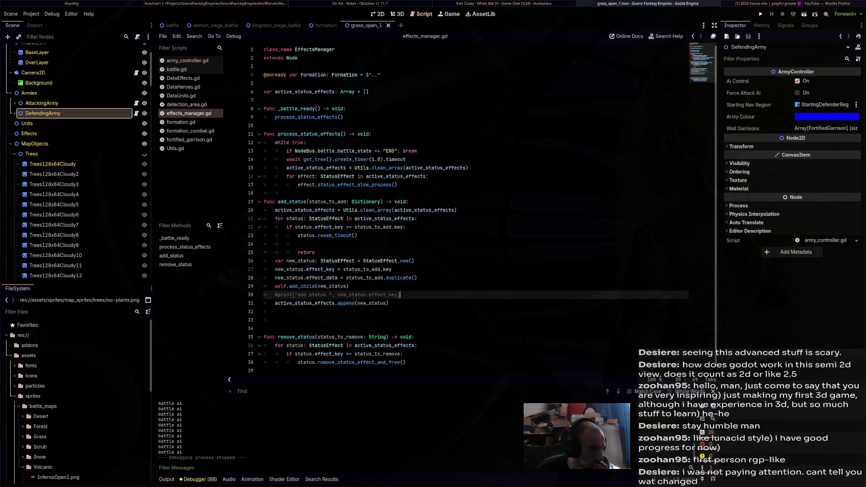
- Go back to army_controller.gd and switch to the scene viewport
click(187, 61)
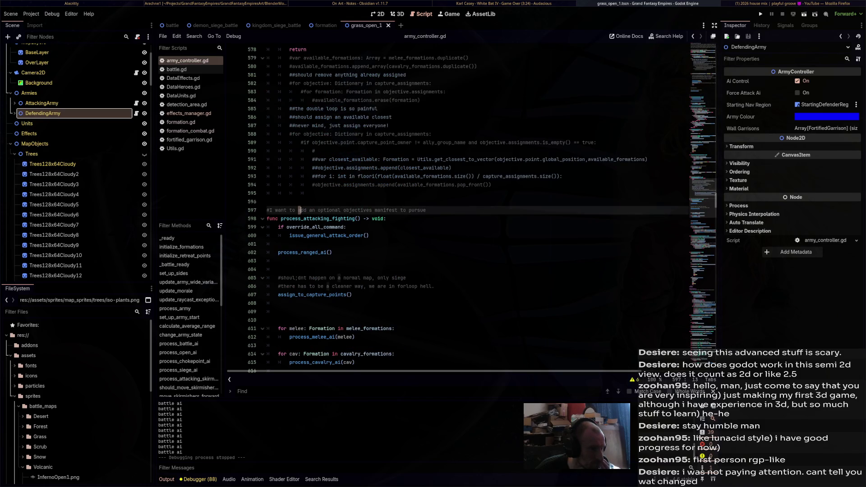
scroll(451, 207, up, 5)
key(ctrl+F1)
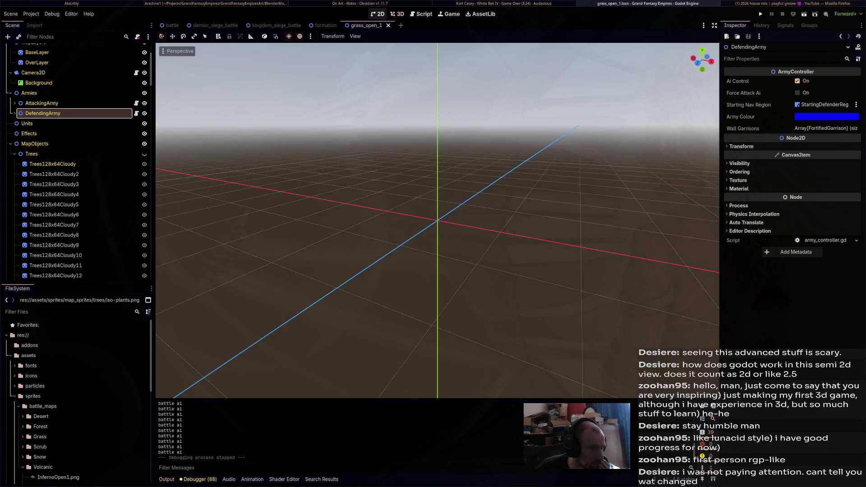
- Inspect the PrimaryBattleRegion, StartingDefenderRegion and StartingAttackerRegion navigation nodes
scroll(385, 164, up, 10)
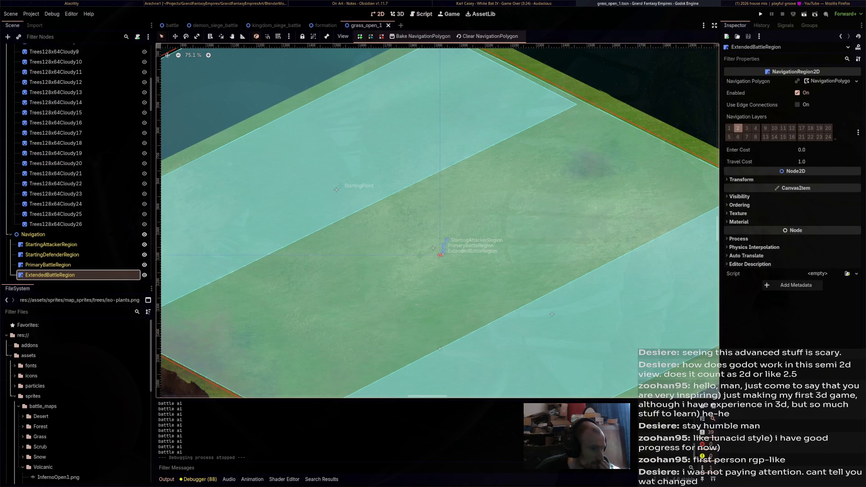
scroll(90, 261, up, 5)
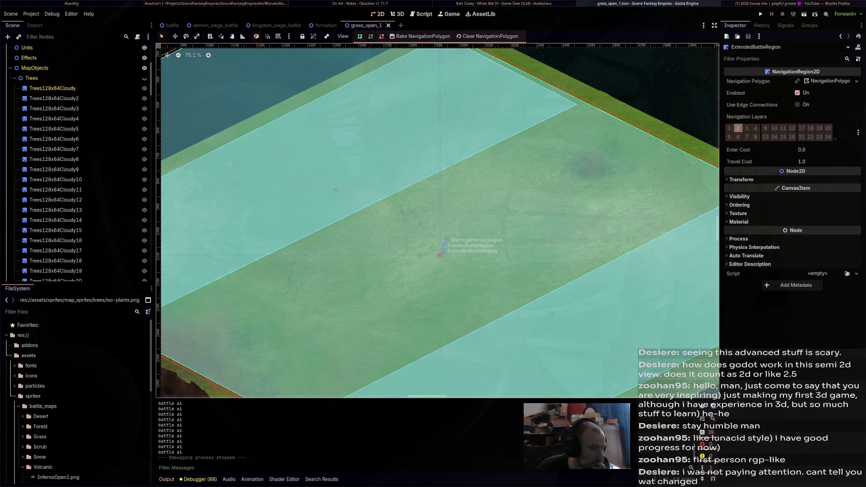
scroll(77, 181, down, 5)
click(48, 235)
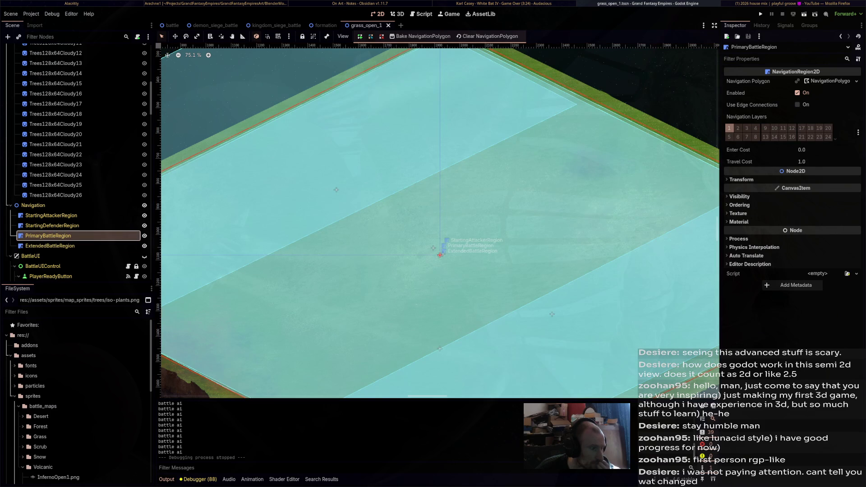
key(Up)
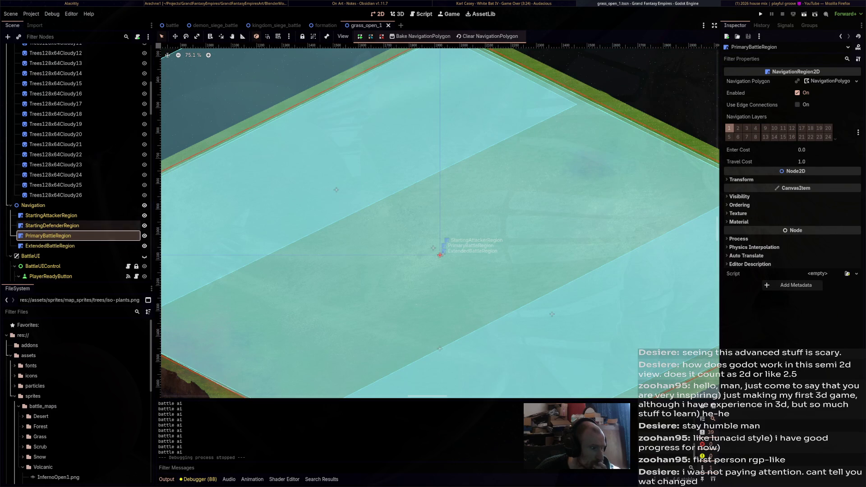
key(Up)
key(Down)
key(Down)
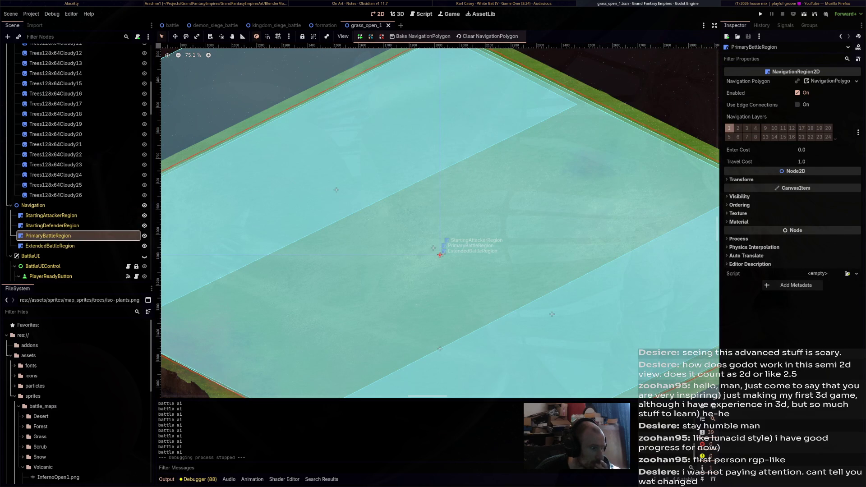
- Collapse the Trees group and open the kingdom_siege_battle scene
scroll(77, 180, up, 10)
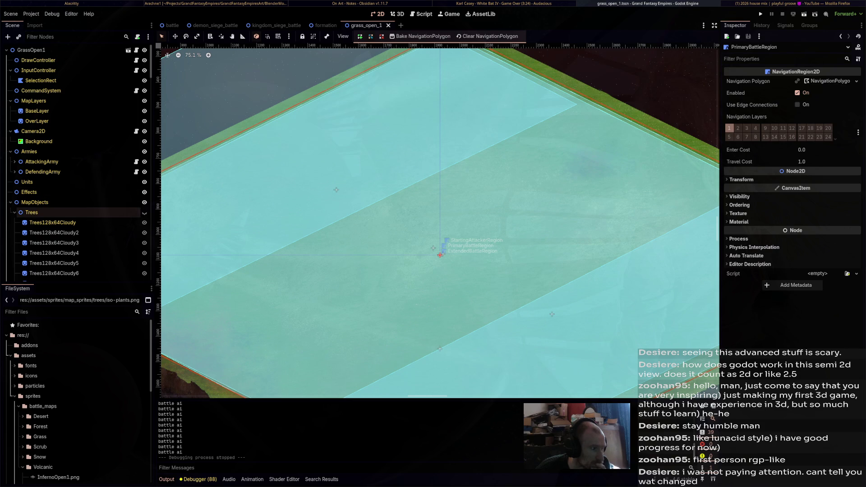
click(15, 213)
scroll(440, 221, down, 3)
click(276, 25)
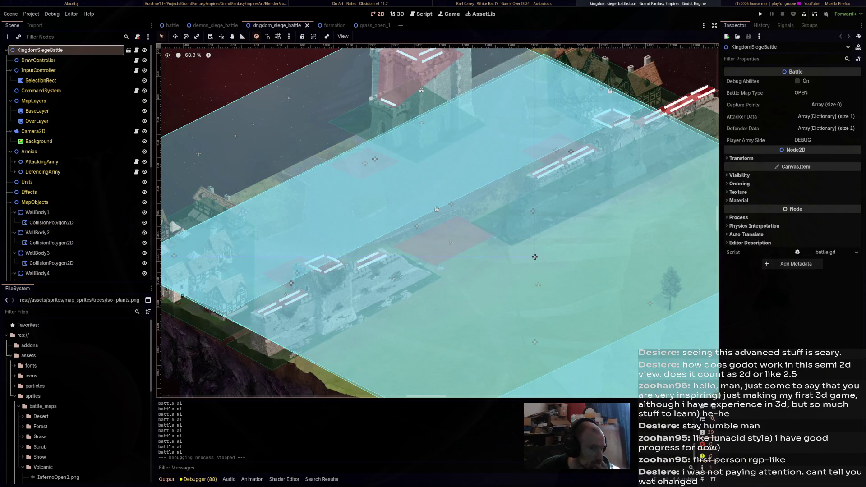
- Run kingdom_siege_battle with F6, start the siege battle, then stop it with F8
key(F6)
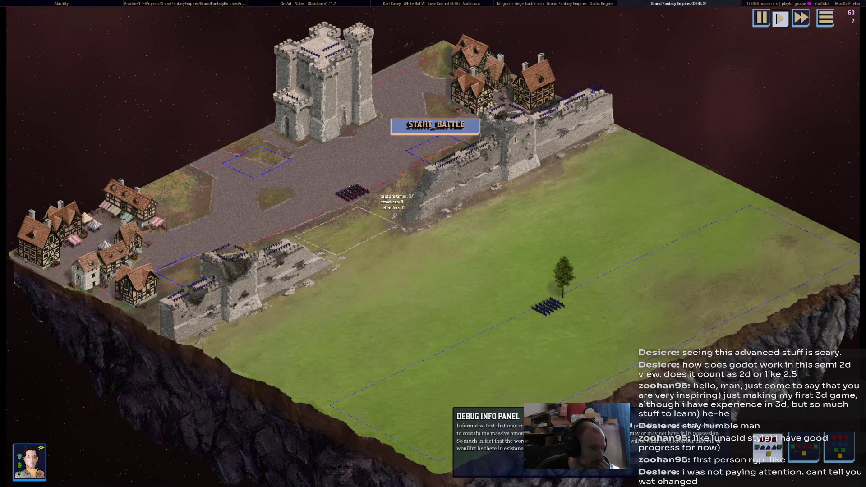
click(441, 131)
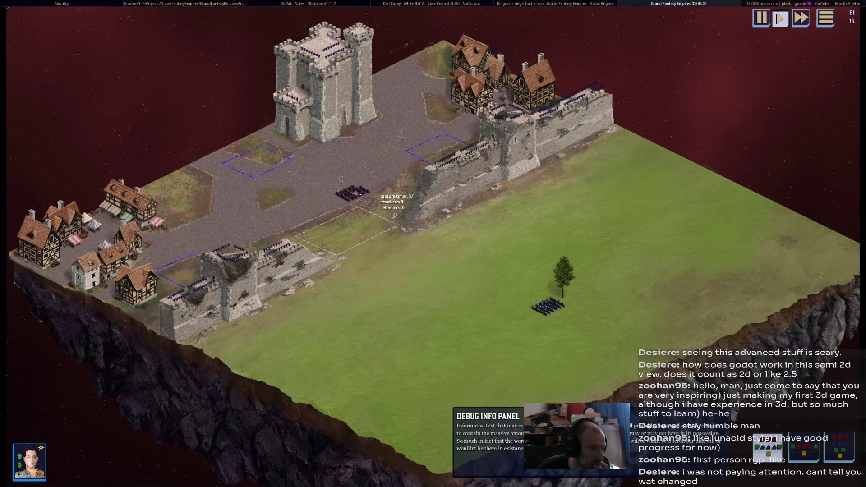
key(F8)
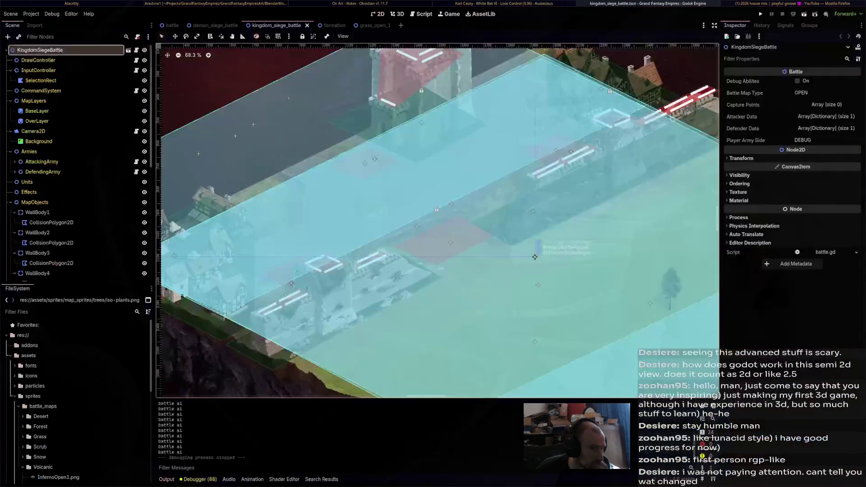
- Zoom out, then view the formation, kingdom_siege_battle, demon_siege_battle and battle scenes in turn
scroll(316, 196, down, 5)
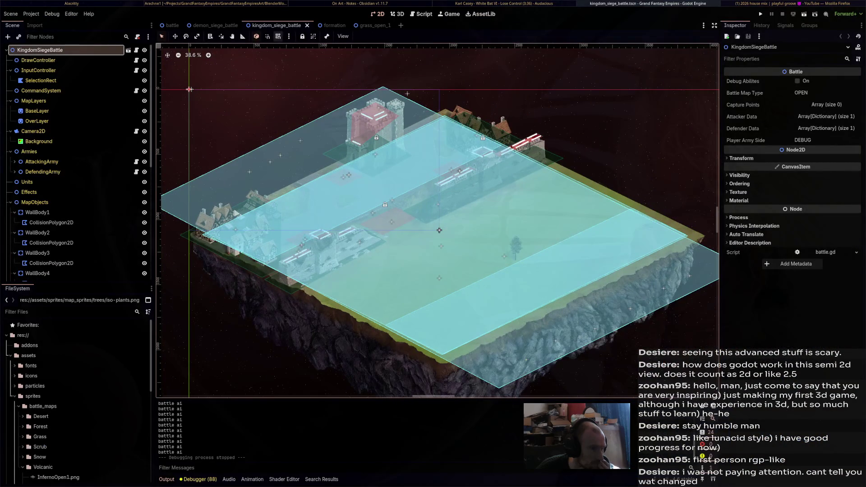
click(325, 25)
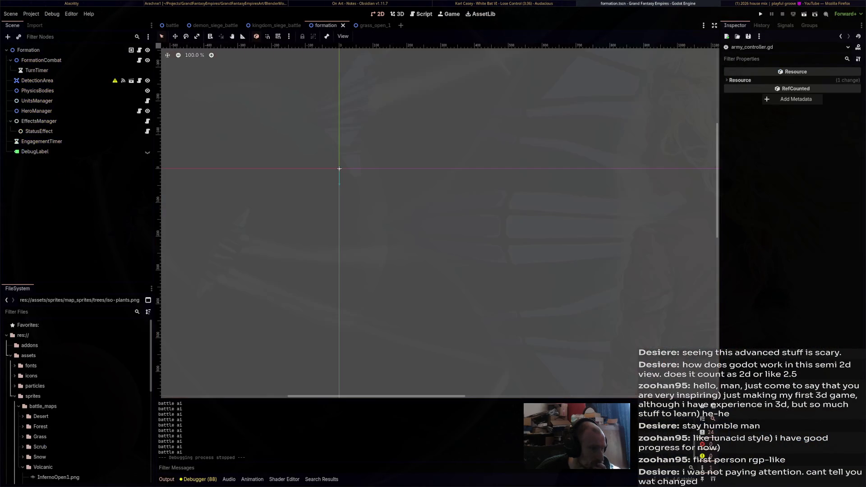
click(276, 25)
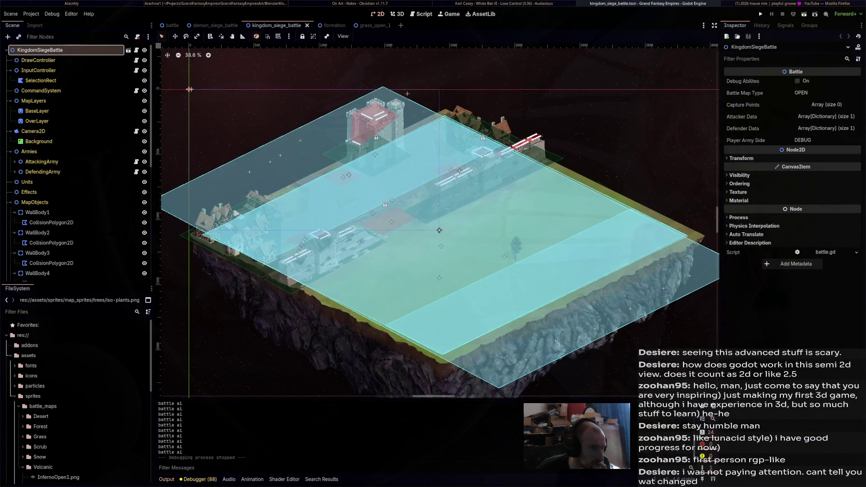
click(326, 25)
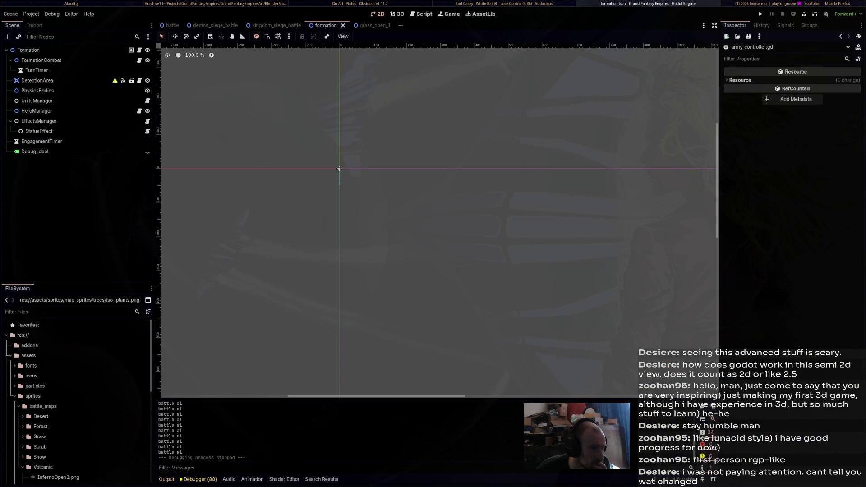
click(215, 26)
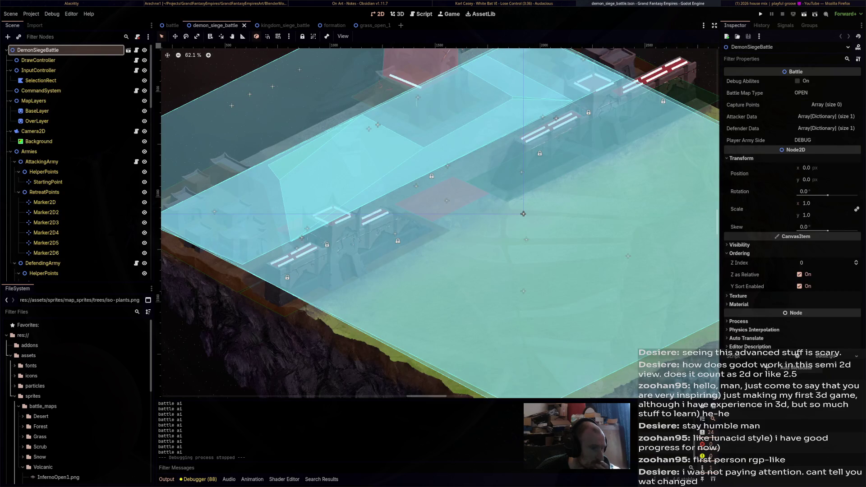
click(172, 25)
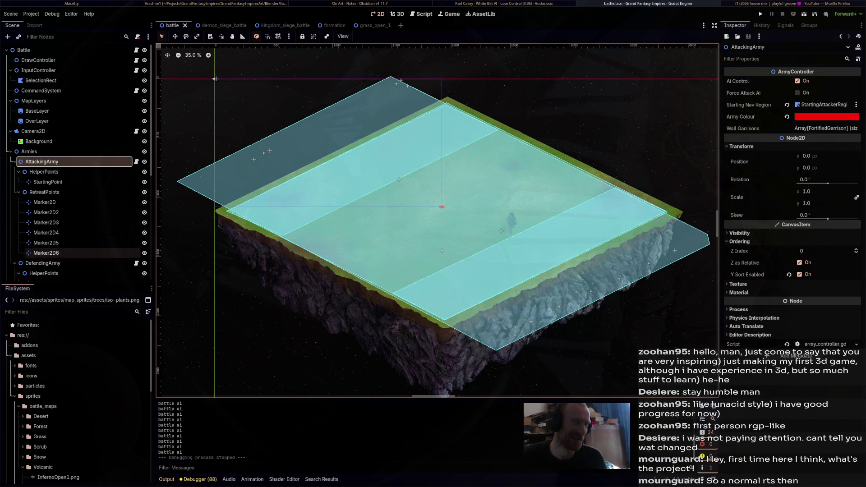
- Cycle between the kingdom_siege_battle and demon_siege_battle tabs, then open the Select Scene quick-open list
scroll(82, 214, down, 5)
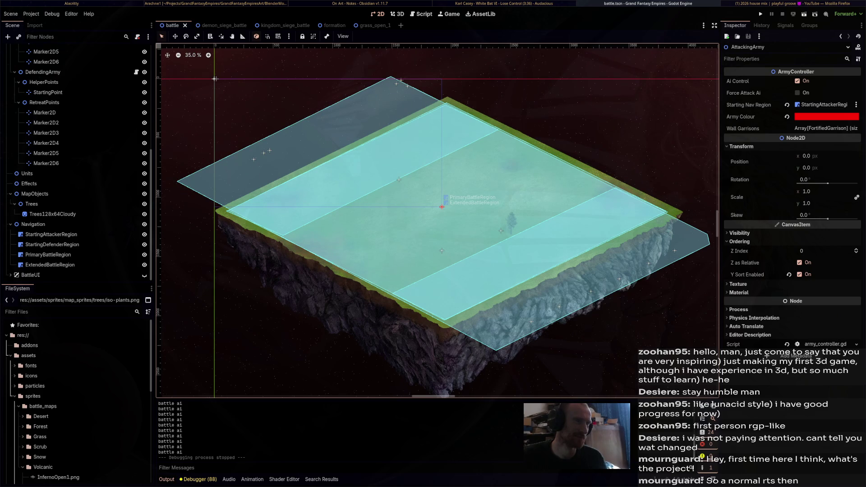
key(ctrl+Tab)
key(ctrl+Tab)
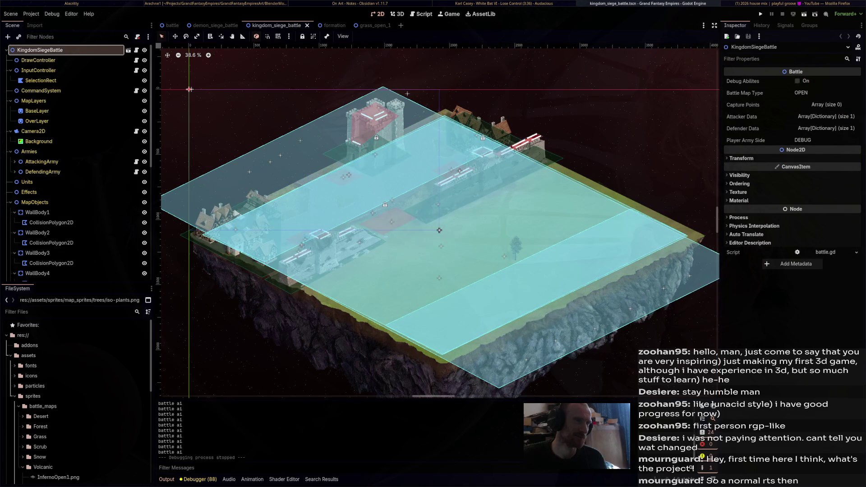
key(ctrl+shift+Tab)
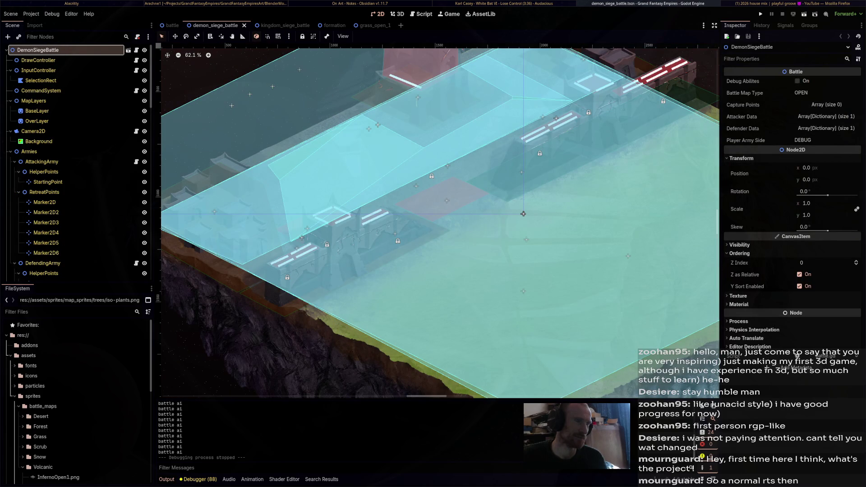
key(ctrl+Tab)
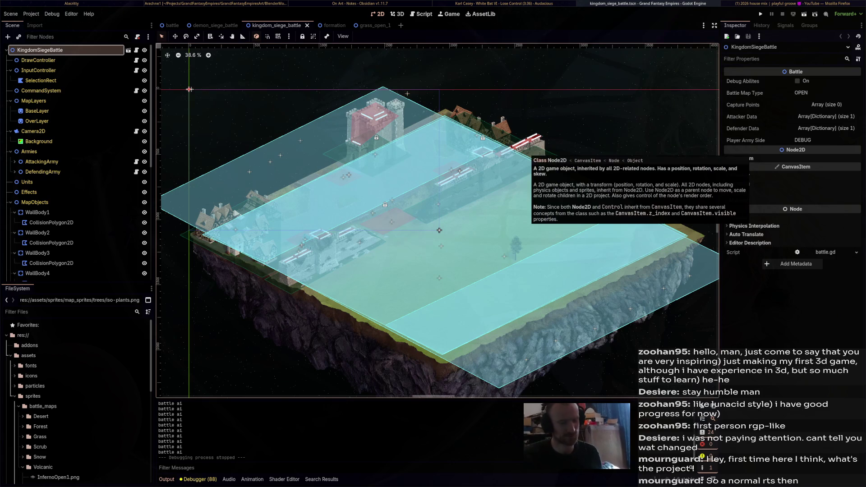
key(ctrl+shift+o)
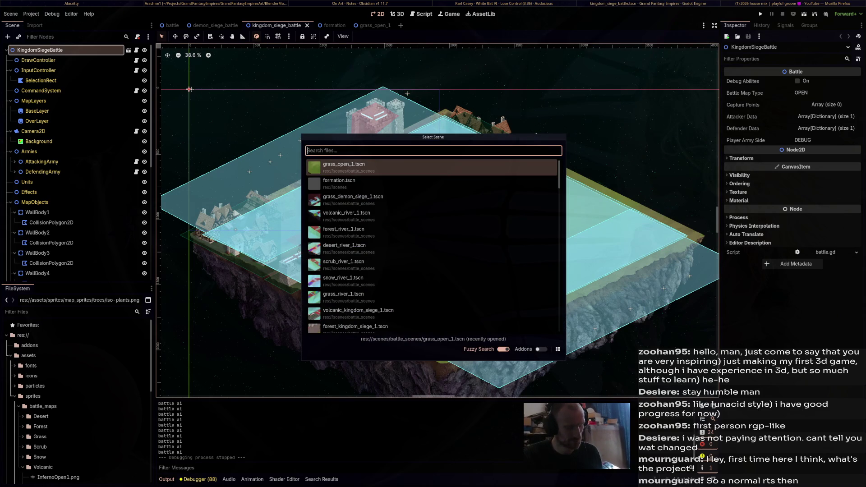
- Filter for 'grass', open grass_kingdom_siege_1.tscn, then return to demon_siege_battle
text(grass)
key(Down)
key(Down)
key(Down)
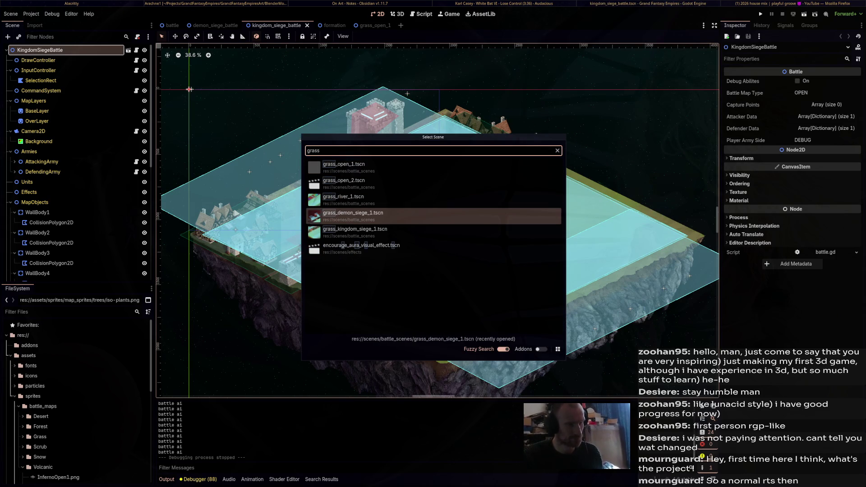
key(Down)
key(Return)
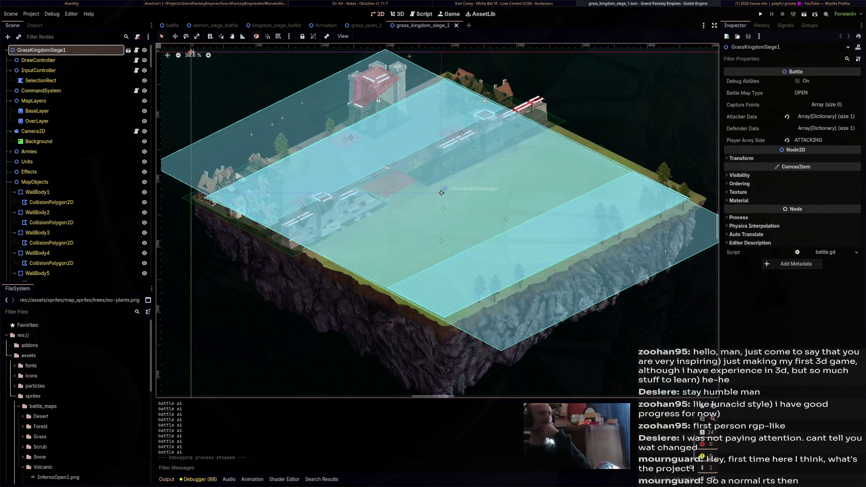
click(215, 26)
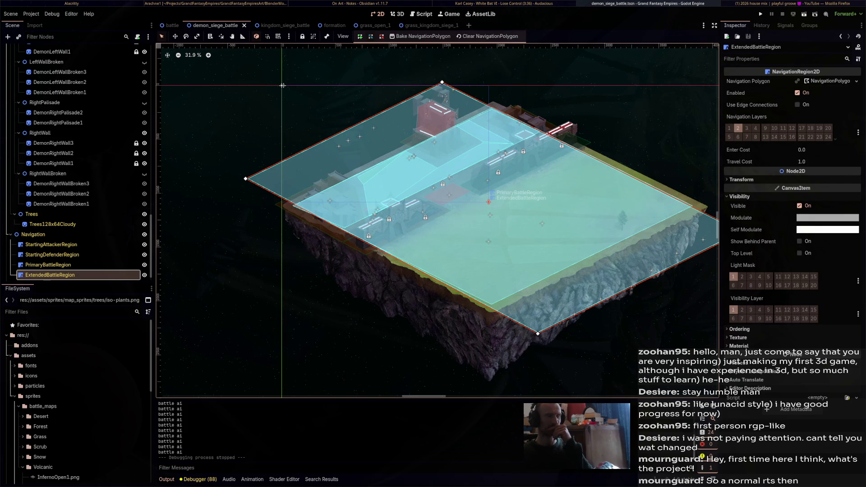
- Select the demon map's PrimaryBattleRegion, StartingDefenderRegion and StartingAttackerRegion in turn
middle_drag(283, 86, 260, 102)
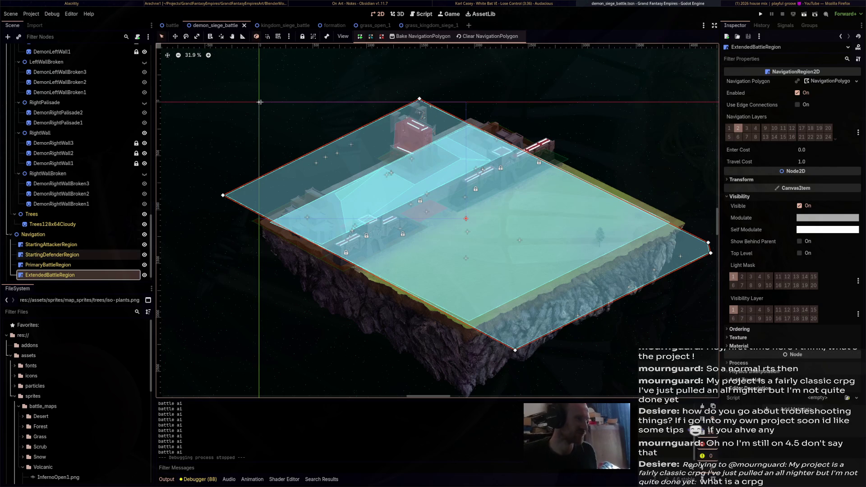
click(48, 265)
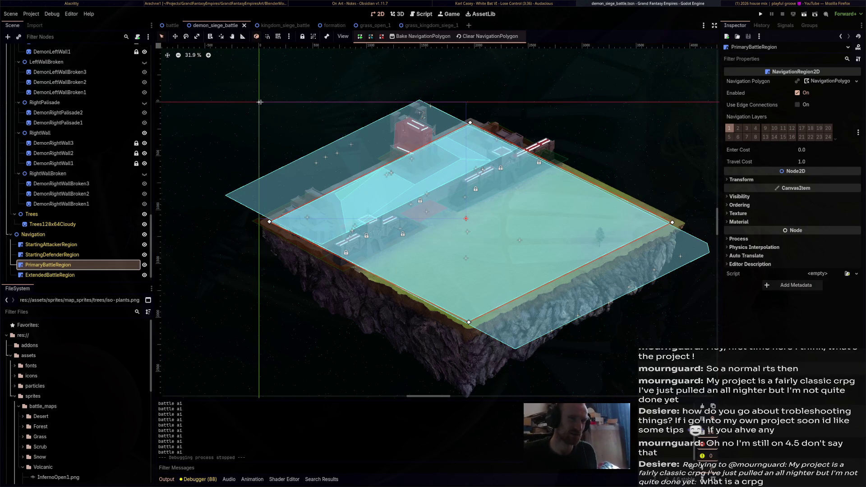
click(52, 255)
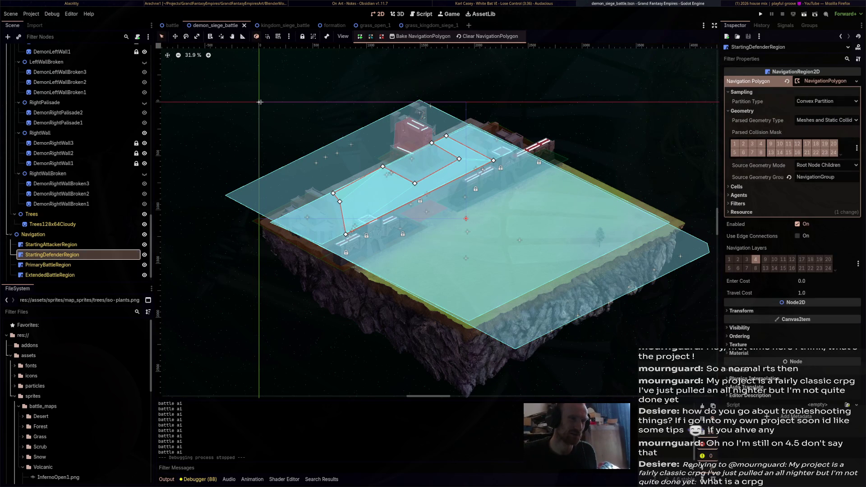
click(51, 245)
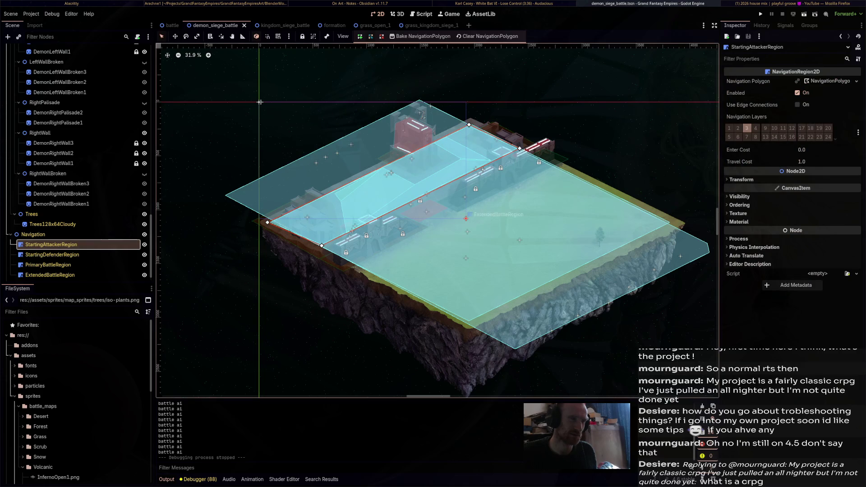
- Switch to Move mode, check the region's Navigation Polygon options, then go to kingdom_siege_battle
key(w)
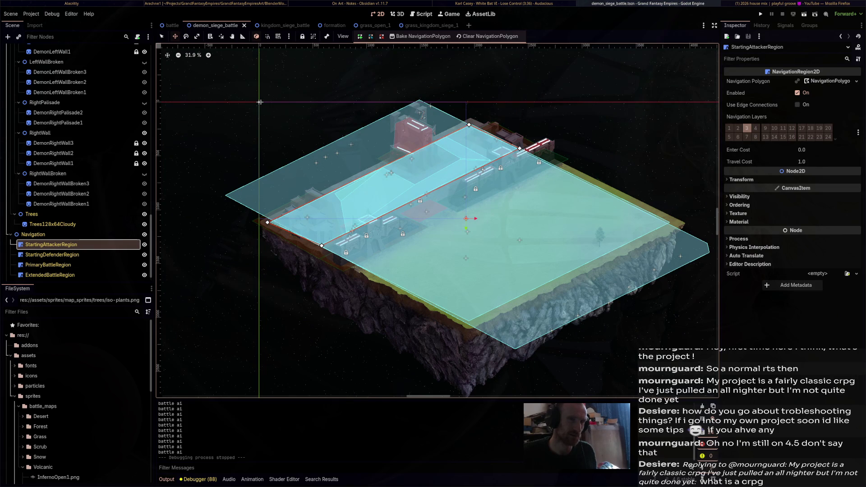
click(856, 81)
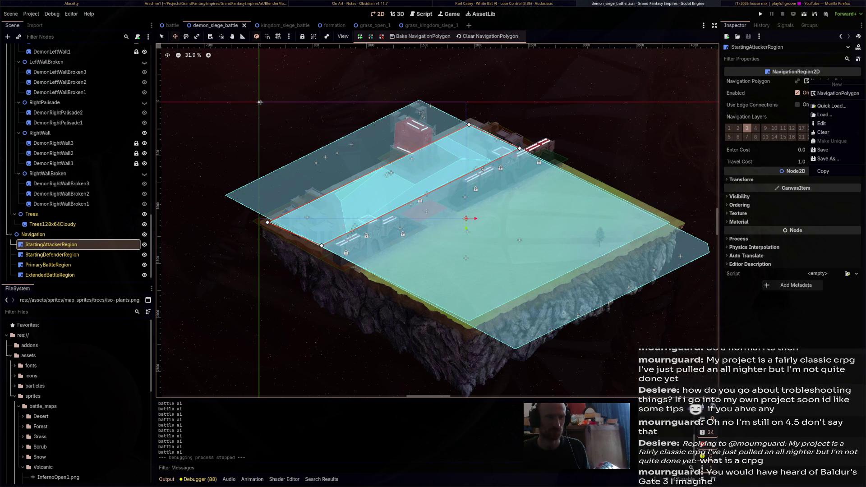
click(282, 26)
click(282, 25)
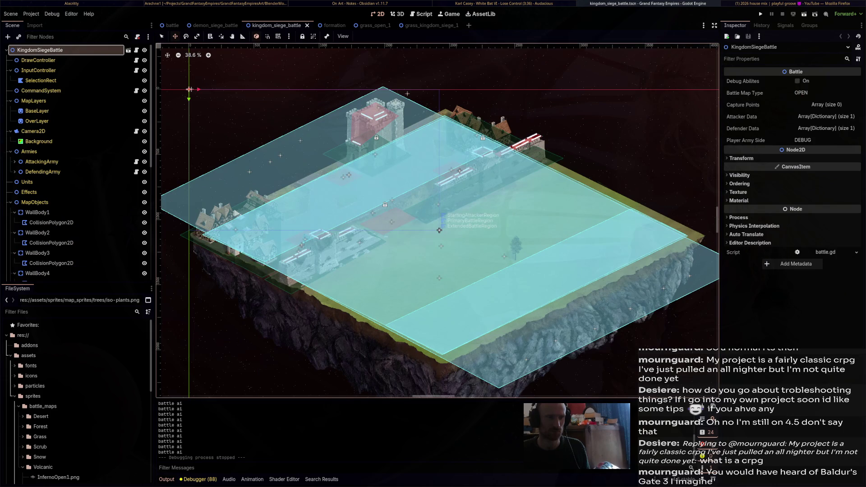
- Give StartingAttackerRegion a new empty navigation polygon
click(439, 230)
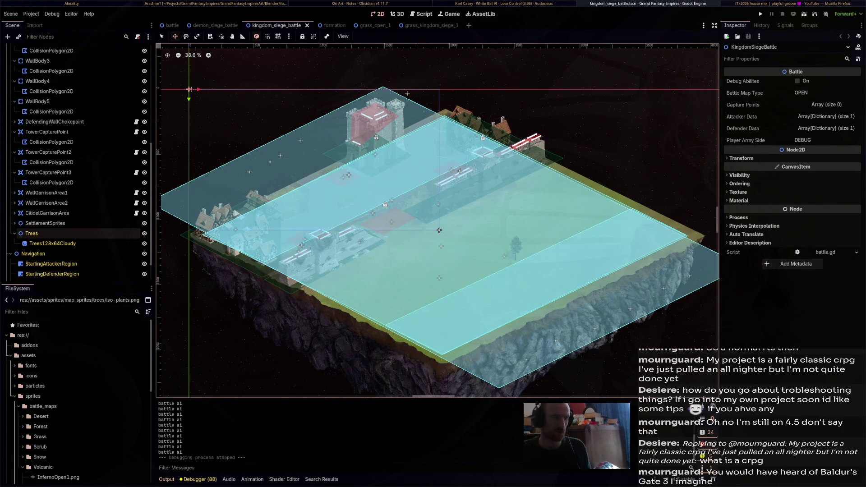
scroll(76, 234, up, 5)
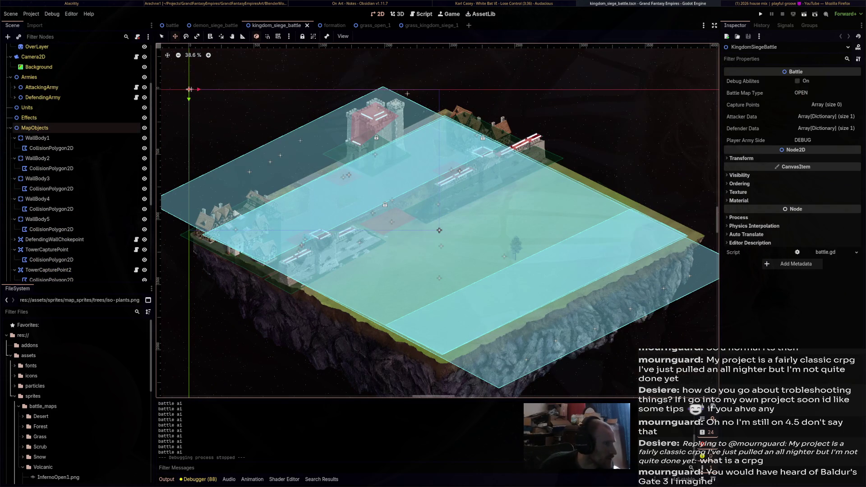
scroll(67, 158, up, 3)
click(51, 223)
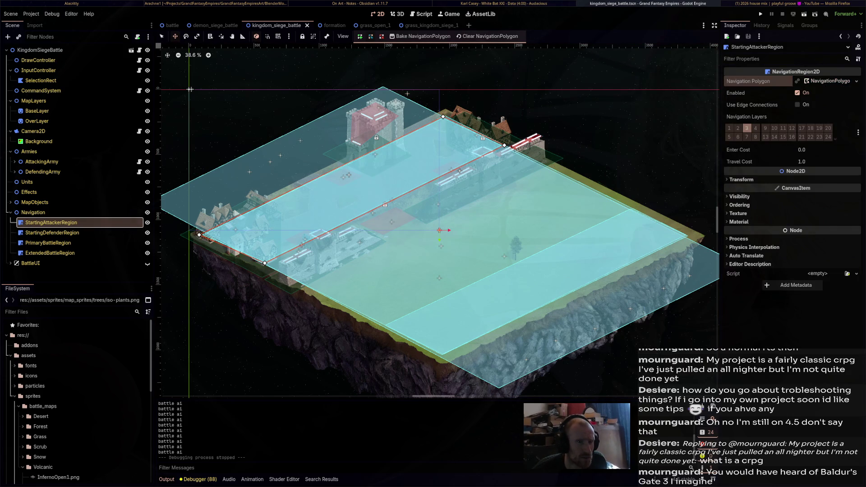
click(857, 81)
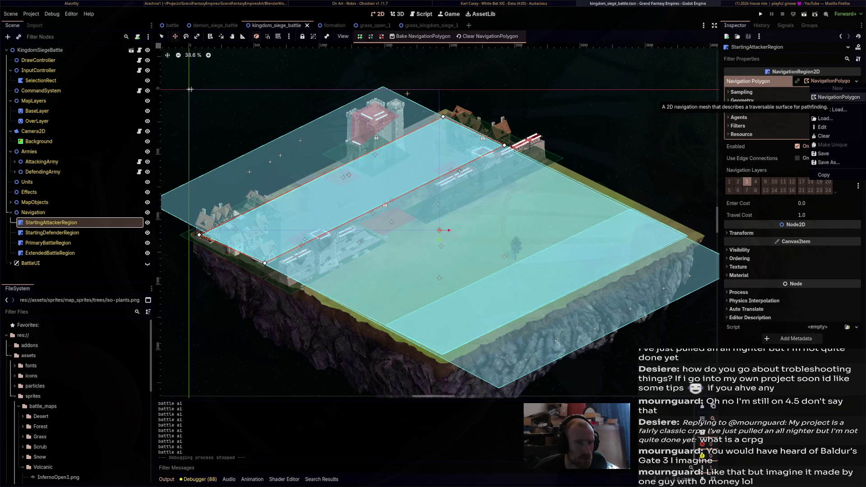
click(838, 97)
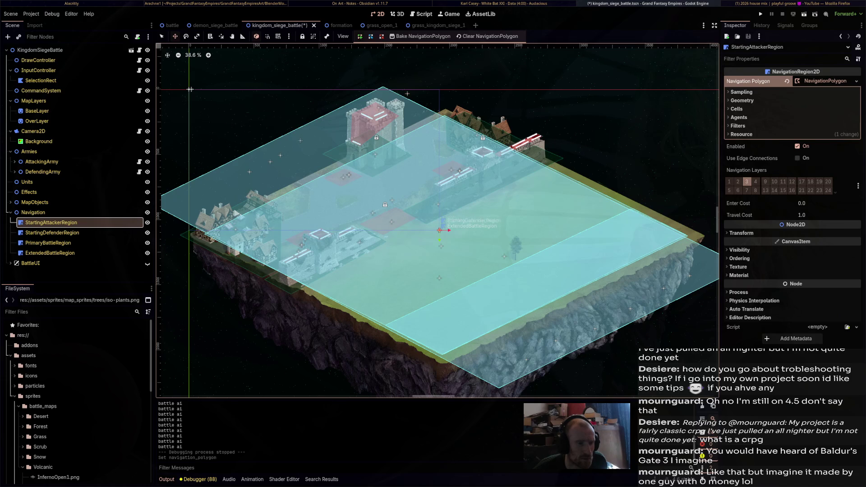
- Select StartingDefenderRegion and undo the last navigation polygon edit
click(52, 233)
click(51, 223)
click(52, 232)
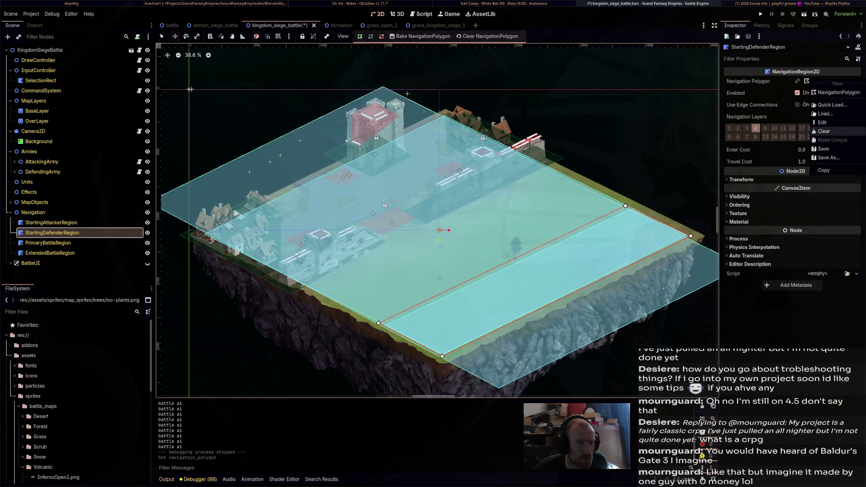
key(ctrl+z)
- Clear StartingAttackerRegion's navigation polygon, then open the grass_kingdom_siege_1 scene
click(51, 222)
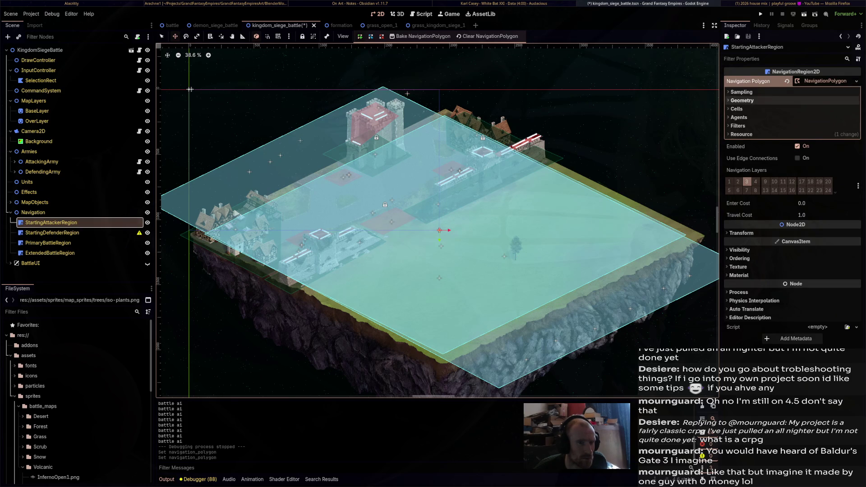
click(856, 81)
click(824, 131)
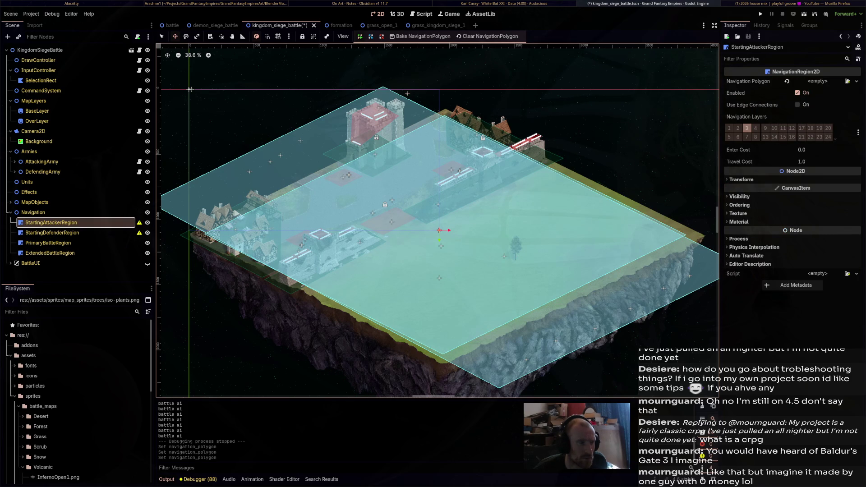
click(48, 243)
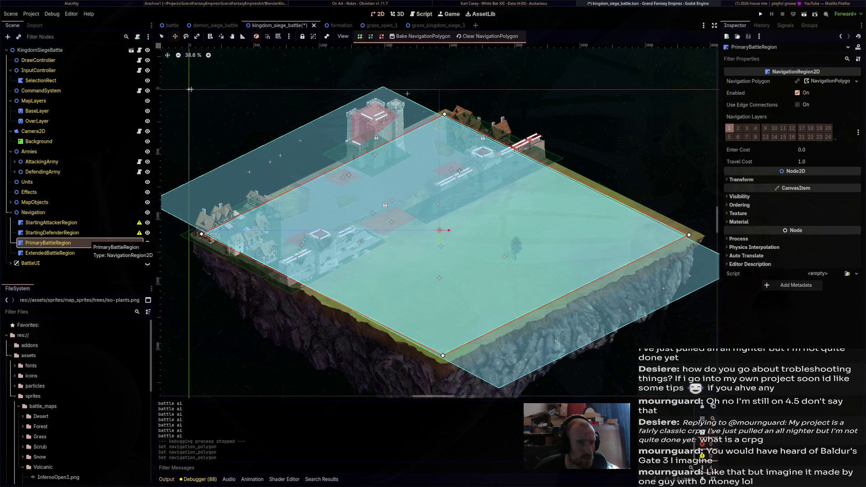
click(379, 25)
click(429, 25)
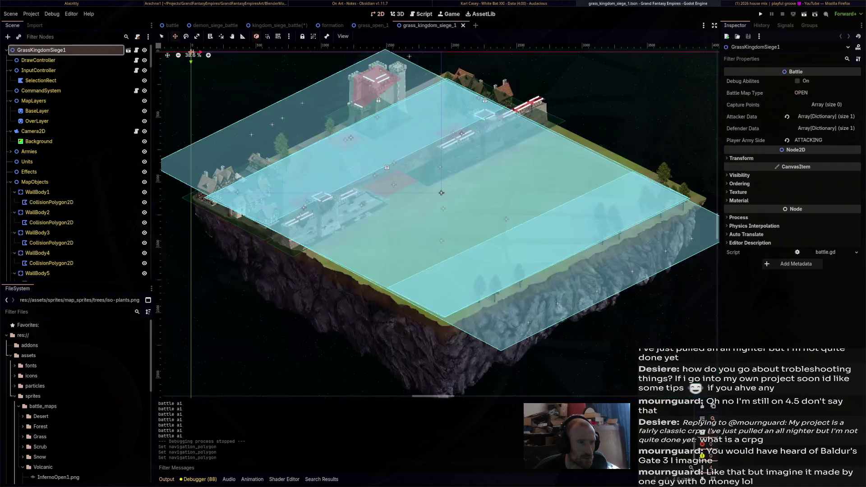
- View grass_open_1 zoomed out, then demon_siege_battle, then the base battle scene
click(372, 26)
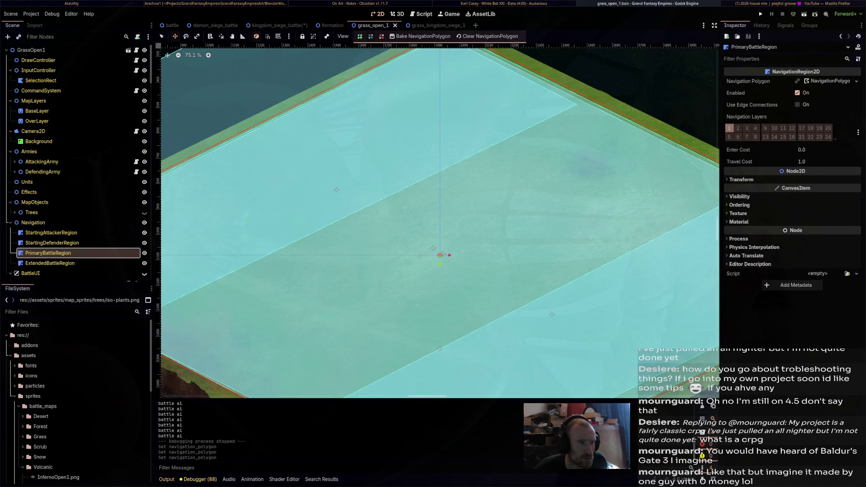
scroll(455, 202, down, 5)
scroll(454, 202, down, 1)
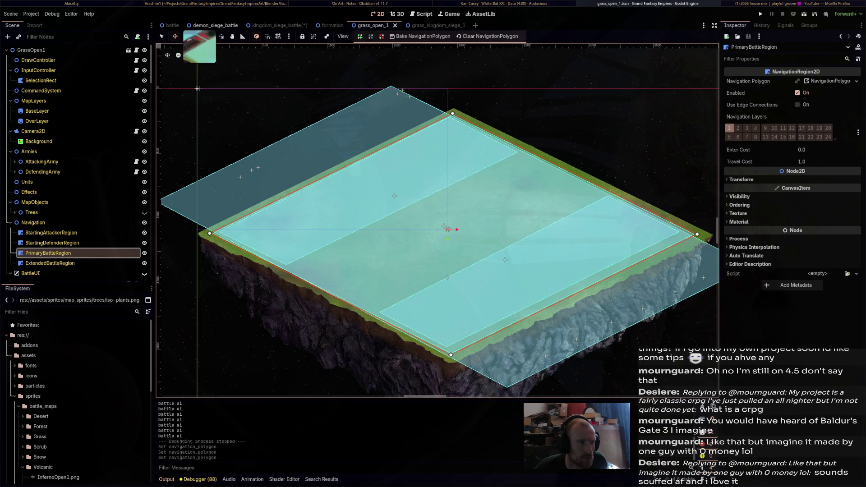
click(213, 25)
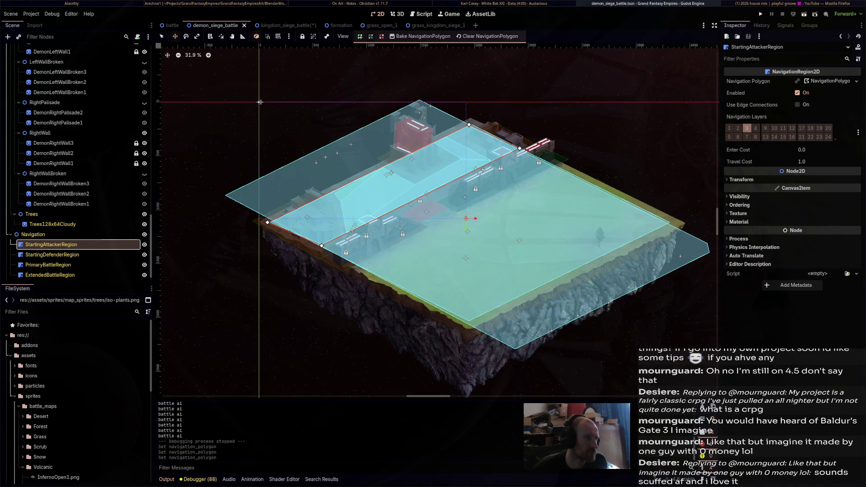
click(171, 25)
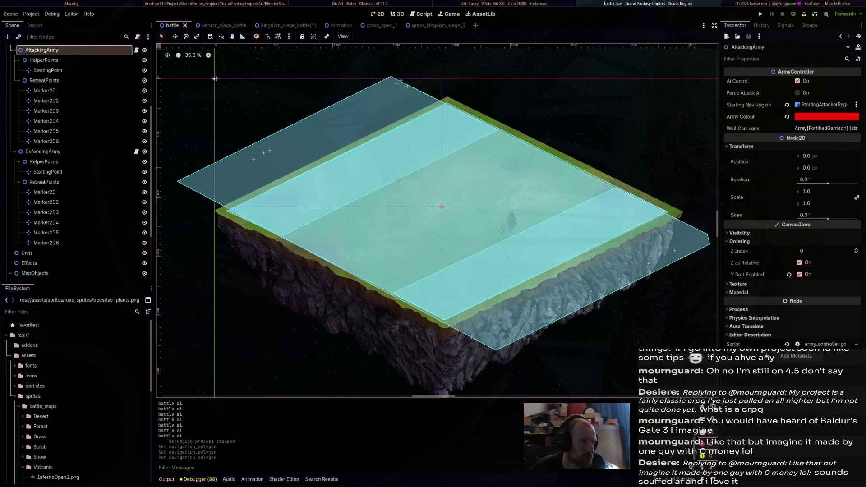
- Move AttackingArmy's StartingPoint marker to (-436, -267)
click(279, 156)
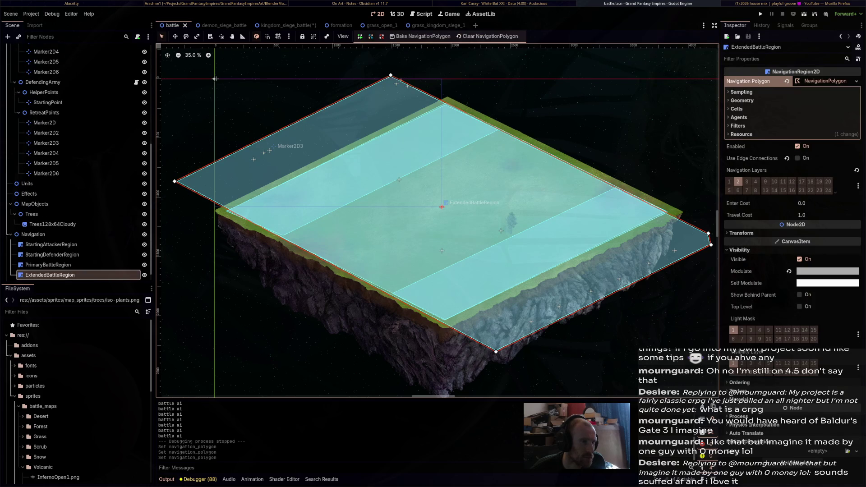
scroll(77, 174, up, 5)
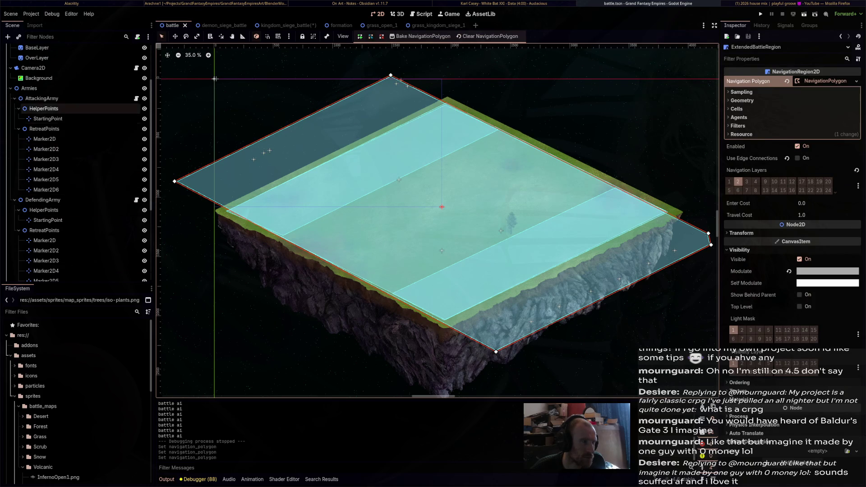
click(42, 98)
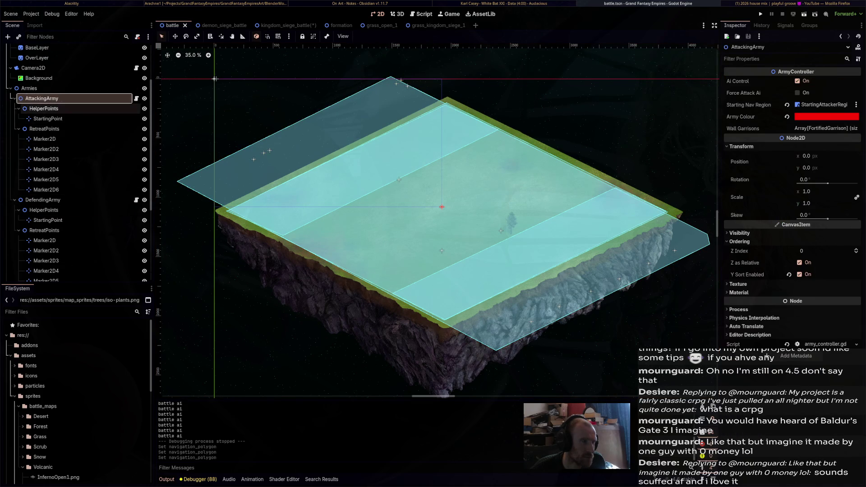
click(44, 108)
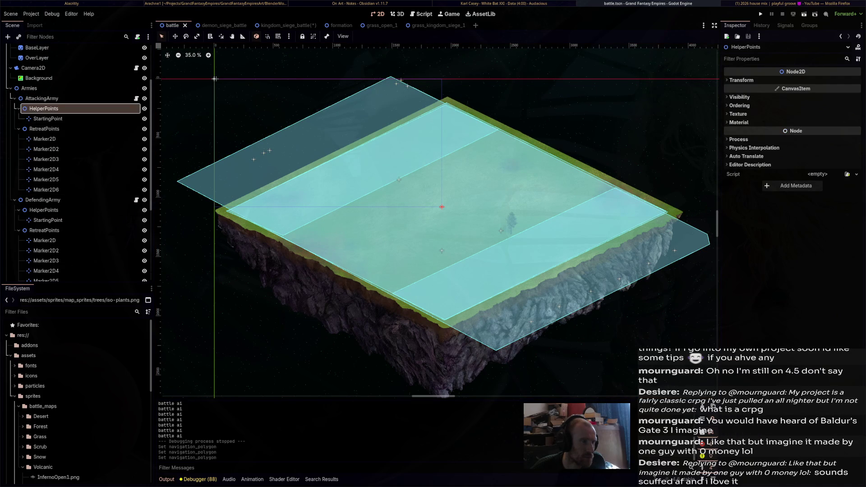
click(48, 119)
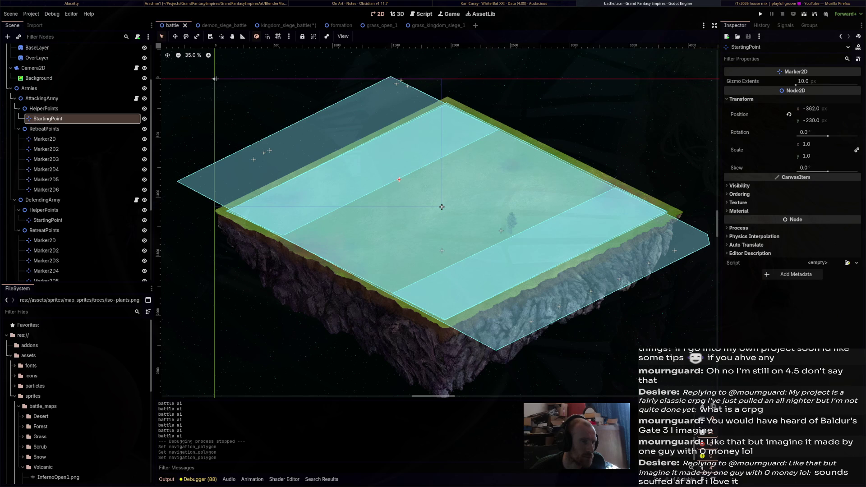
key(w)
drag(399, 180, 390, 175)
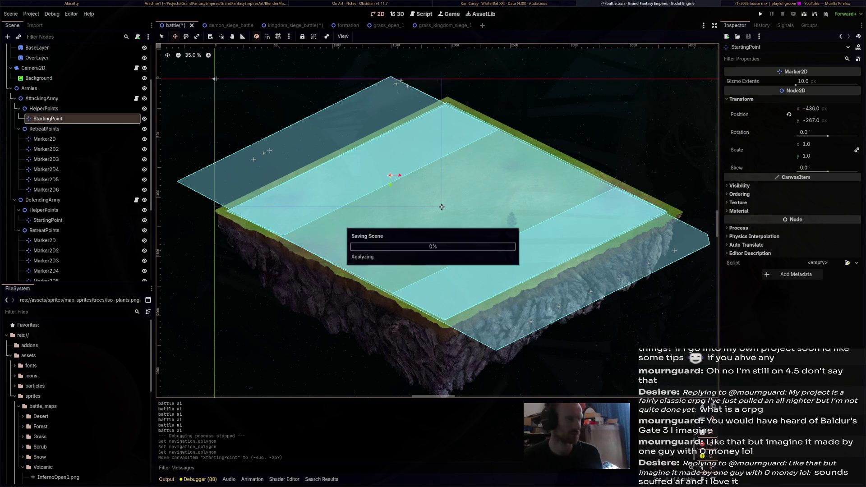
- Drag DefendingArmy's StartingPoint marker to (578, 312)
click(48, 220)
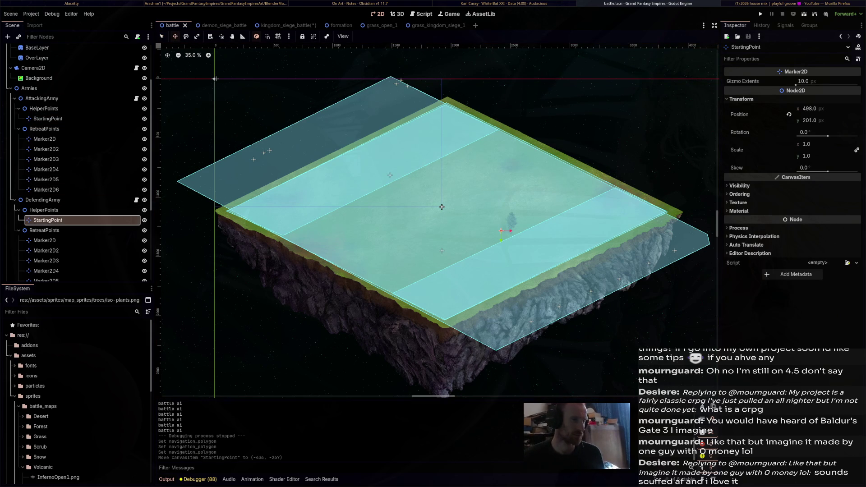
drag(501, 230, 510, 244)
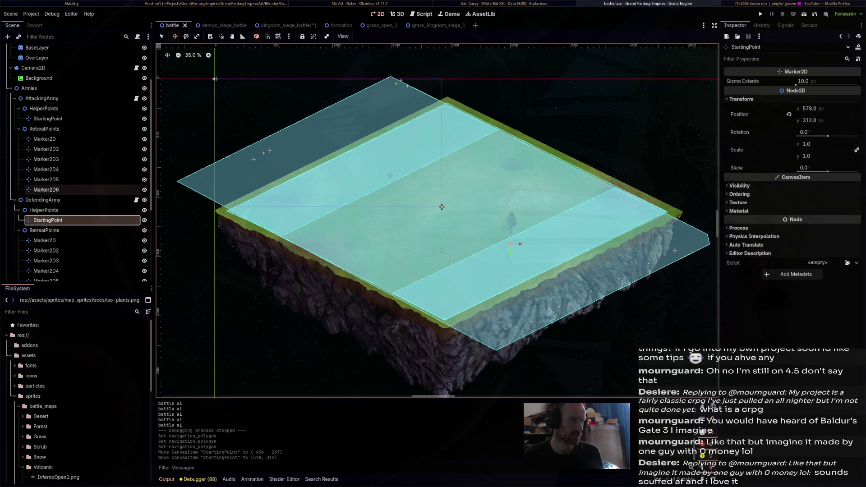
scroll(67, 200, down, 5)
click(51, 234)
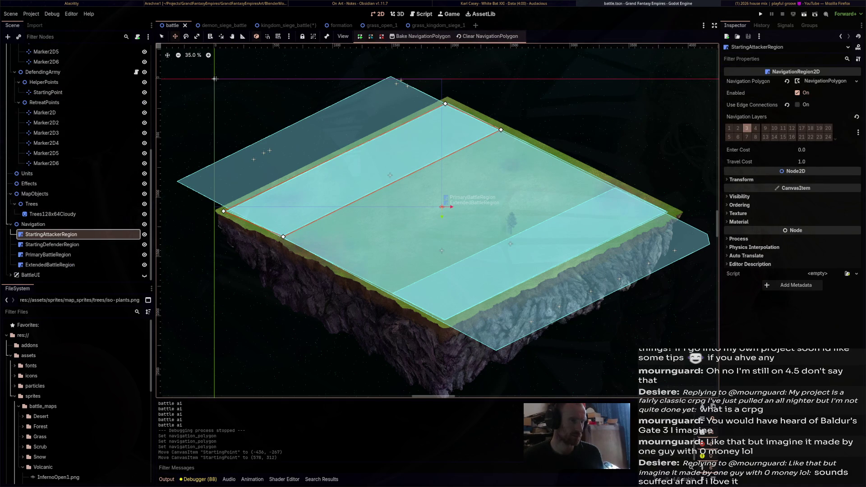
- Inspect the StartingDefenderRegion, PrimaryBattleRegion and ExtendedBattleRegion navigation regions, ending back on PrimaryBattleRegion
click(52, 245)
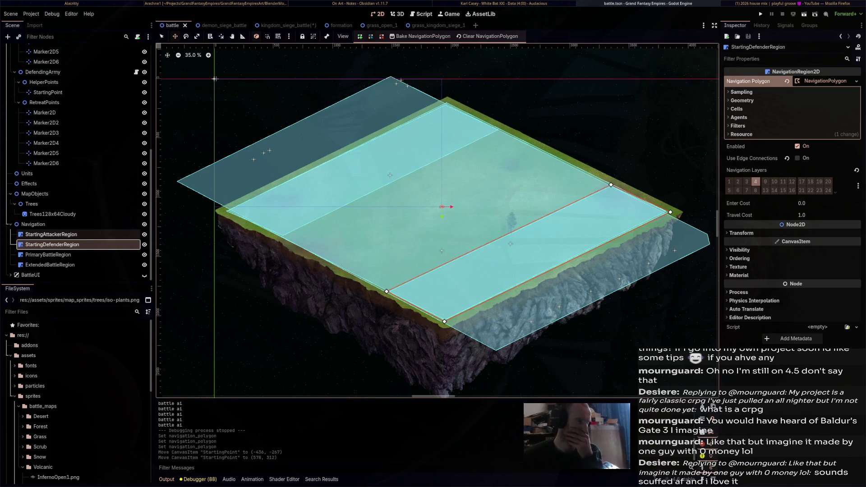
click(68, 255)
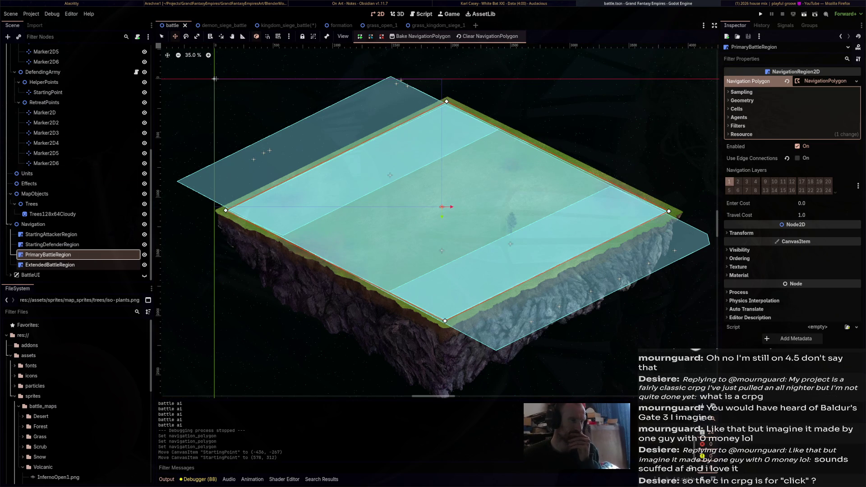
click(50, 264)
click(48, 255)
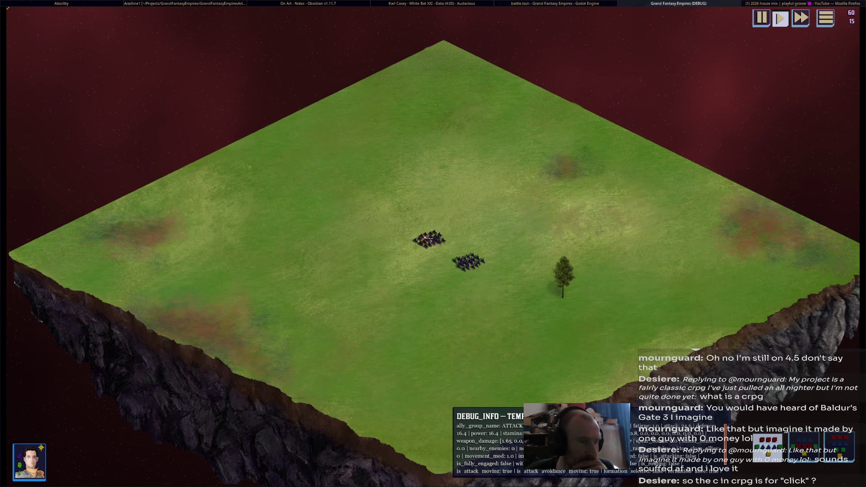
- Stop the game, run the grass_open_1 scene, start the battle, then stop the run
key(F8)
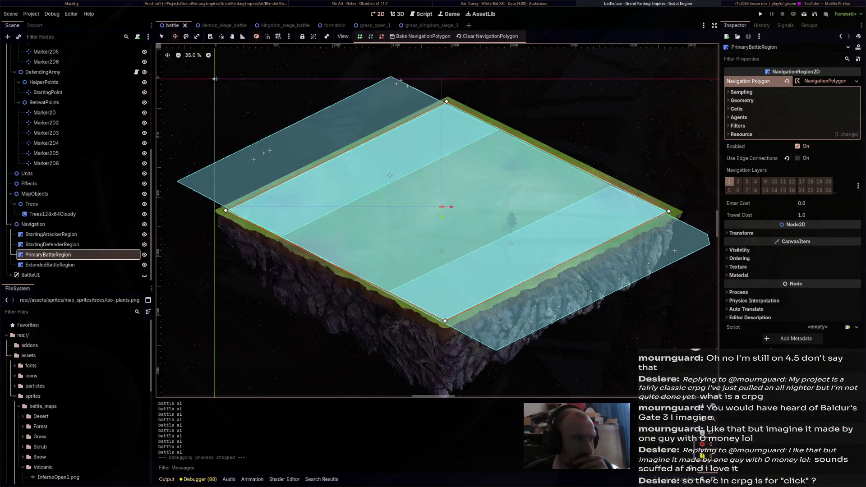
drag(366, 25, 198, 26)
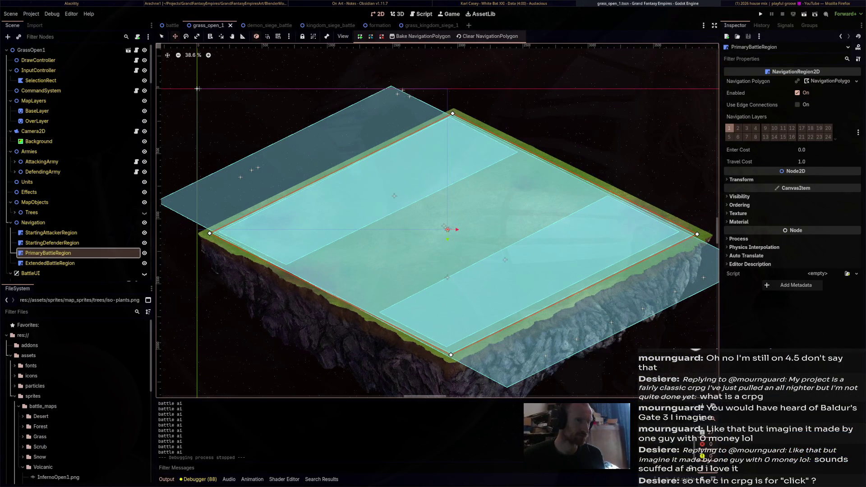
key(F5)
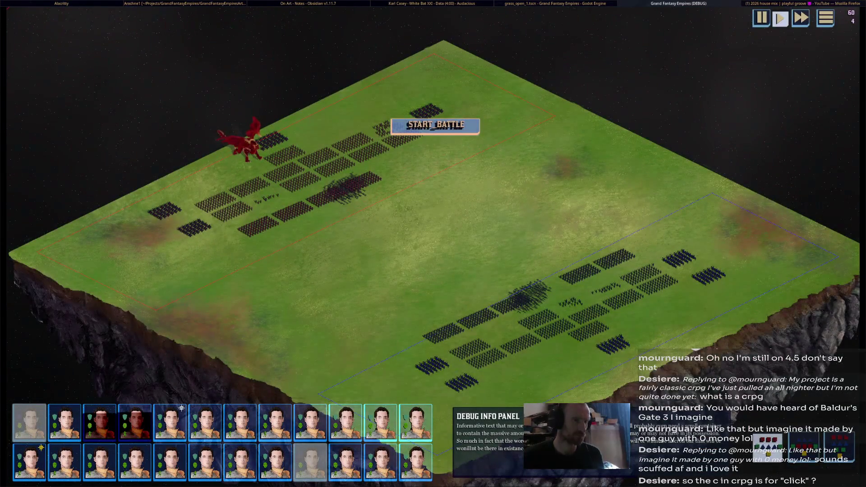
click(436, 126)
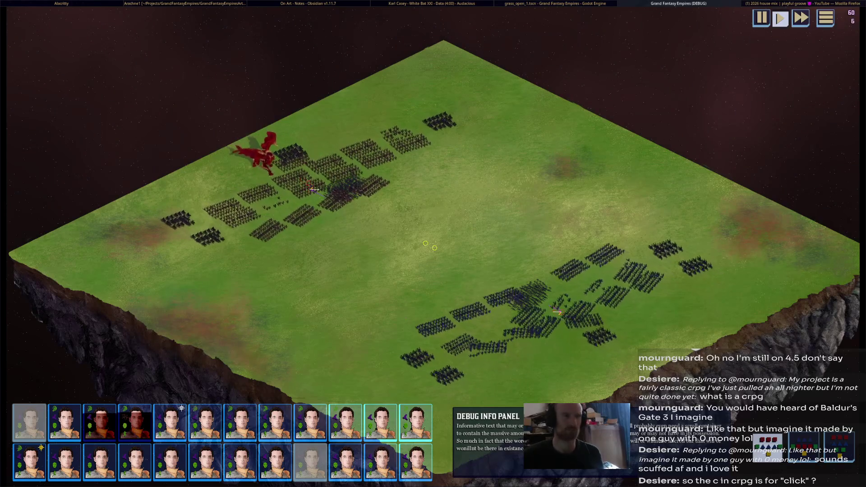
key(F8)
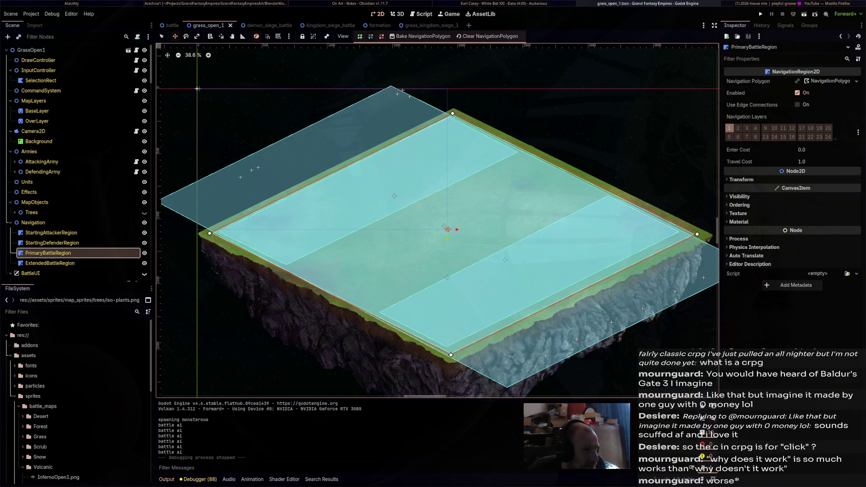
- Look through the demon_siege_battle and kingdom_siege_battle scenes, end on grass_open_1, and return to Blender
click(262, 25)
scroll(515, 227, up, 5)
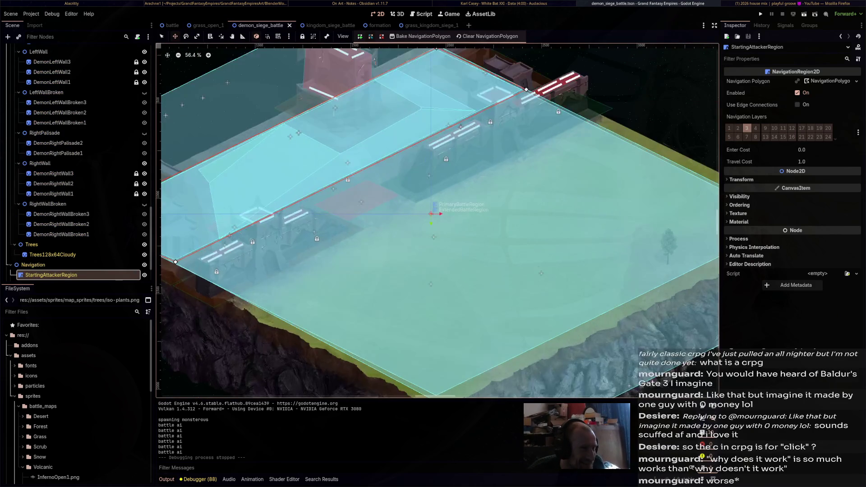
scroll(515, 226, down, 2)
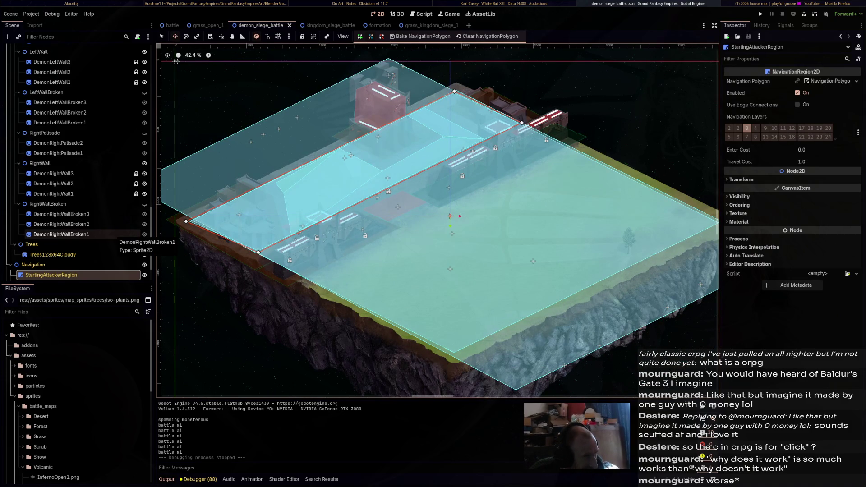
click(323, 26)
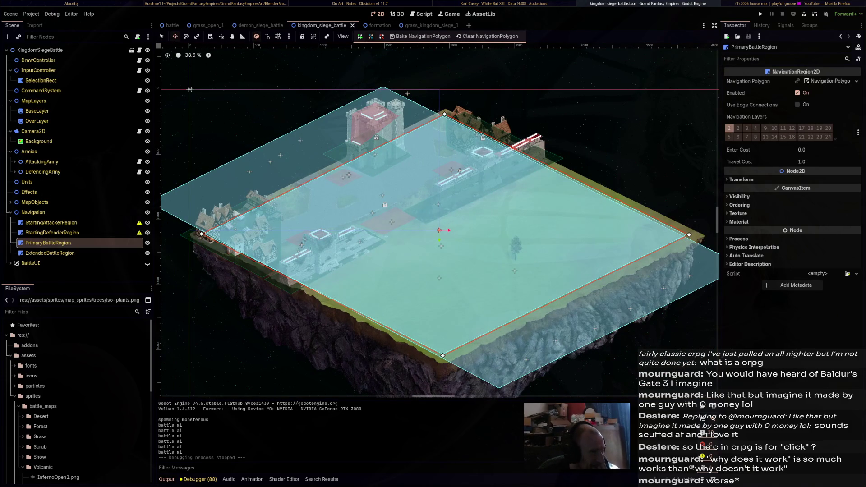
click(258, 25)
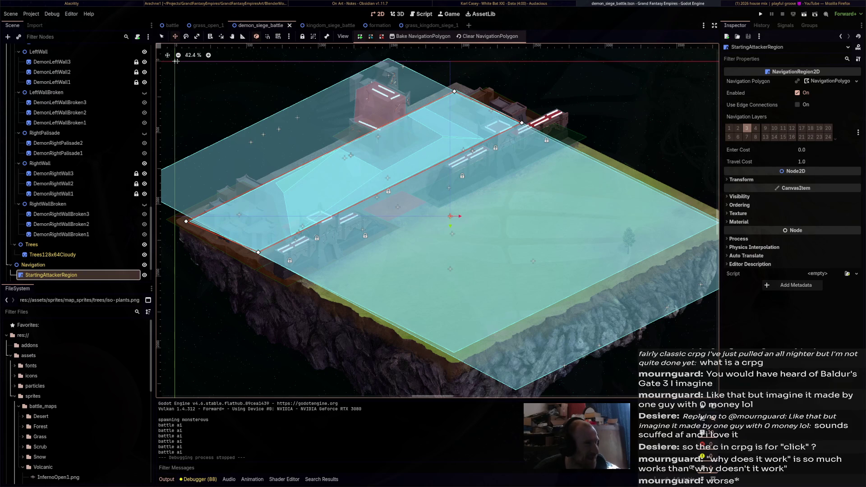
click(207, 25)
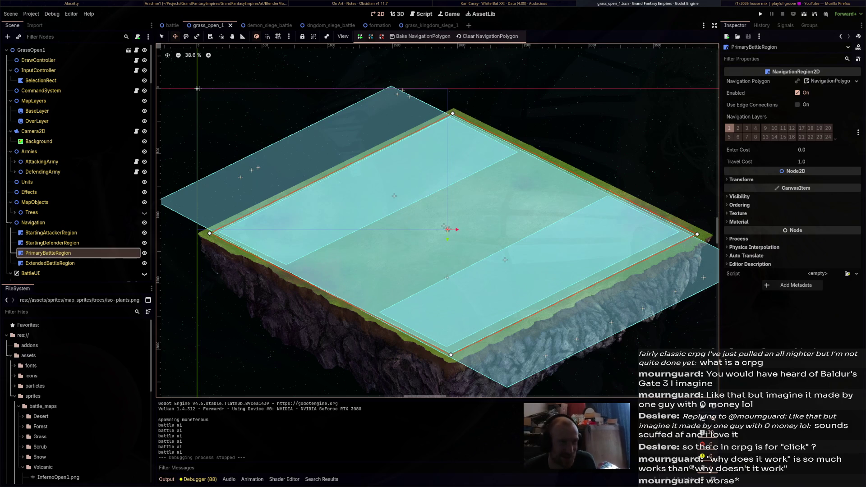
key(super+Left)
key(super+Left)
key(super+Left)
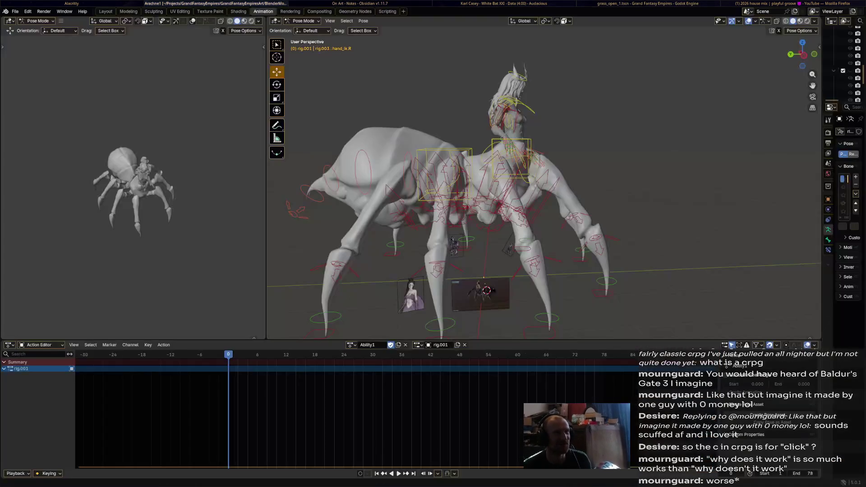
- Play Ability1, then load and play the Attack2 action for reference
key(KP_6)
key(space)
key(Escape)
click(351, 344)
key(Down)
key(Down)
key(Return)
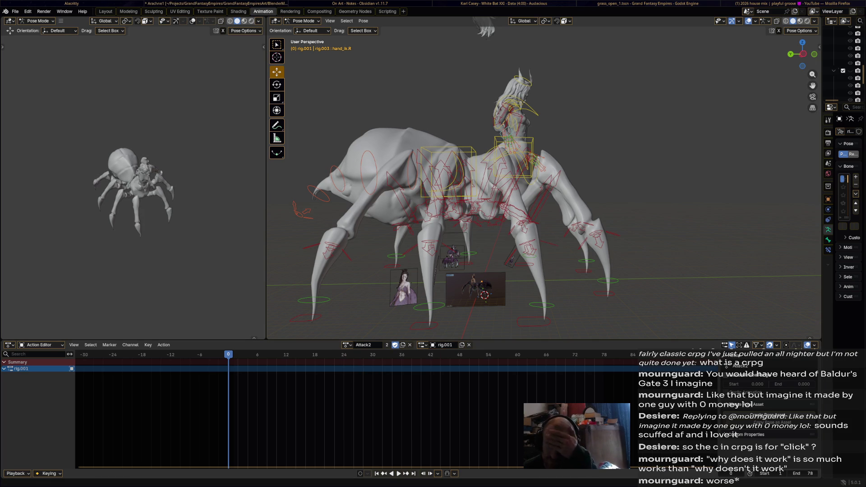
key(space)
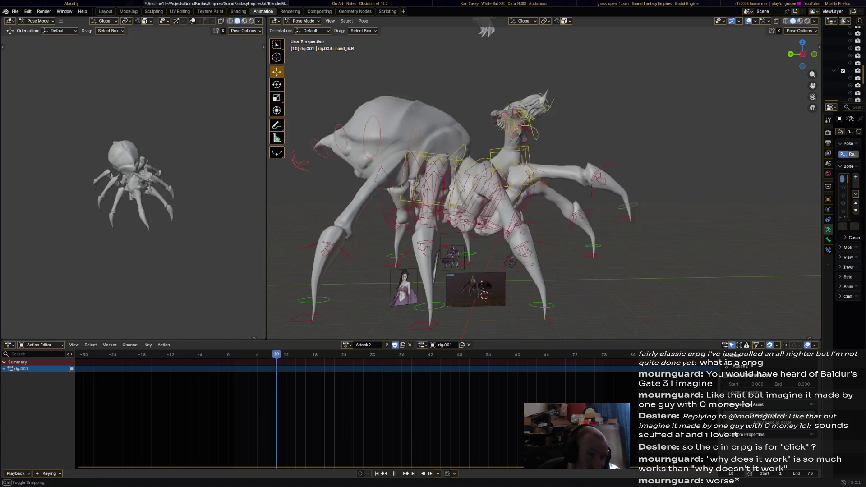
key(Escape)
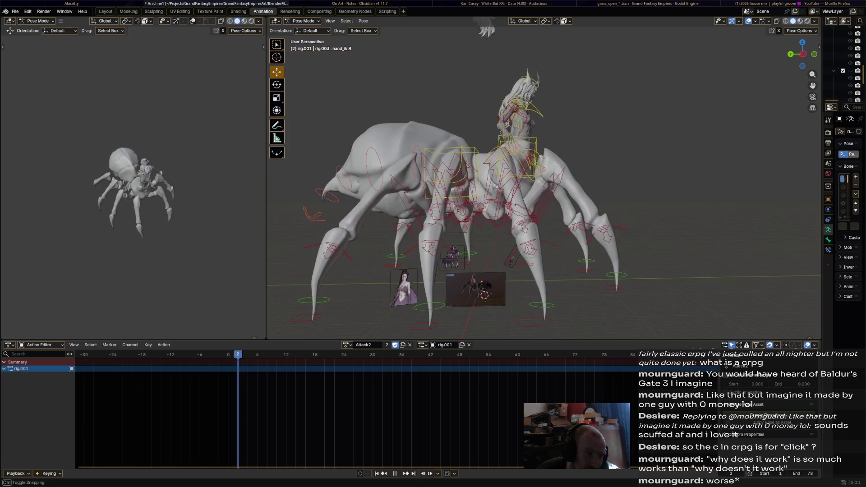
- Reload the Ability1 action, return to frame 0 and select every bone
click(347, 345)
key(Up)
key(Up)
key(Return)
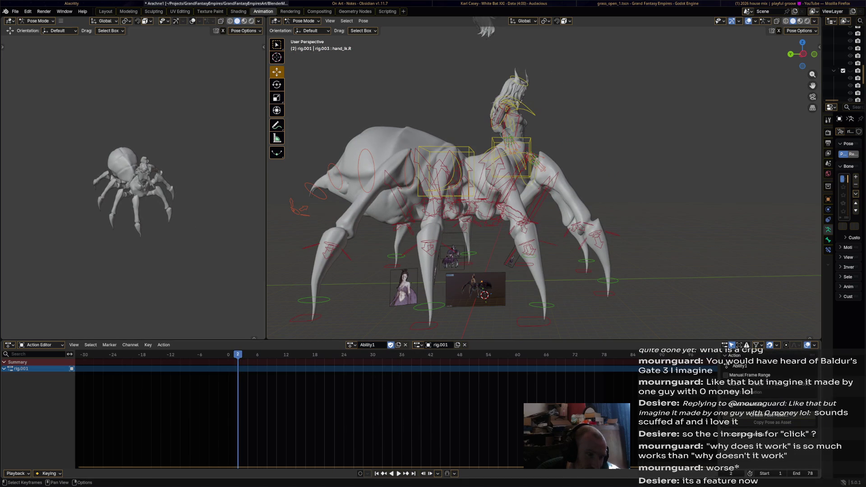
key(Left)
key(Left)
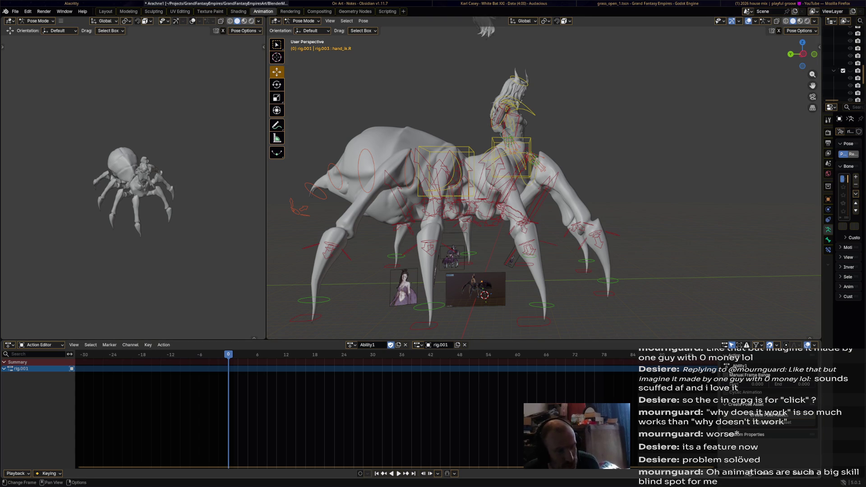
key(a)
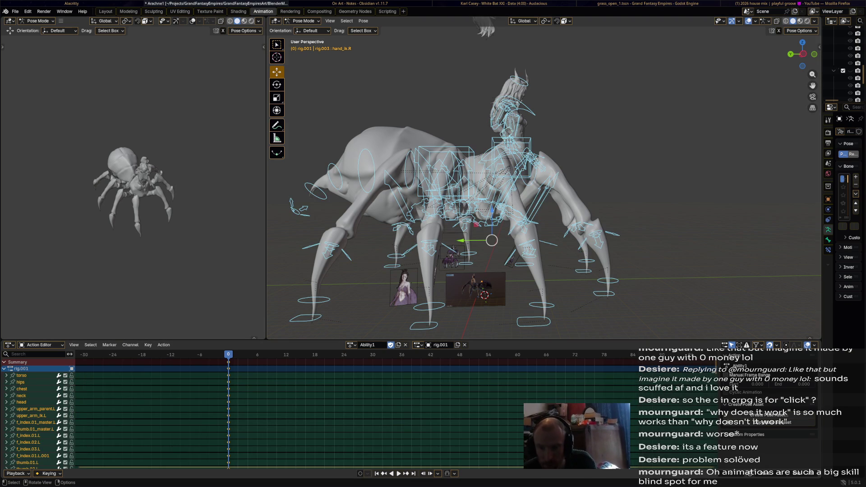
- Keyframe all bones at frame 0 and advance playback to frame 6
key(i)
key(space)
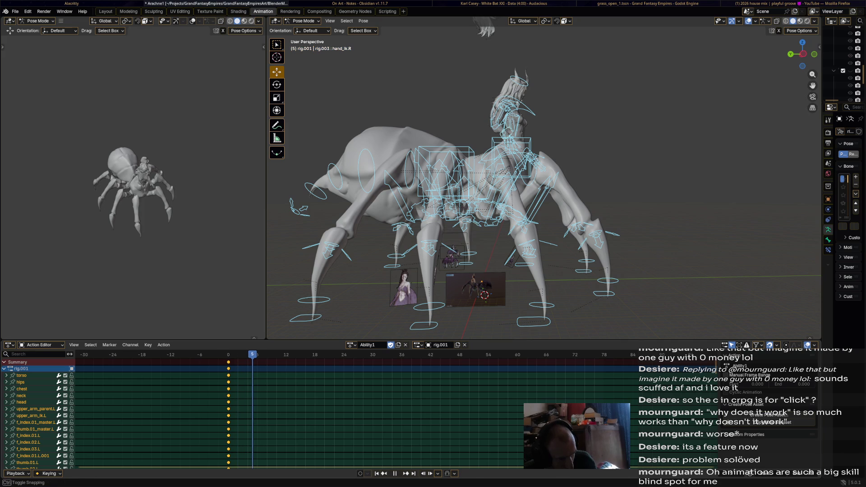
key(space)
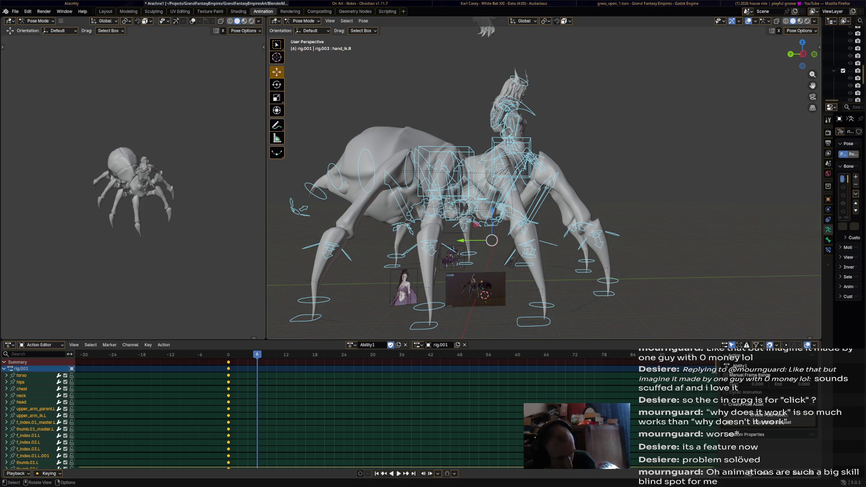
- Select the torso and torso.001 bones, then switch away from Blender
click(511, 138)
shift+click(446, 171)
middle_drag(446, 171, 432, 174)
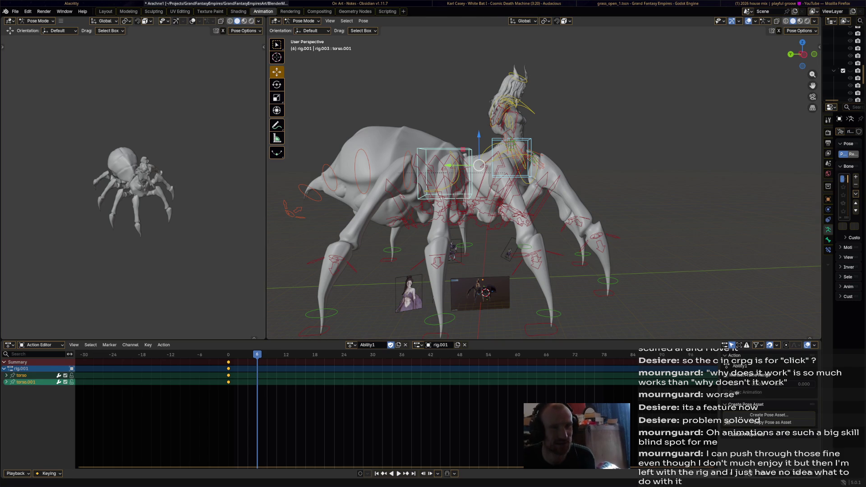
key(alt+Tab)
key(alt+Tab)
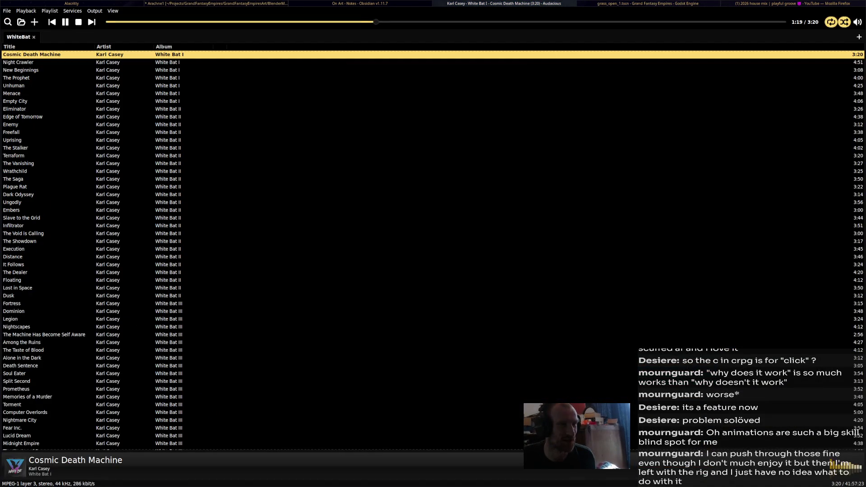
- Watch the Arachnida model from Firefox's Project > ModelRef bookmarks on Sketchfab, then return to Blender
key(super+b)
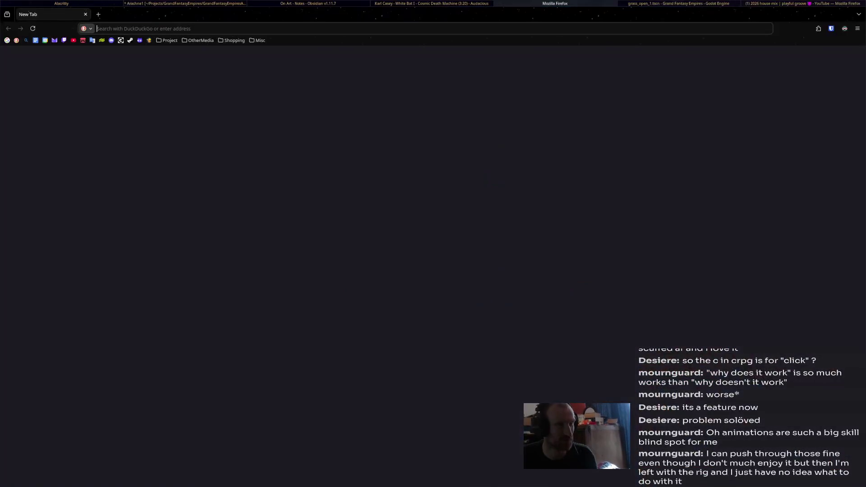
click(169, 40)
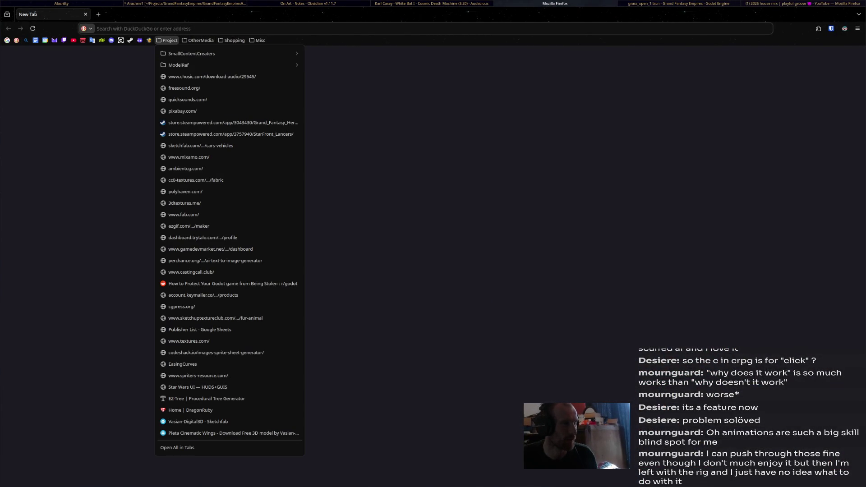
mouse_move(225, 65)
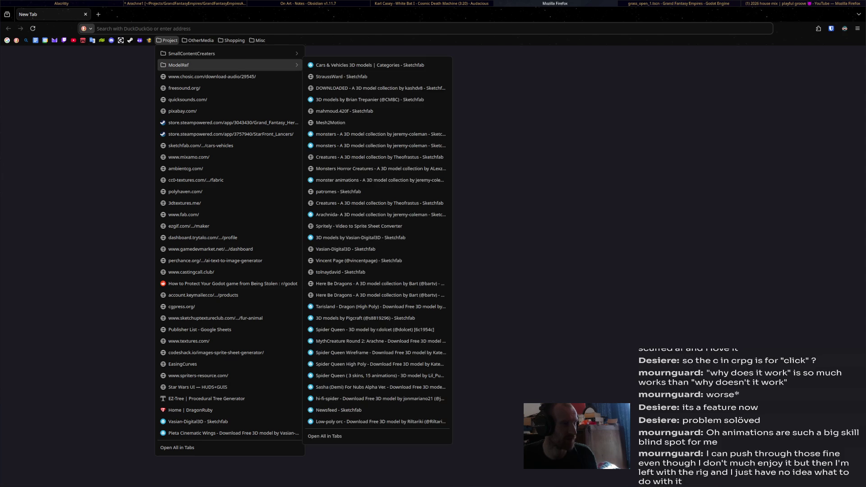
click(361, 215)
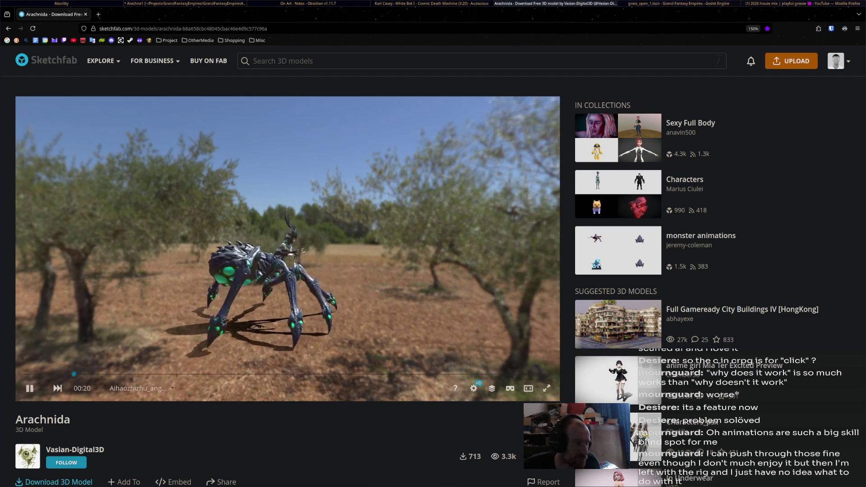
key(alt+Tab)
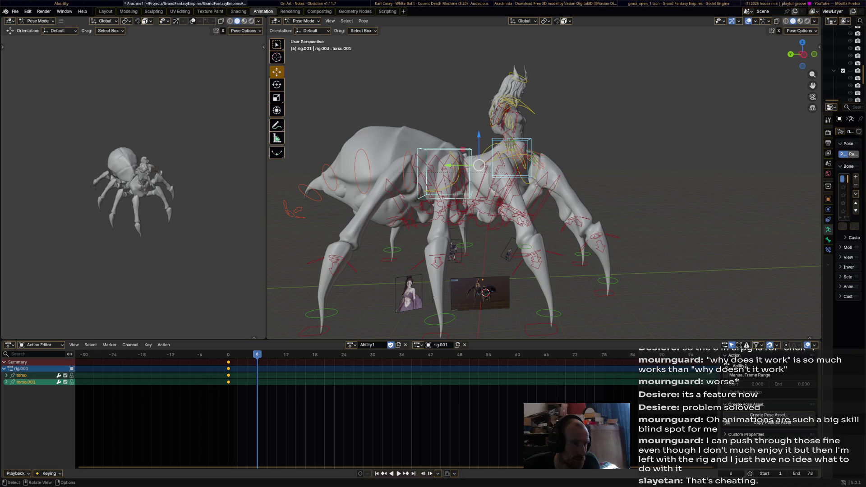
- Move the torso up-left, tilt it about -13 degrees and key it at frame 6
drag(479, 165, 464, 153)
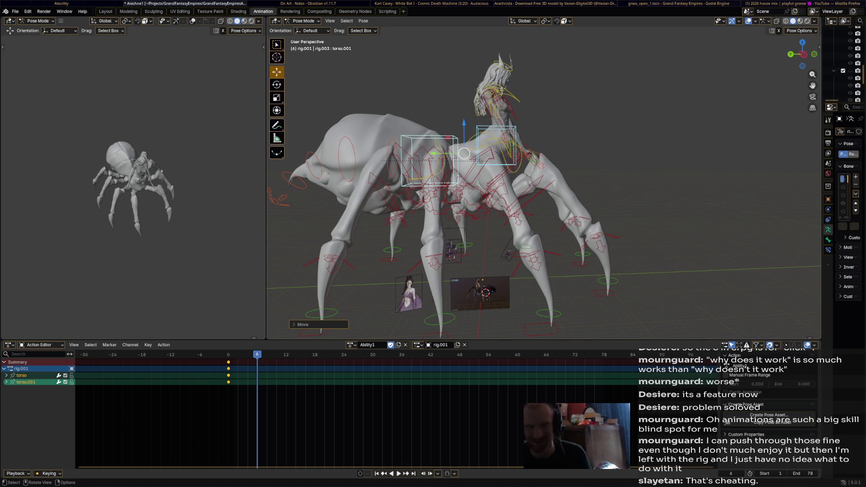
key(r)
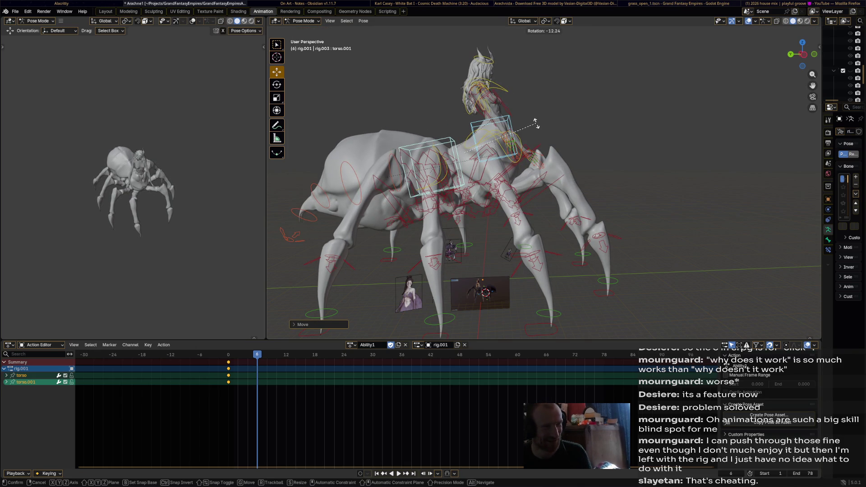
click(536, 122)
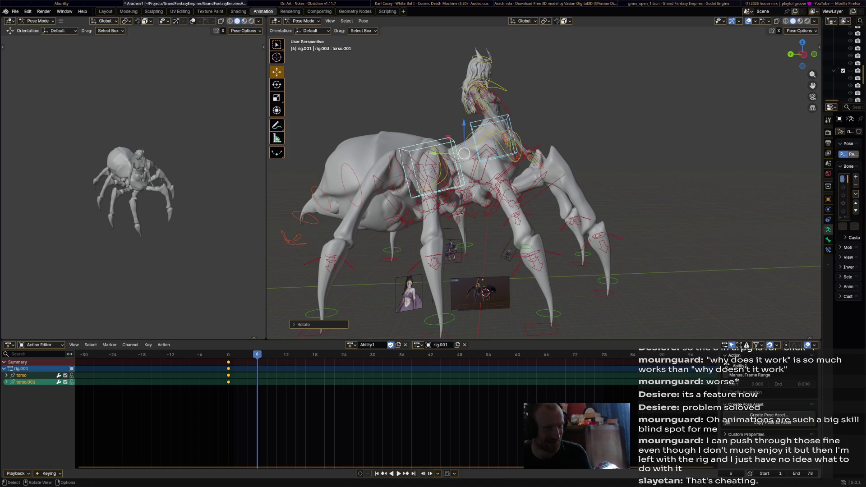
key(i)
key(space)
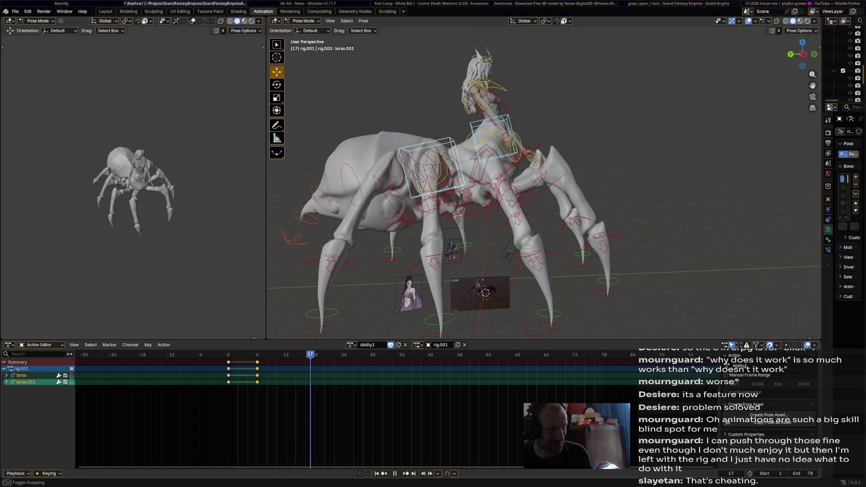
key(space)
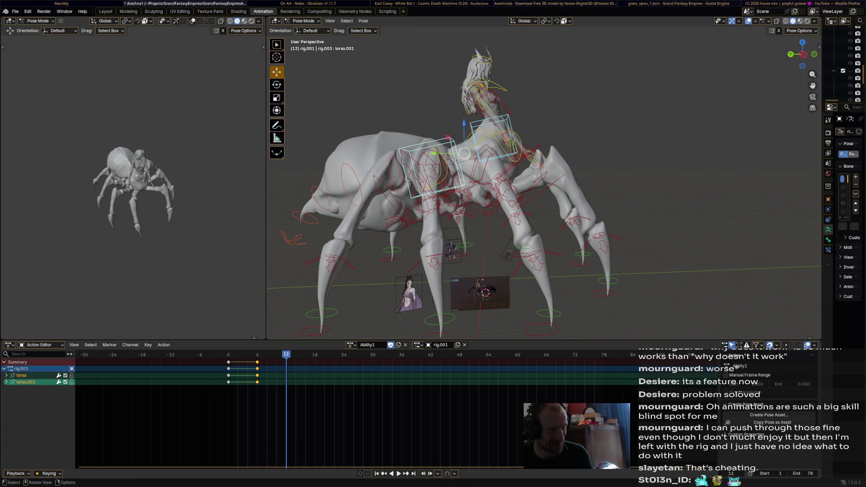
- Tilt the torso further, shift it down and right, and key it at frame 12
key(r)
click(500, 252)
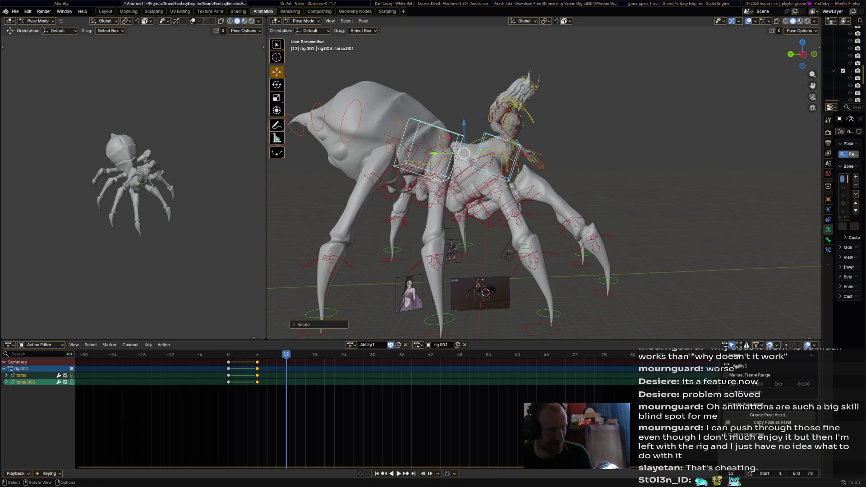
key(shift+r)
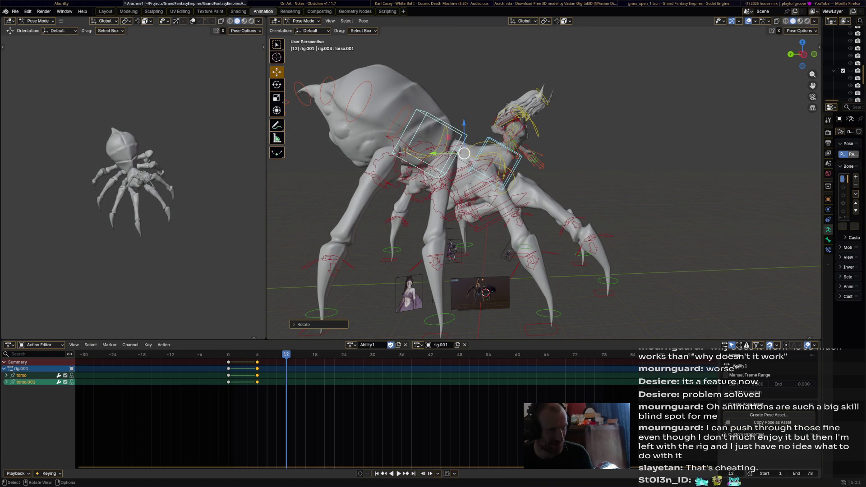
key(g)
key(Return)
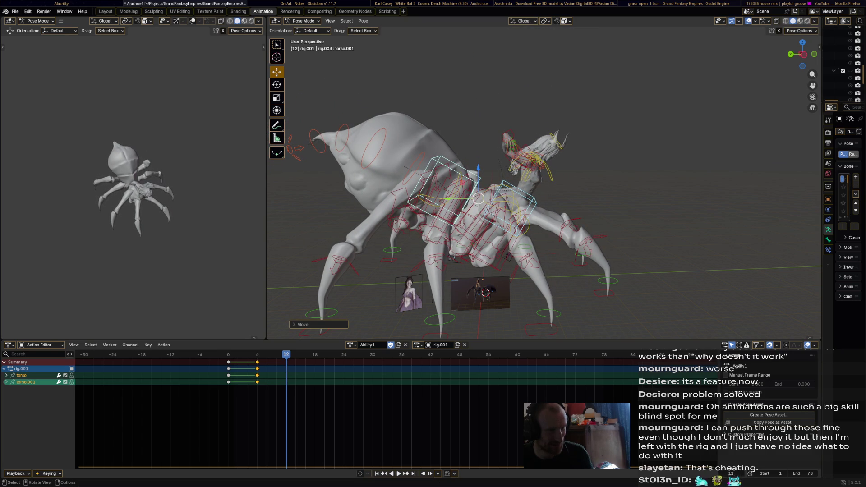
key(i)
key(space)
key(Escape)
- Tilt the rear body, raise the torso and key the pose at frame 18
key(r)
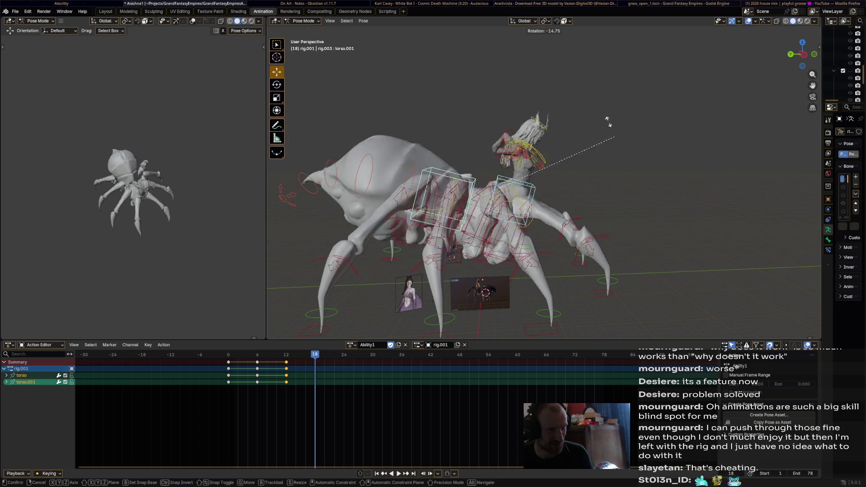
key(Return)
key(g)
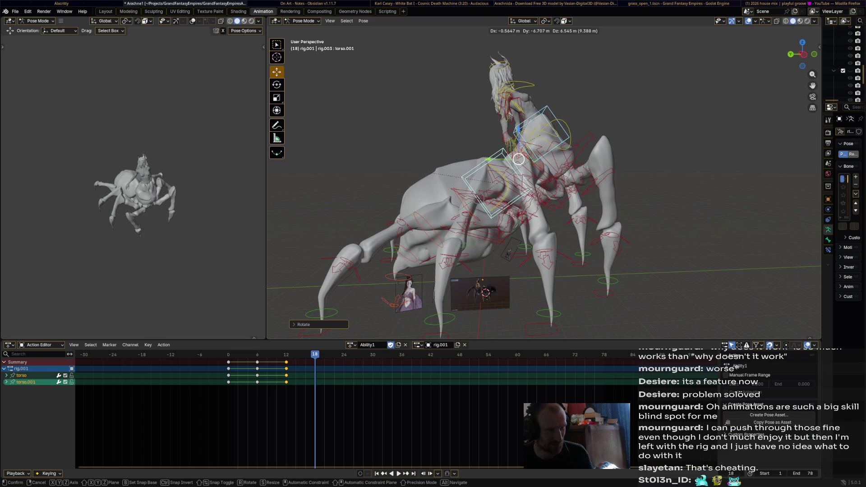
click(513, 153)
key(i)
key(space)
key(space)
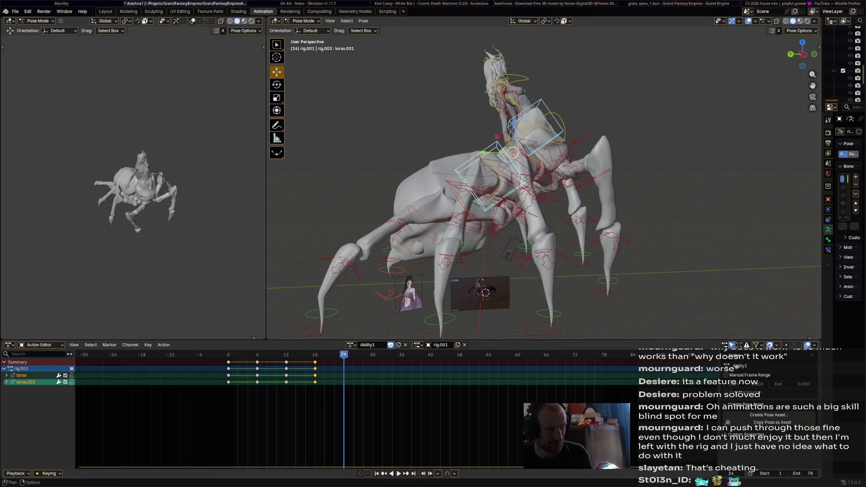
- Rotate the torso about -38 degrees, move it up-left and key it at frame 24
key(r)
click(575, 101)
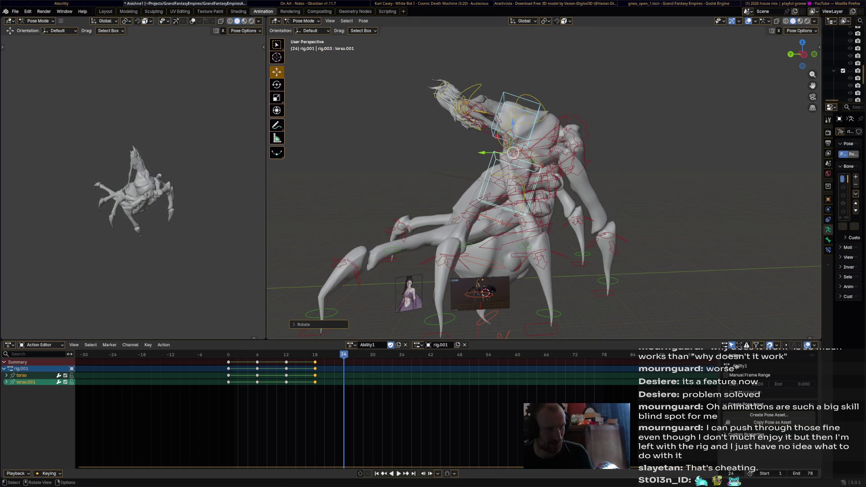
key(g)
click(472, 93)
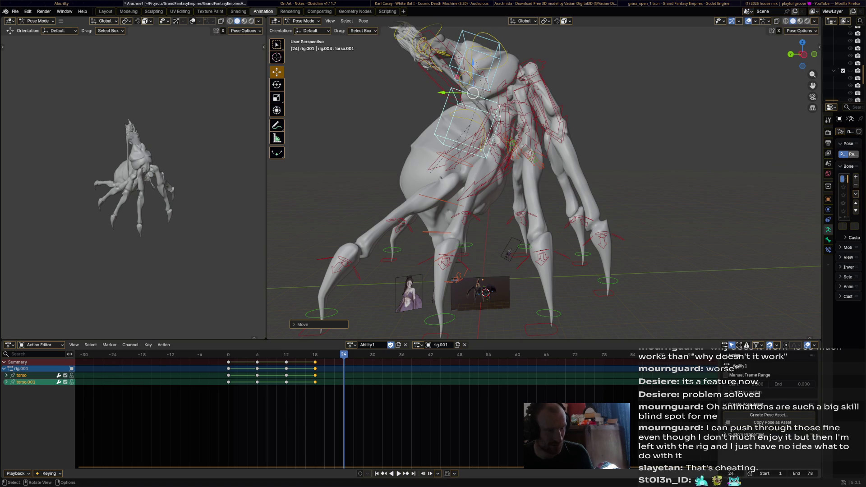
key(i)
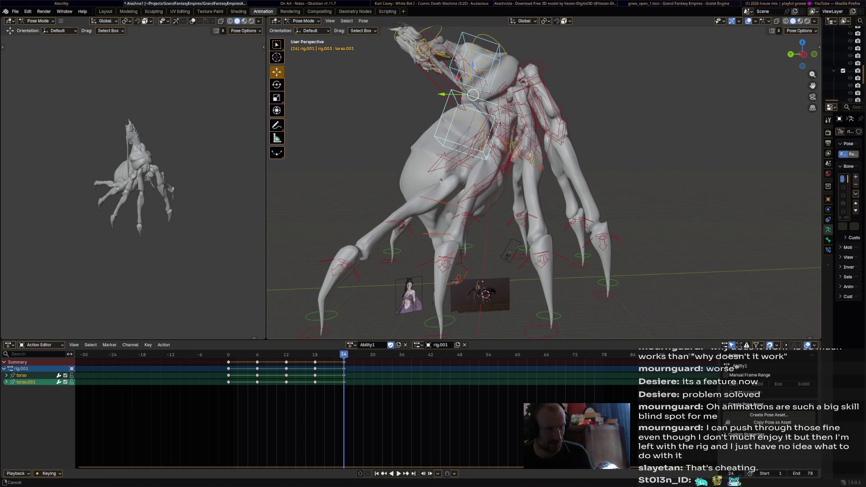
- Paste the starting pose at frame 78, play back the motion and save Arachne1.blend
middle_drag(443, 74, 478, 135)
drag(344, 356, 609, 355)
key(Left)
key(ctrl+v)
key(space)
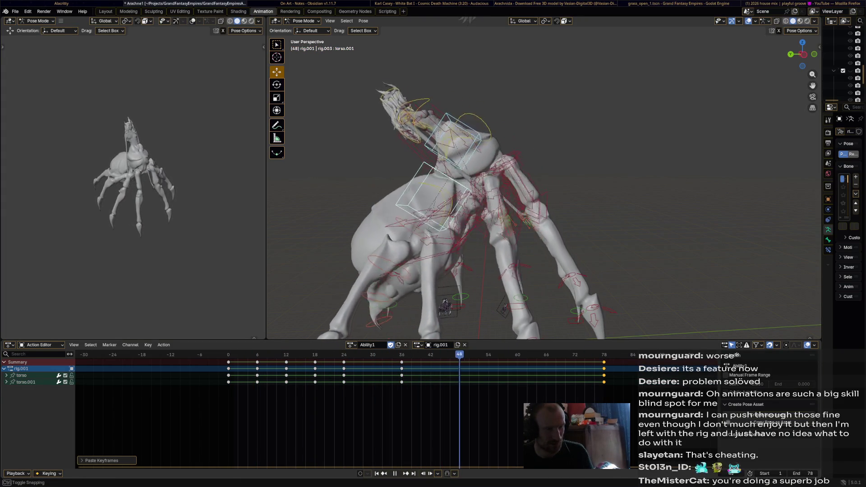
key(space)
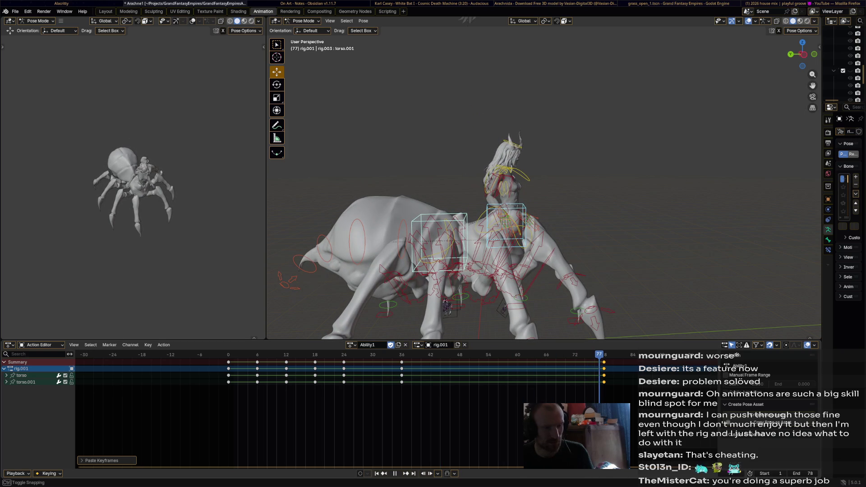
key(ctrl+s)
key(space)
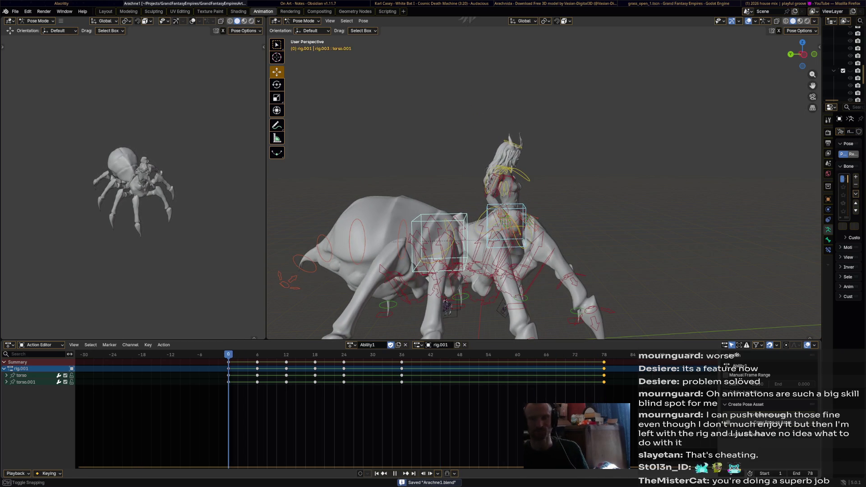
key(space)
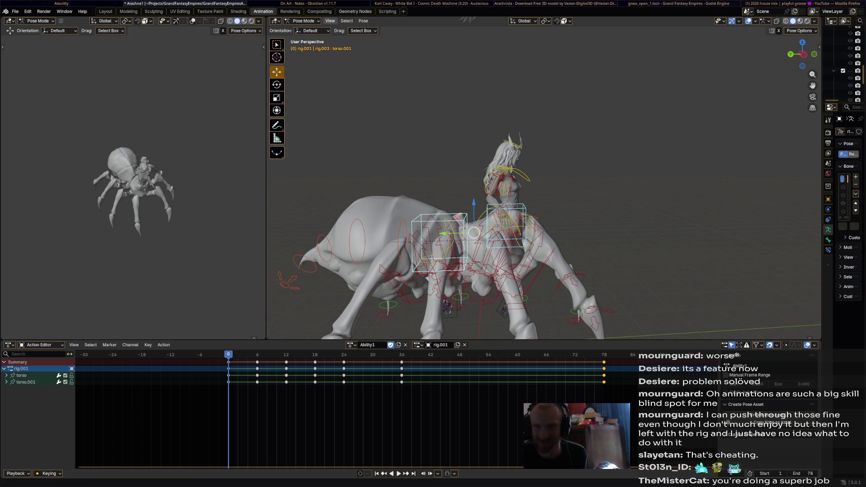
middle_drag(496, 181, 479, 149)
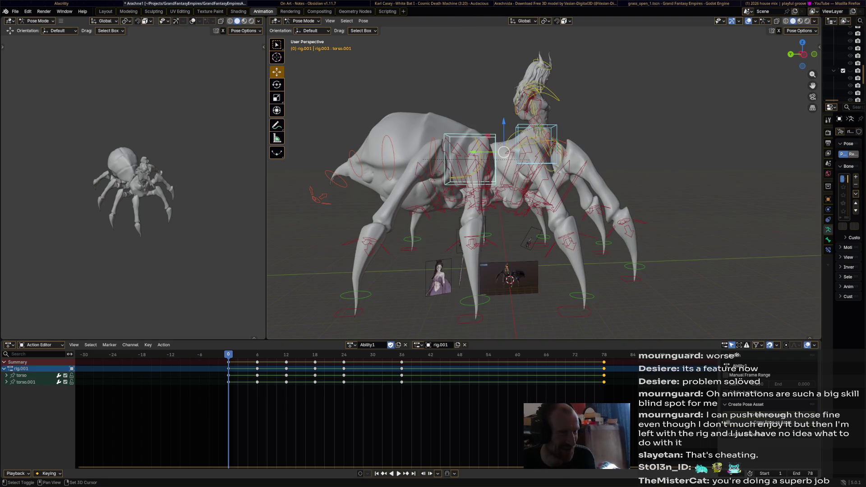
scroll(497, 181, up, 3)
middle_drag(497, 181, 483, 178)
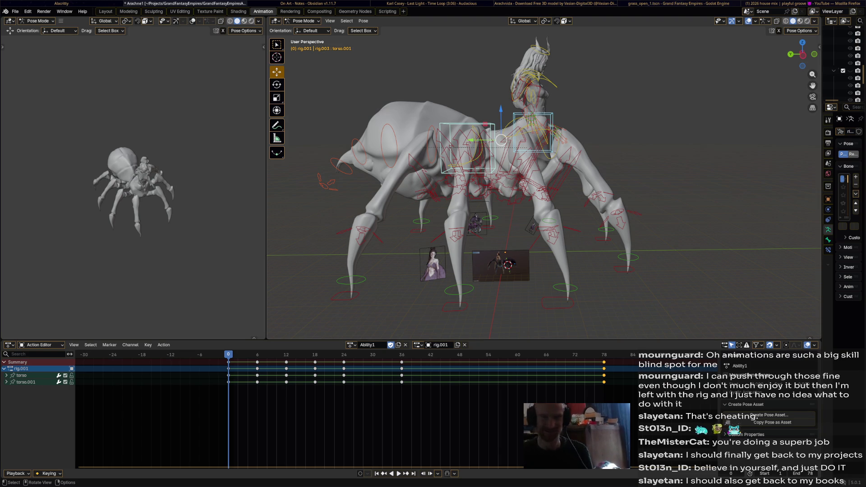
mouse_move(229, 355)
mouse_down()
mouse_move(600, 355)
mouse_move(228, 354)
mouse_up()
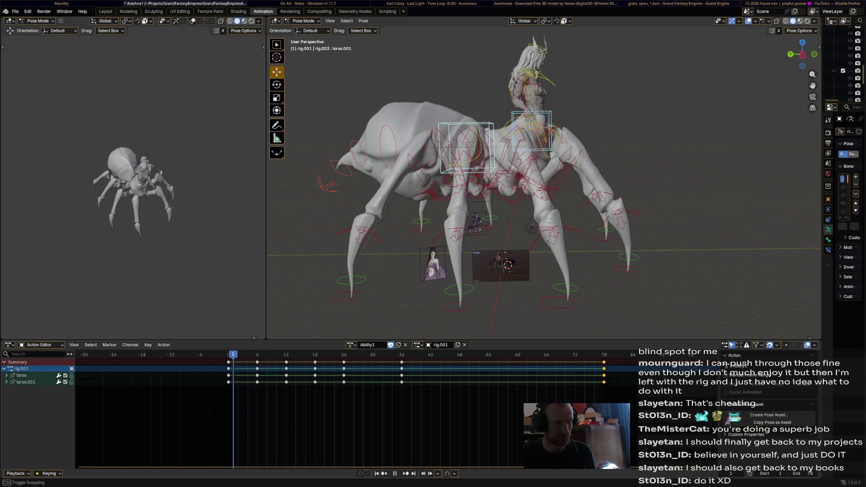
- Lift the right front foot and key both front foot IK bones at frame 6
key(Escape)
click(628, 269)
drag(629, 269, 625, 243)
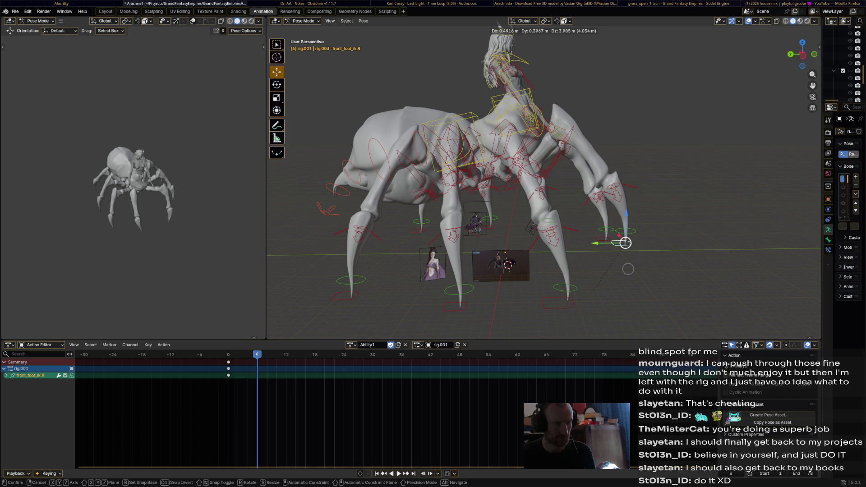
drag(625, 243, 625, 243)
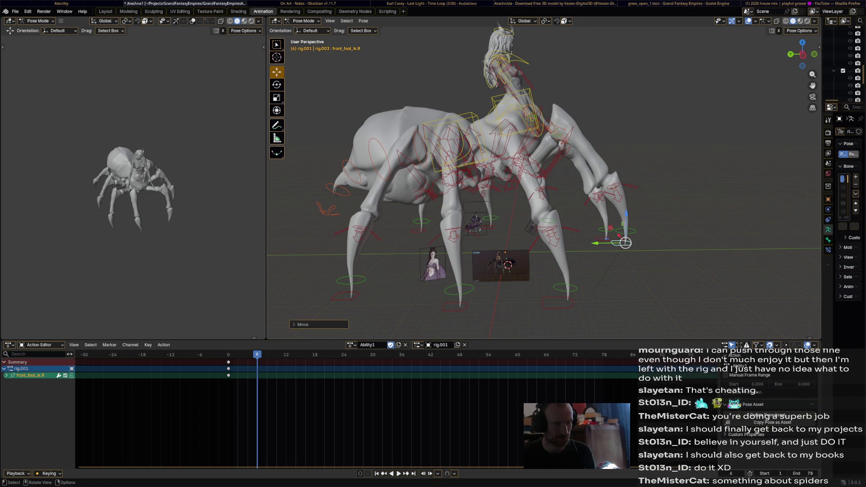
click(606, 238)
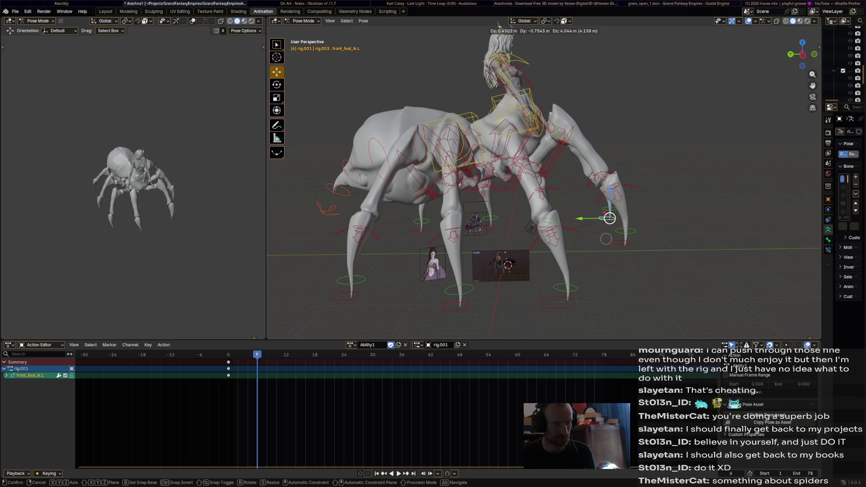
shift+click(622, 243)
key(i)
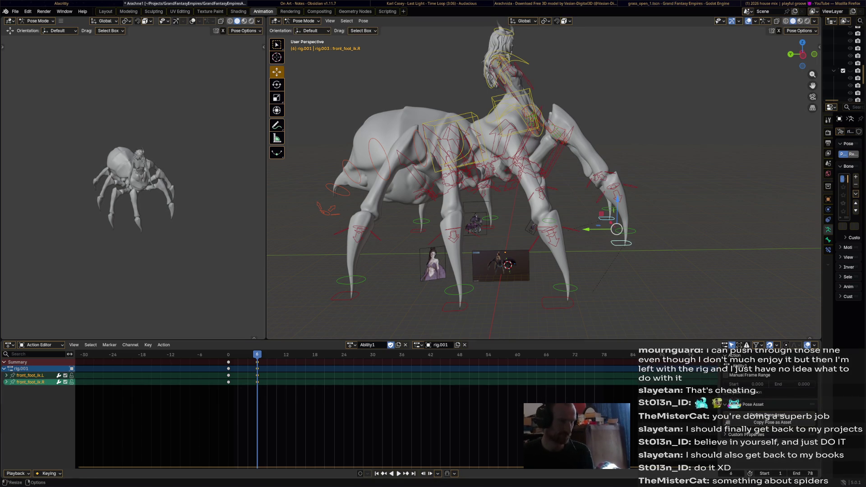
- Reposition the right front foot up and right and key it for the active group
key(space)
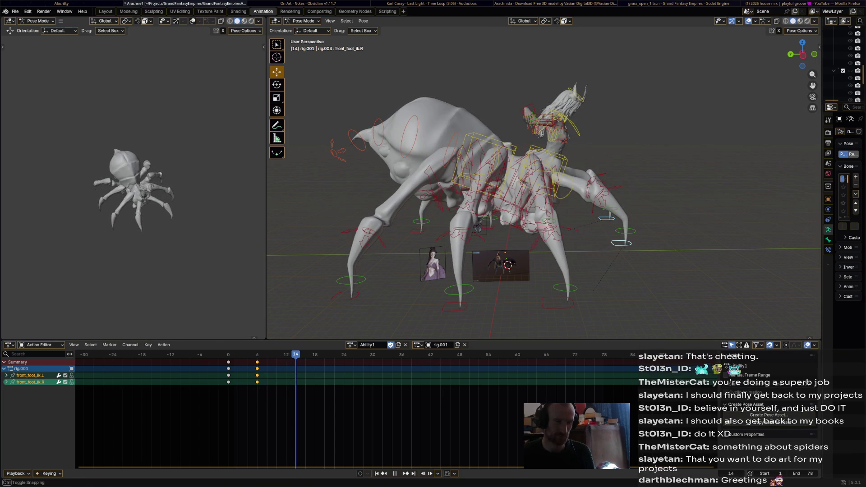
key(space)
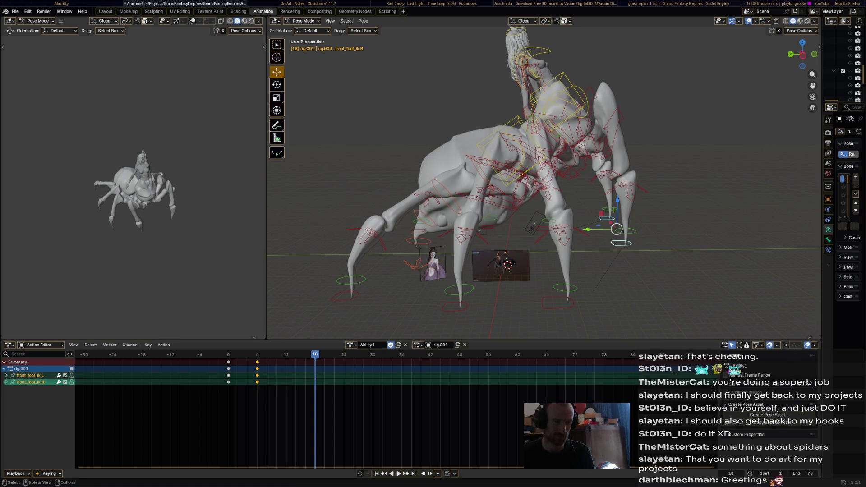
key(space)
mouse_move(616, 229)
mouse_down()
mouse_move(584, 260)
mouse_move(622, 252)
mouse_move(608, 263)
mouse_up()
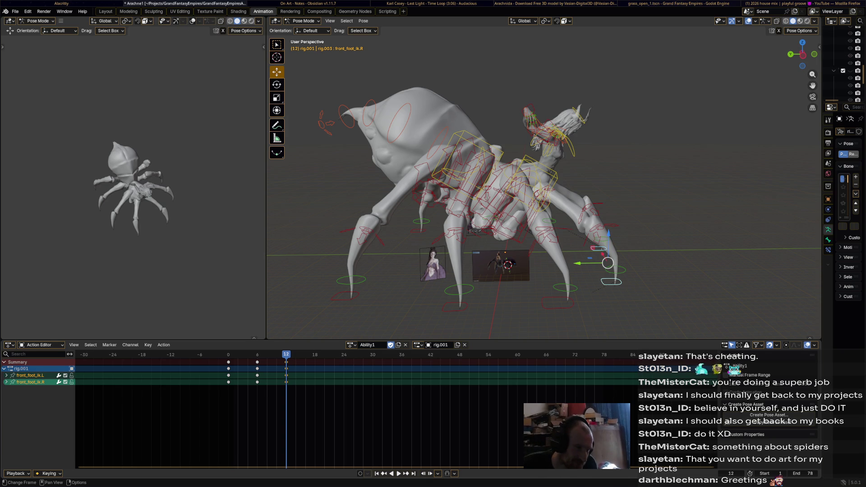
key(space)
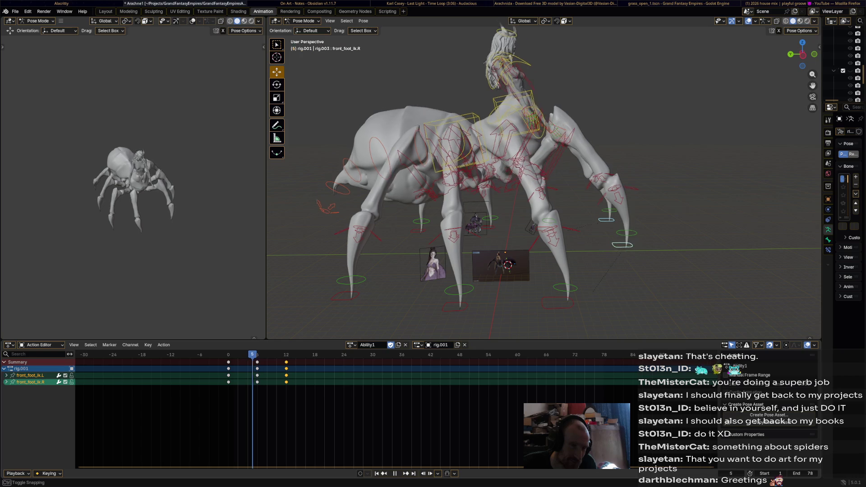
drag(617, 230, 649, 204)
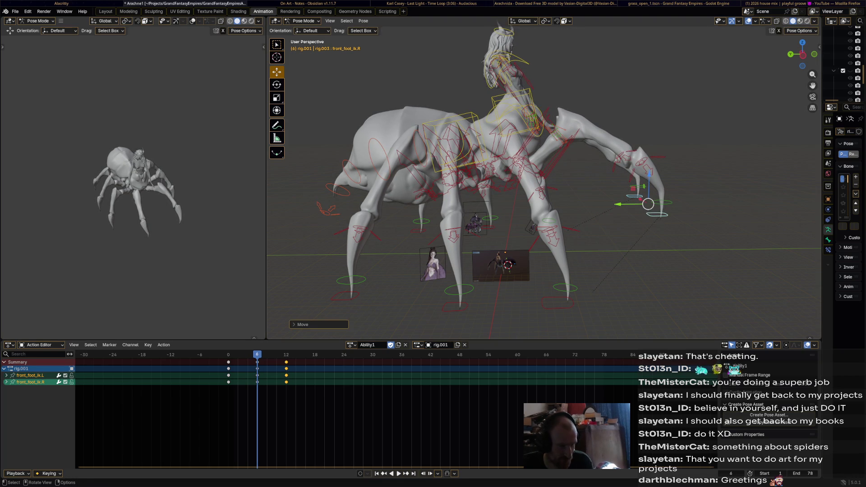
key(i)
click(378, 412)
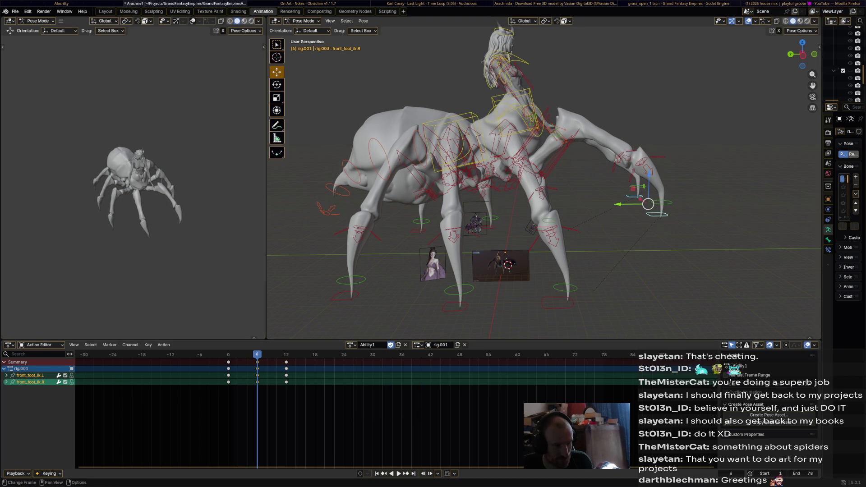
- Slide the selected front-foot keys 3 frames later
key(space)
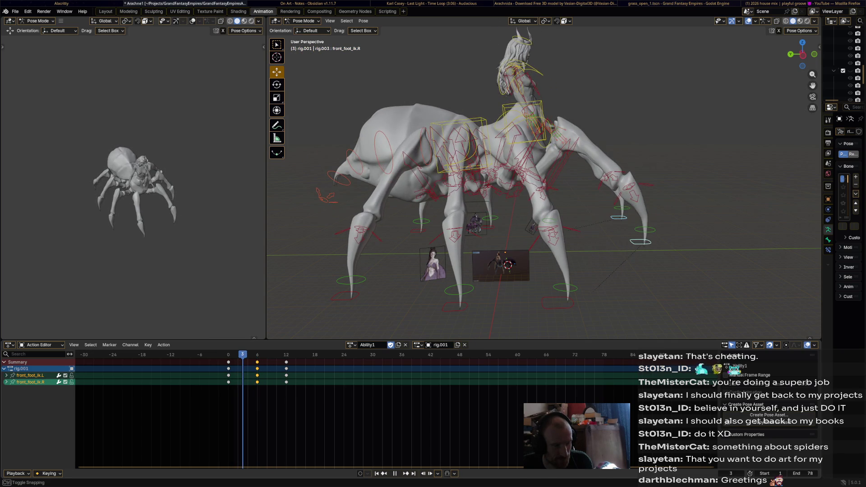
key(g)
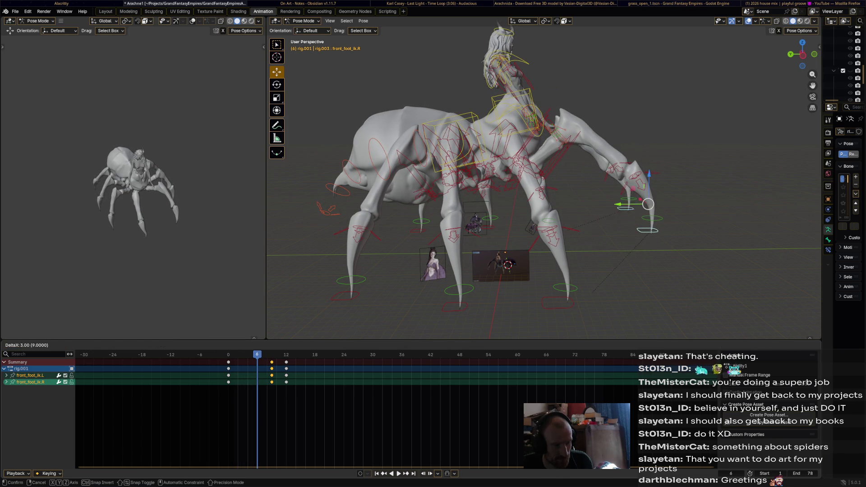
key(Return)
- Raise the right front foot up and to the right and key it at frame 18
drag(640, 216, 602, 222)
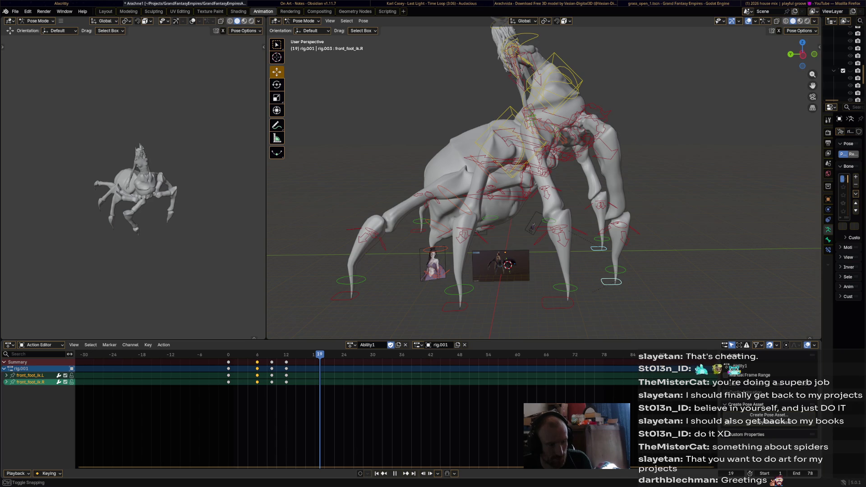
mouse_move(608, 263)
mouse_down()
mouse_move(679, 232)
mouse_move(677, 205)
mouse_move(692, 204)
mouse_move(688, 190)
mouse_move(634, 221)
mouse_move(694, 231)
mouse_move(704, 226)
mouse_move(698, 213)
mouse_up()
key(i)
key(space)
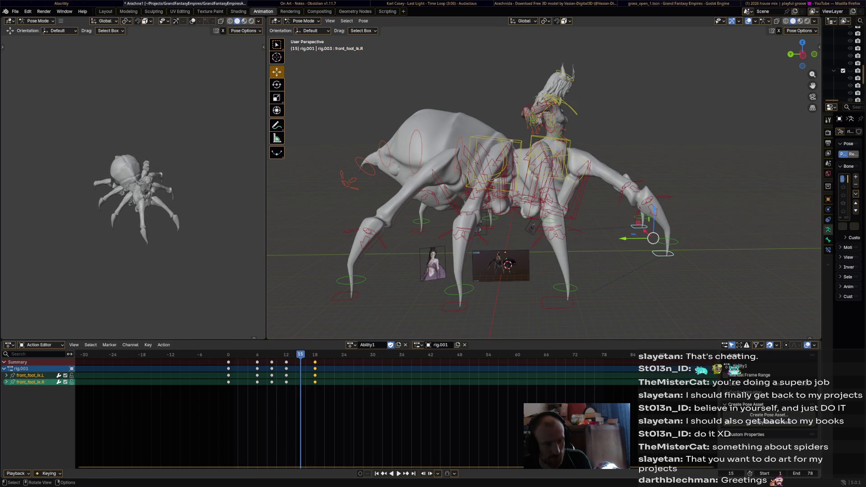
- Lower the right front foot down-left and key it at frame 15
drag(654, 238, 615, 263)
key(i)
key(shift+Left)
key(space)
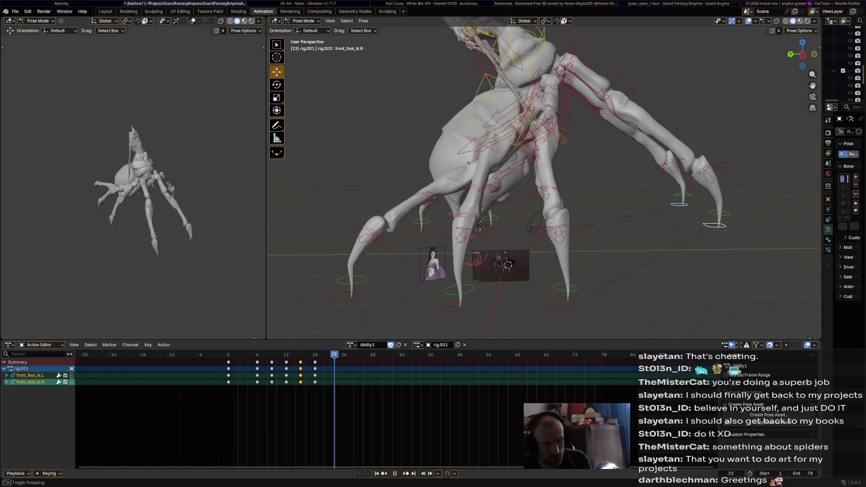
- Raise both front feet high overhead and shift them left for the frame-24 pose
ctrl+middle_drag(541, 180, 541, 217)
mouse_move(603, 242)
mouse_down()
mouse_move(582, 135)
mouse_move(581, 72)
mouse_move(551, 77)
mouse_move(559, 75)
mouse_up()
middle_drag(559, 74, 496, 77)
drag(572, 68, 554, 68)
key(space)
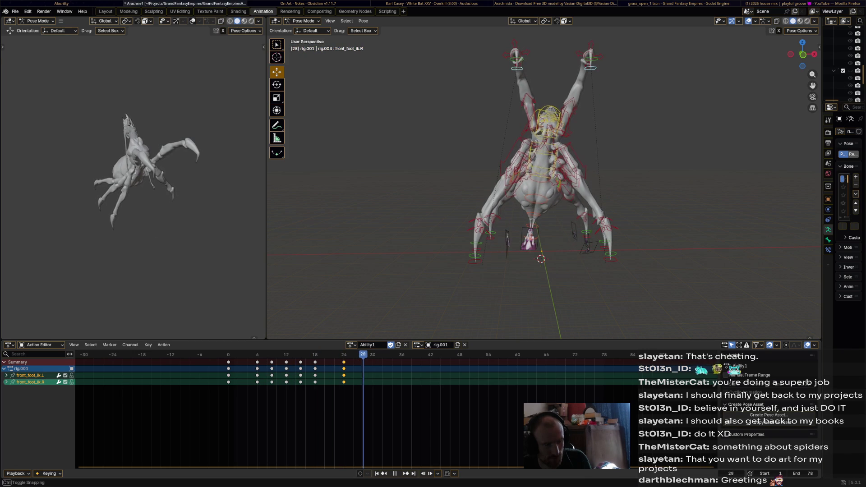
click(517, 55)
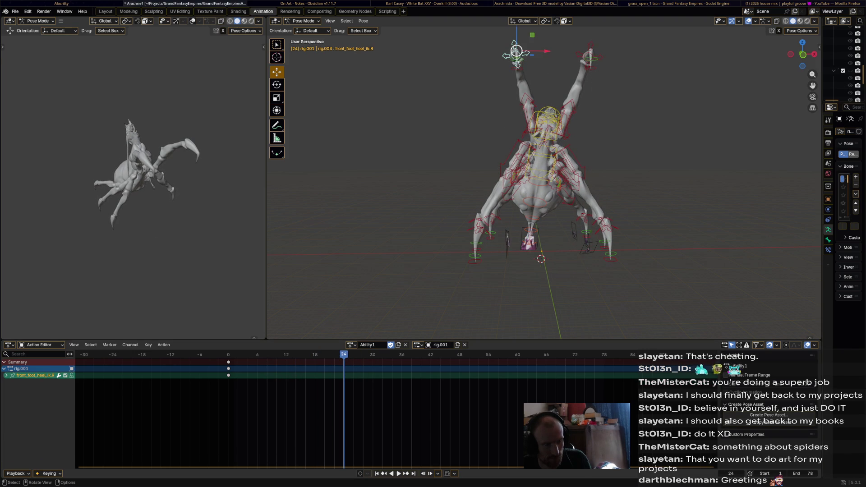
- Bring both front feet down and to the left from their raised position
drag(517, 55, 513, 109)
click(591, 67)
drag(591, 67, 588, 77)
middle_drag(589, 78, 533, 81)
drag(564, 83, 549, 105)
shift+click(551, 105)
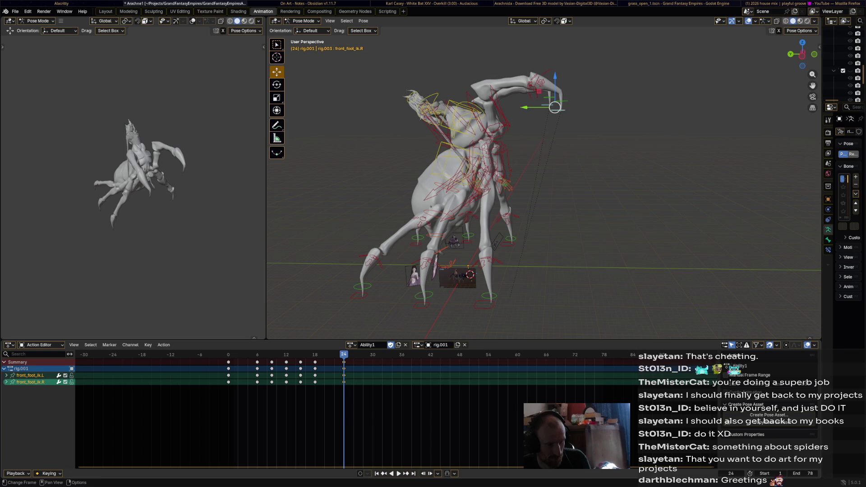
key(ctrl+shift+space)
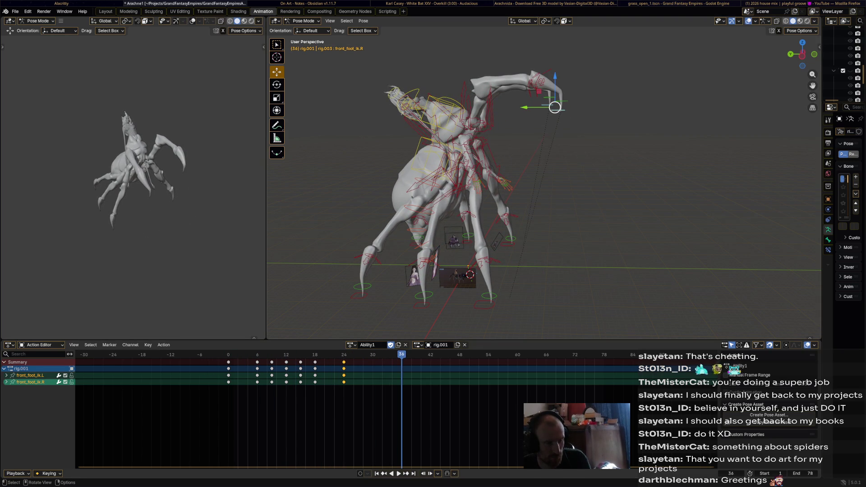
- Bend the right front toe up-left, shift the left foot, and key both front feet at frame 36
click(561, 100)
mouse_move(561, 110)
mouse_down()
mouse_move(485, 79)
mouse_move(498, 79)
mouse_up()
click(550, 105)
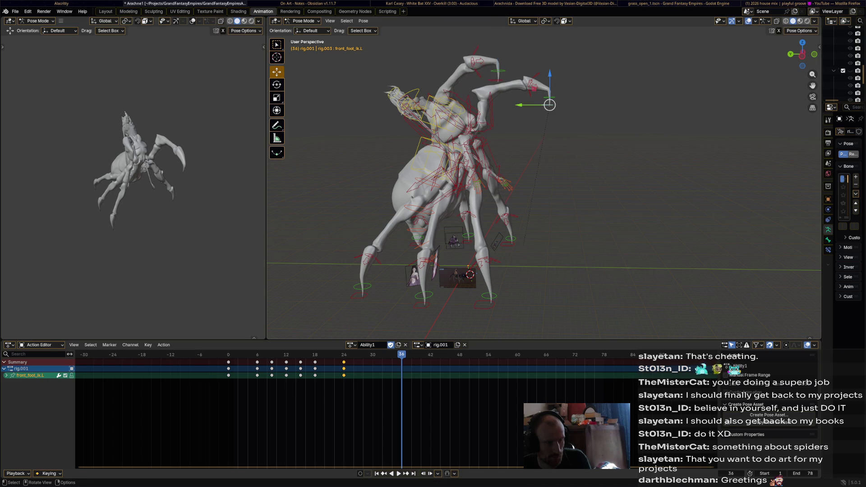
drag(550, 105, 533, 119)
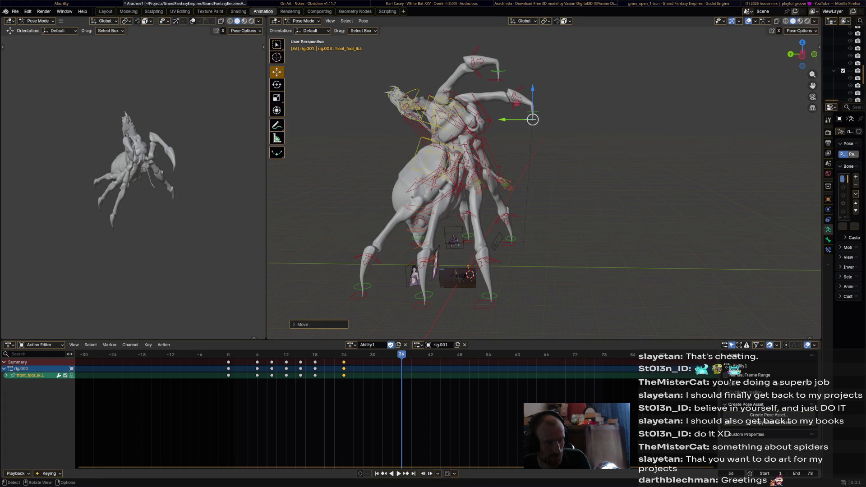
shift+click(498, 80)
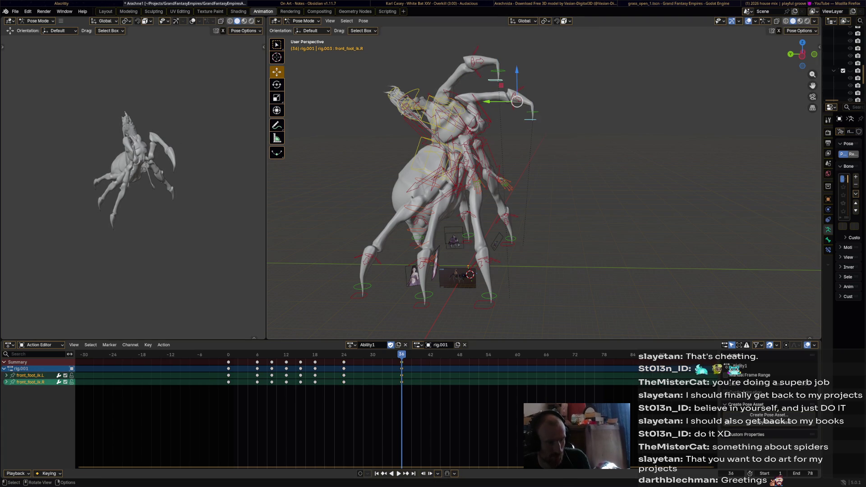
key(i)
key(space)
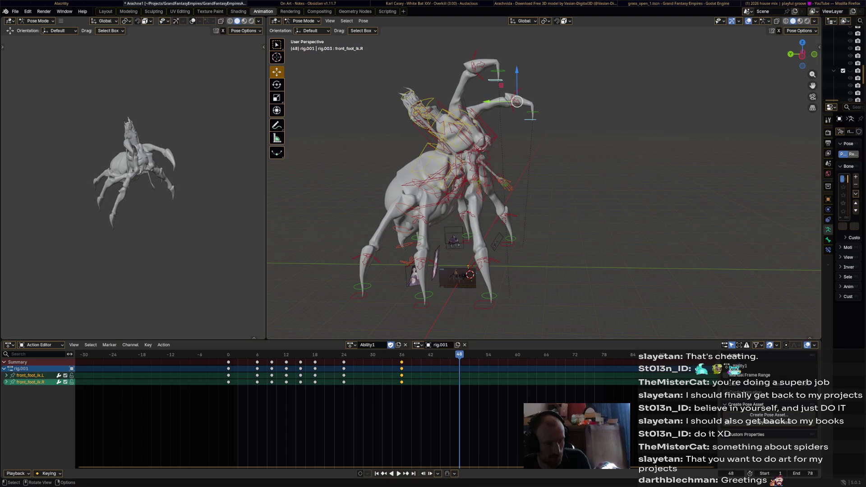
- Lift and rotate the right front claw into a strike pose keyed at frame 48
click(488, 65)
mouse_move(498, 80)
mouse_down()
mouse_move(556, 81)
mouse_move(568, 116)
mouse_move(592, 118)
mouse_up()
key(r)
click(597, 68)
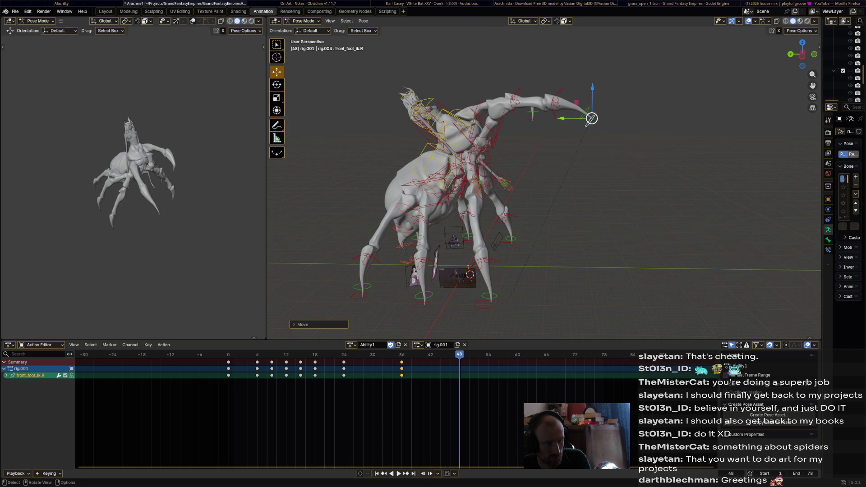
key(i)
mouse_move(592, 119)
middle_down()
mouse_move(506, 110)
mouse_move(510, 117)
middle_up()
click(551, 116)
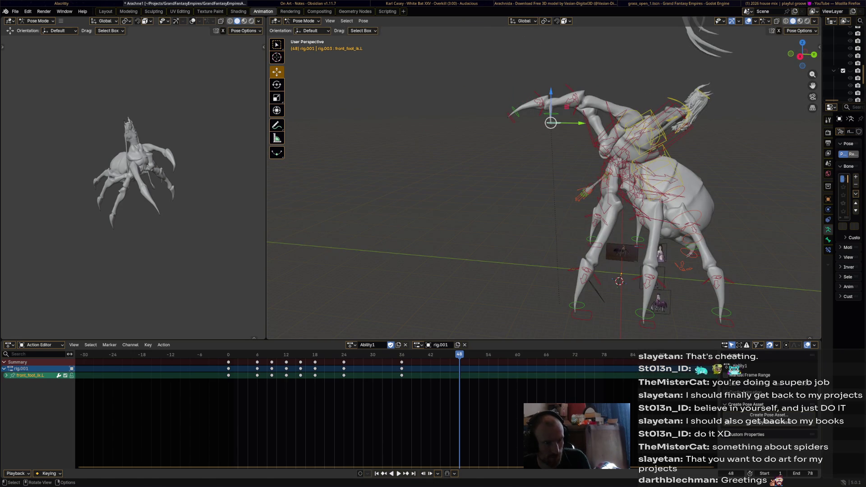
- Rotate and lift the left front foot IK, keying the raised pose at frame 48
key(r)
click(551, 122)
key(g)
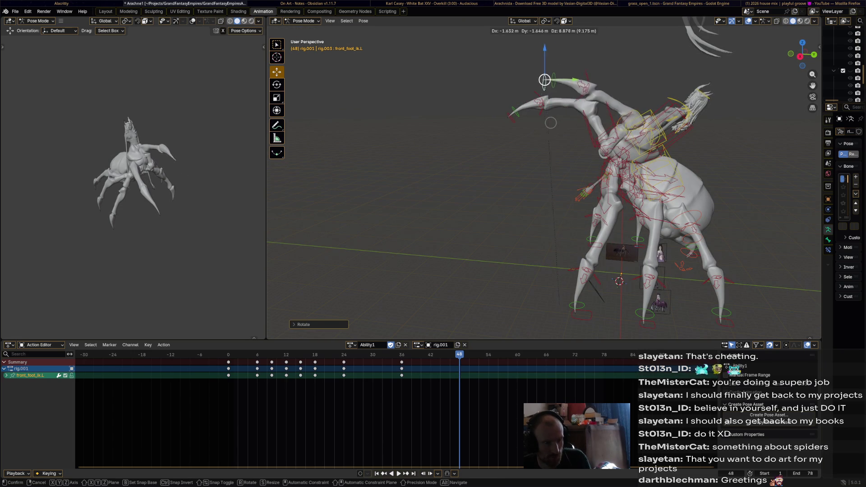
key(Return)
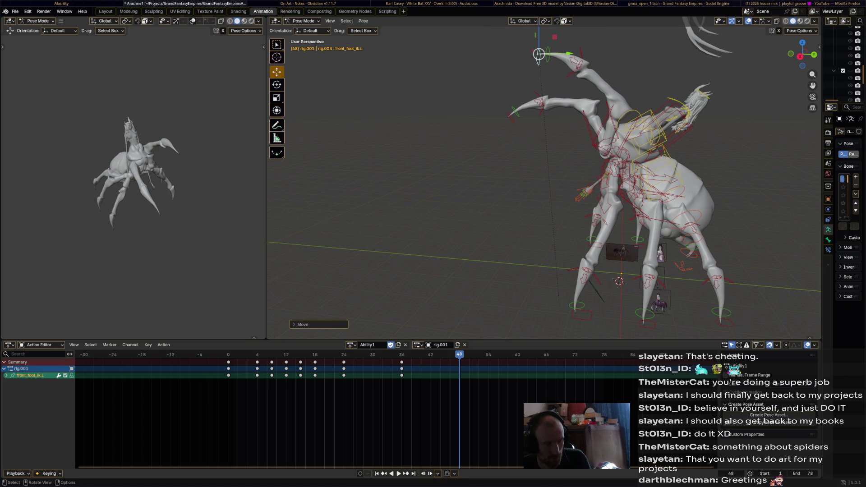
key(i)
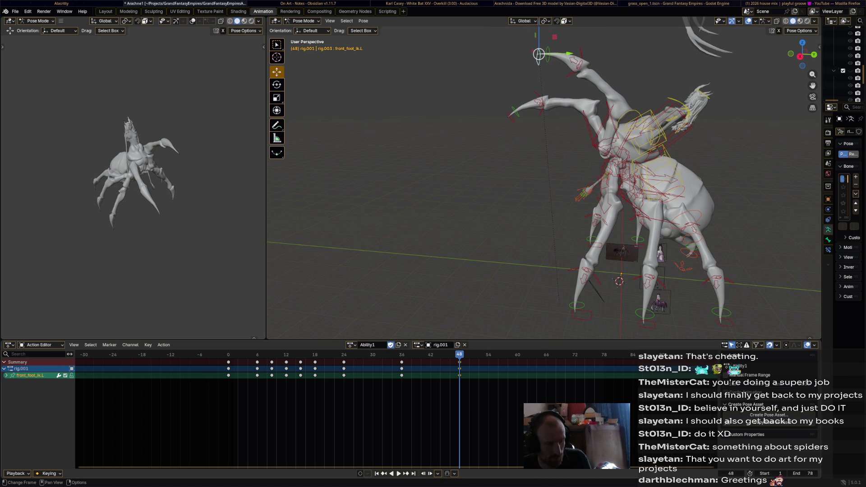
key(space)
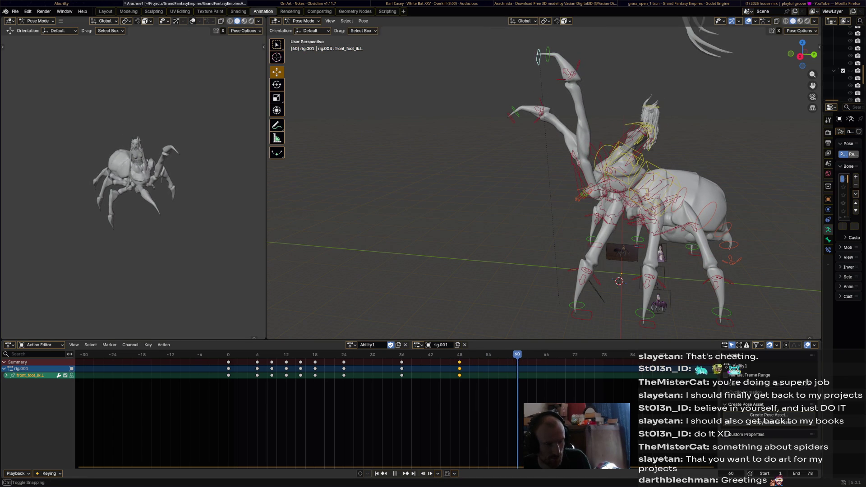
- Reposition the left front foot and key it at frame 60, then lower the foot and replay from the start
key(g)
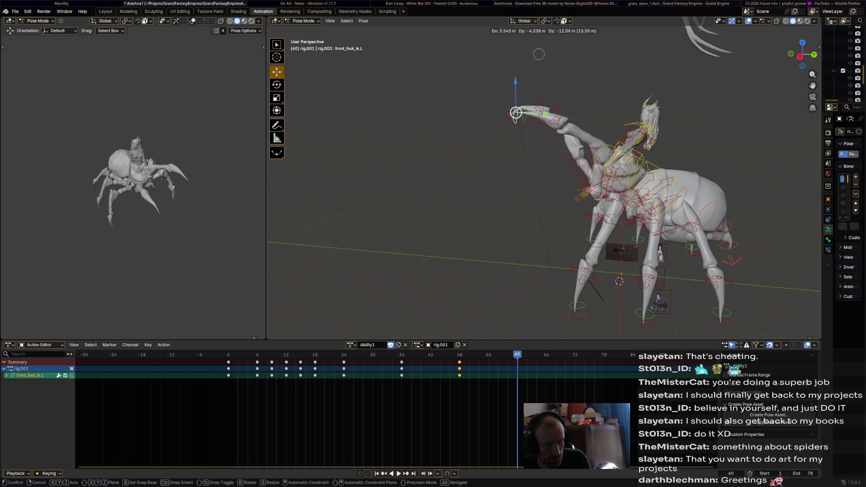
key(Return)
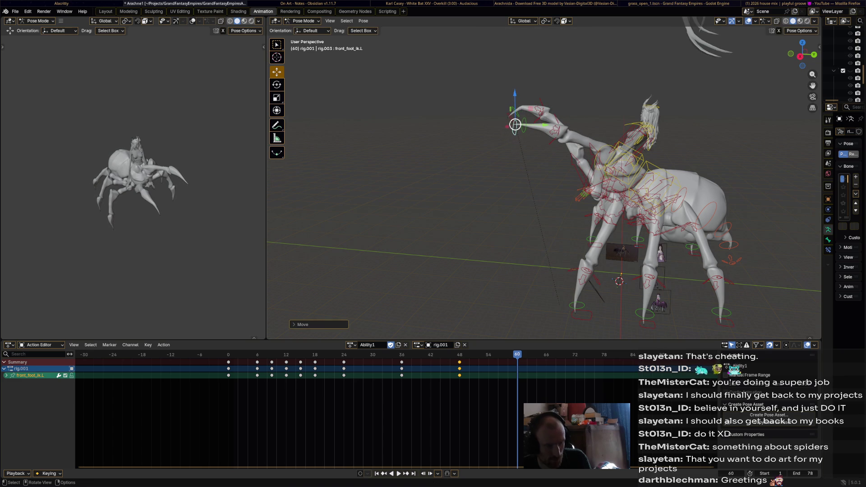
key(i)
mouse_move(509, 116)
mouse_down()
mouse_move(503, 149)
mouse_move(482, 164)
mouse_up()
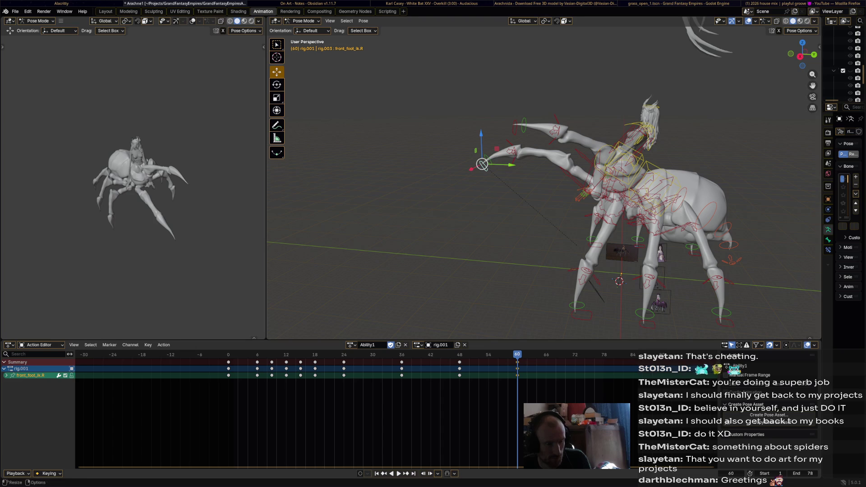
key(shift+Left)
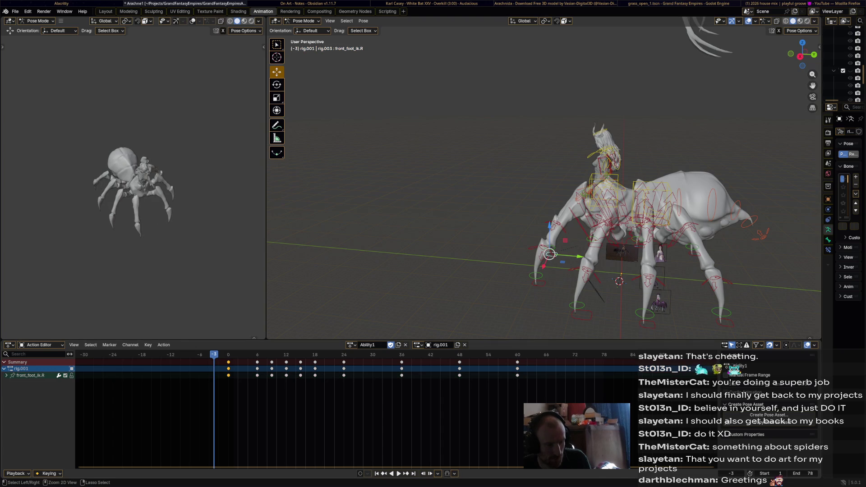
key(space)
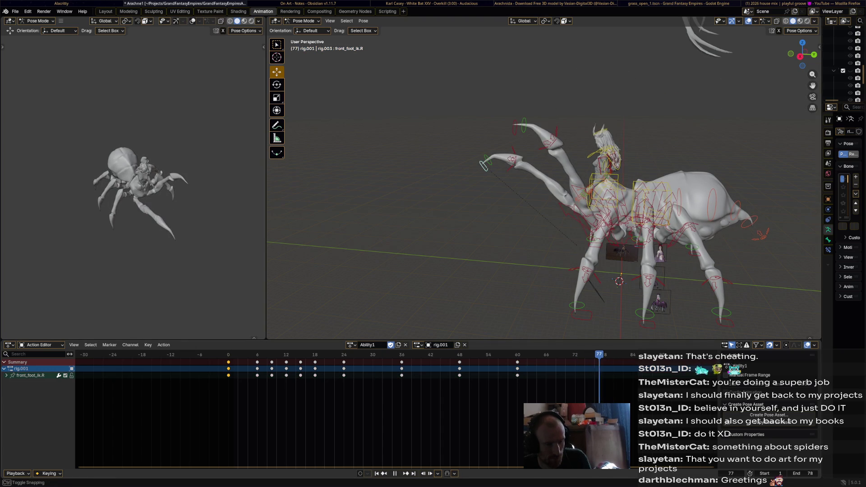
key(space)
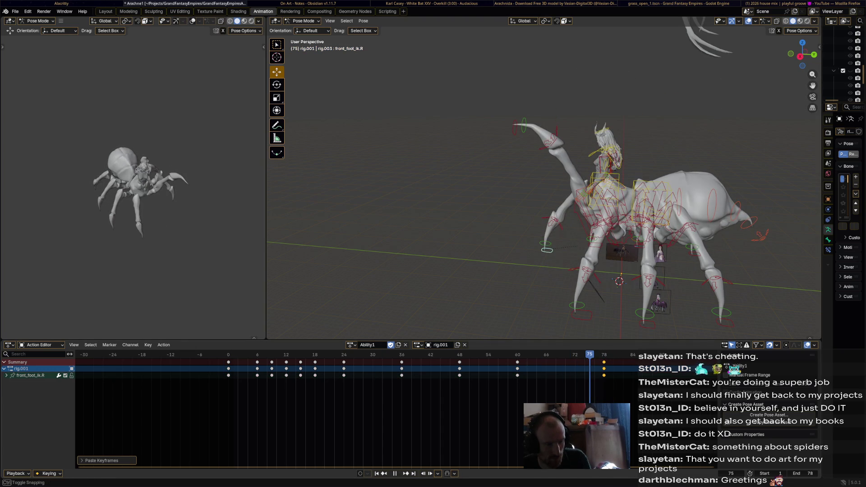
- Adjust the right front foot, then paste the copied keys onto both front feet at frame 72
click(549, 254)
drag(549, 254, 482, 165)
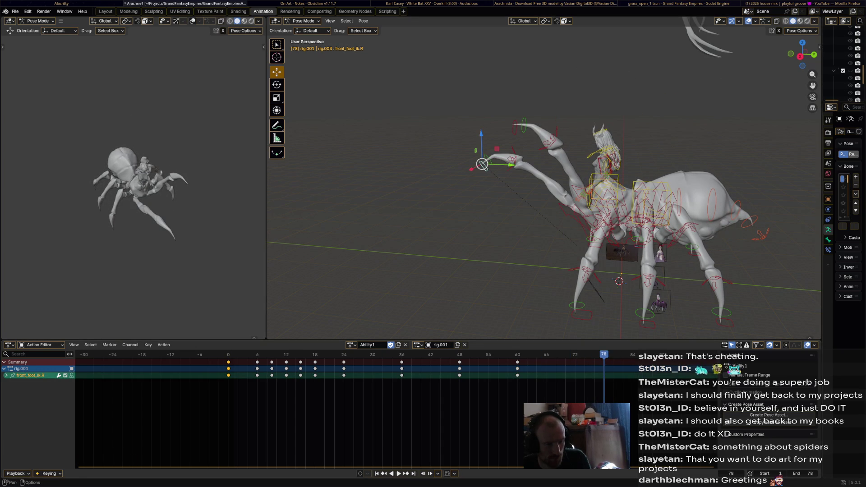
key(shift+ctrl+space)
shift+click(514, 128)
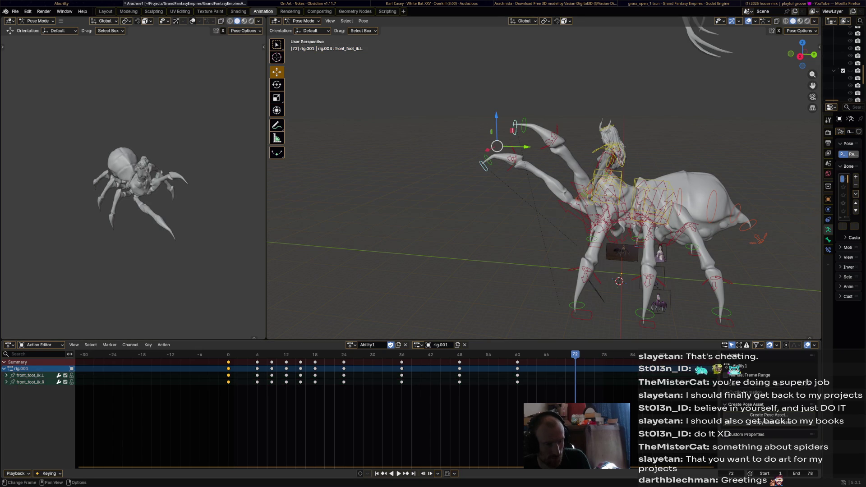
key(ctrl+v)
key(space)
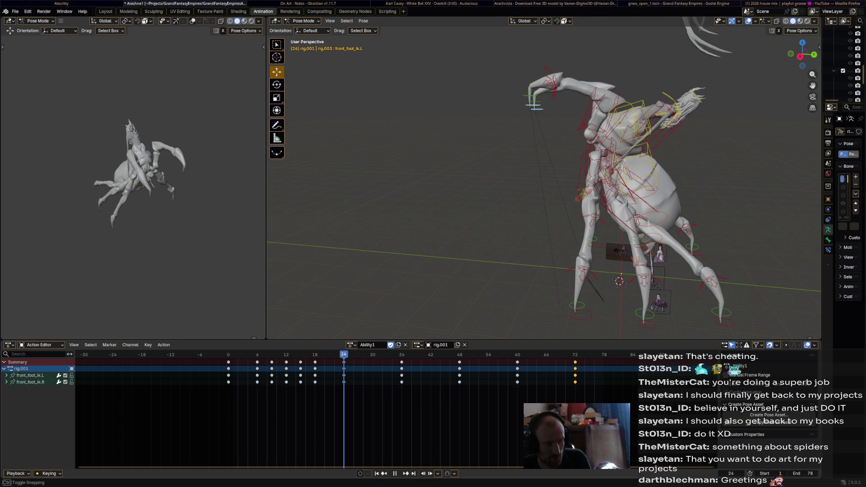
- Rotate the left front foot IK and key its new pose at frame 24
key(space)
key(r)
click(500, 148)
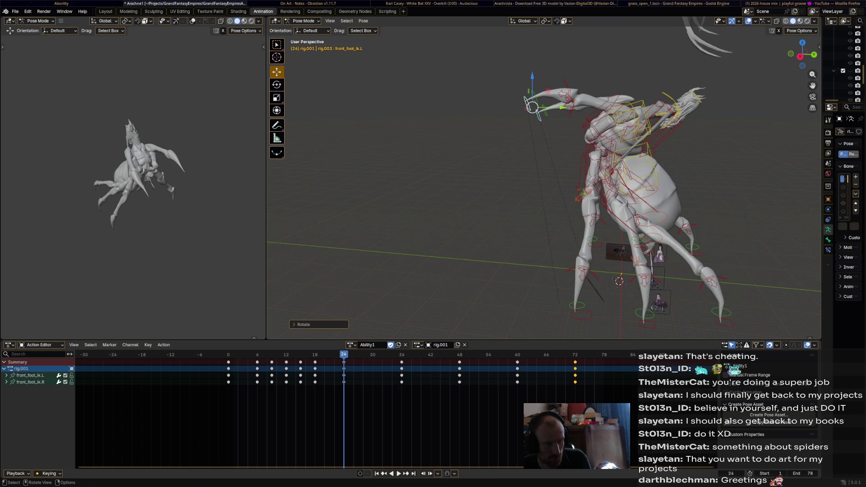
key(i)
key(space)
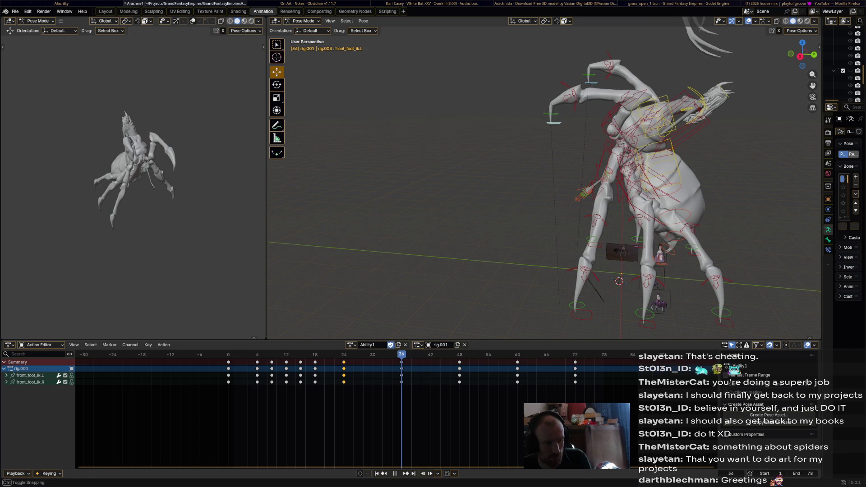
- At frame 36, move the raised left front leg up and to the left
key(r)
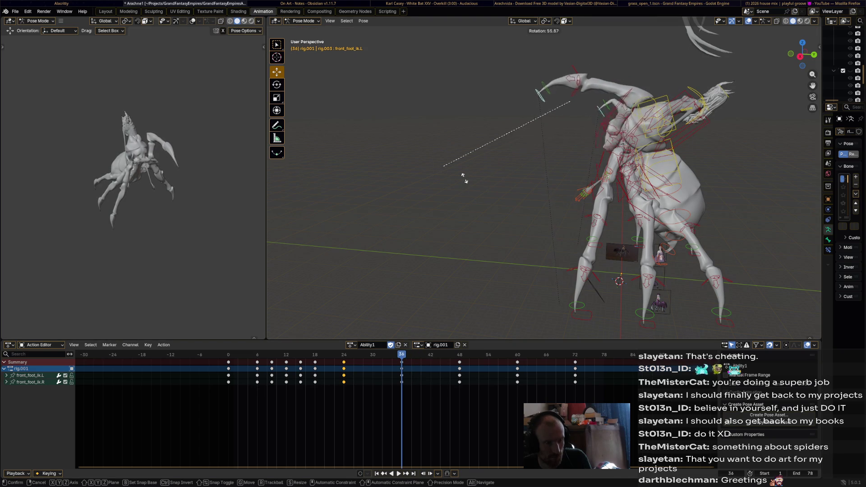
click(453, 194)
key(ctrl+z)
key(ctrl+z)
key(ctrl+z)
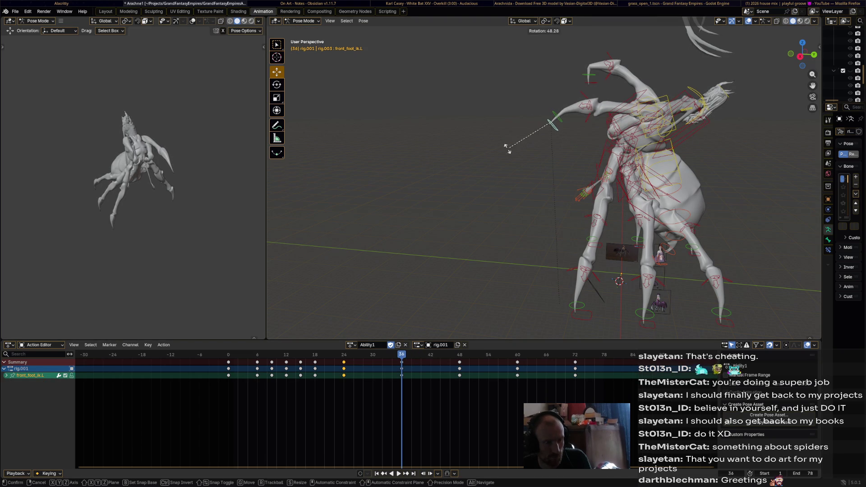
drag(551, 123, 507, 104)
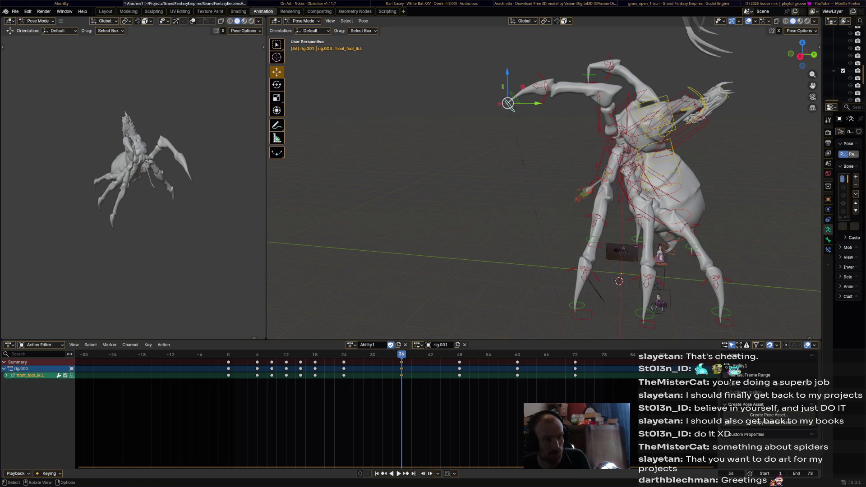
- Rotate and move the right front foot higher, then key both front feet at frame 36
click(595, 119)
key(r)
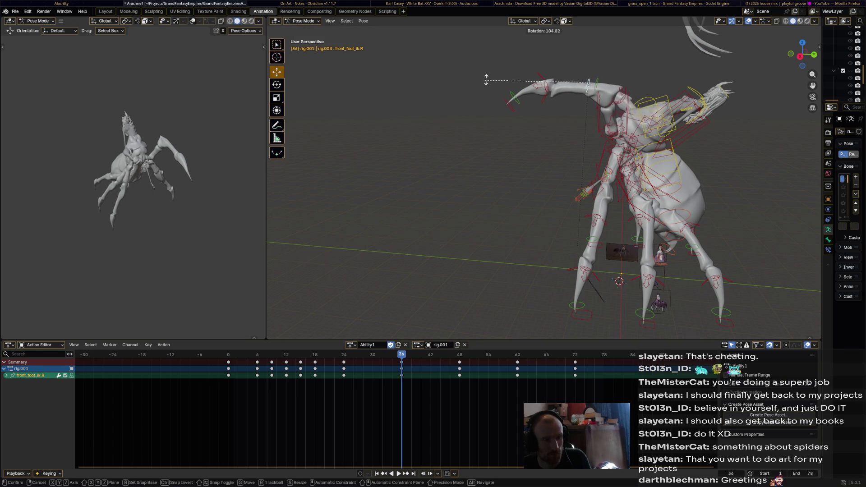
click(503, 62)
key(g)
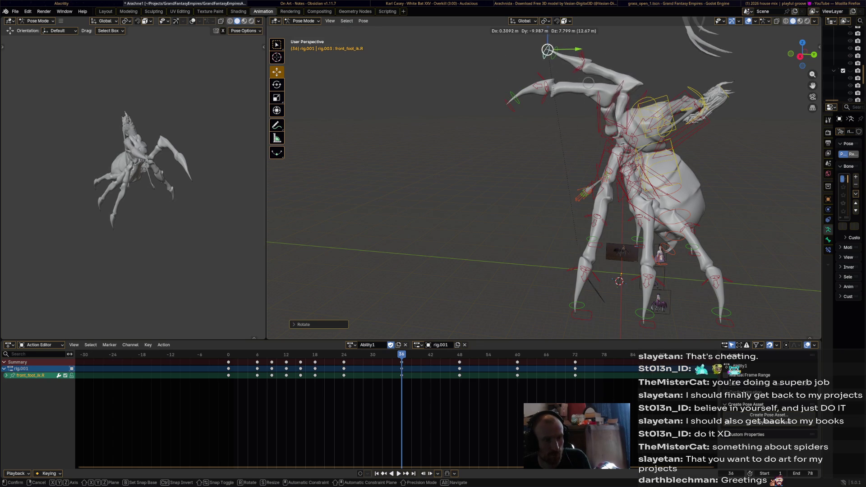
click(558, 56)
key(r)
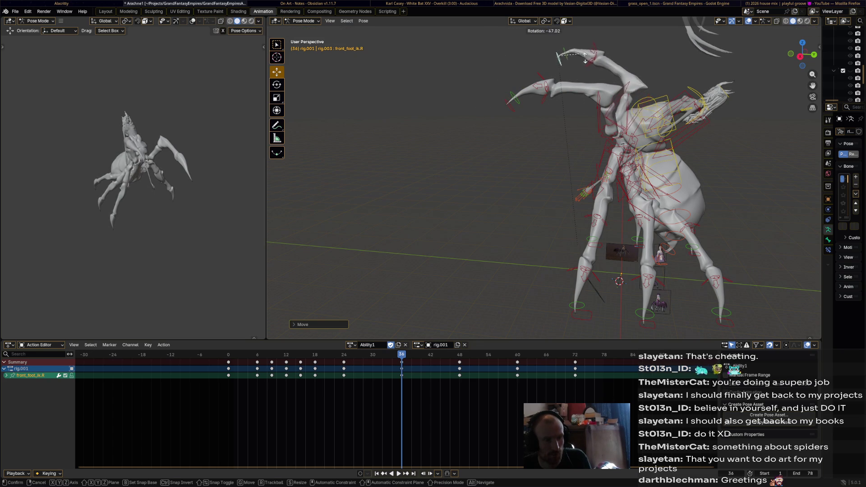
click(584, 65)
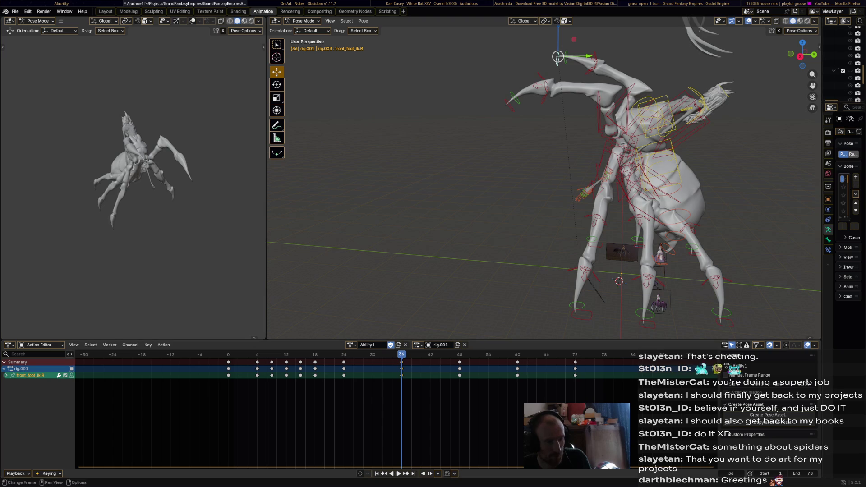
key(i)
key(space)
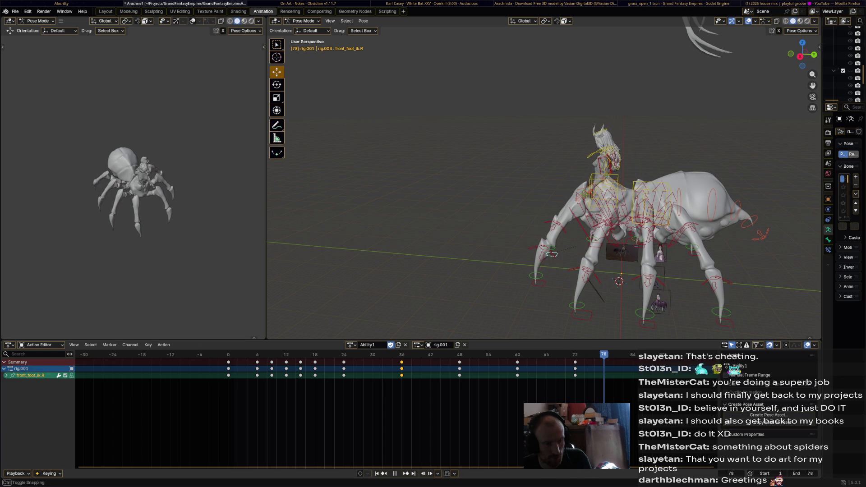
- Tilt and shift the torso and torso.001 bones at frame 72, key them, and play back the motion
key(Escape)
key(a)
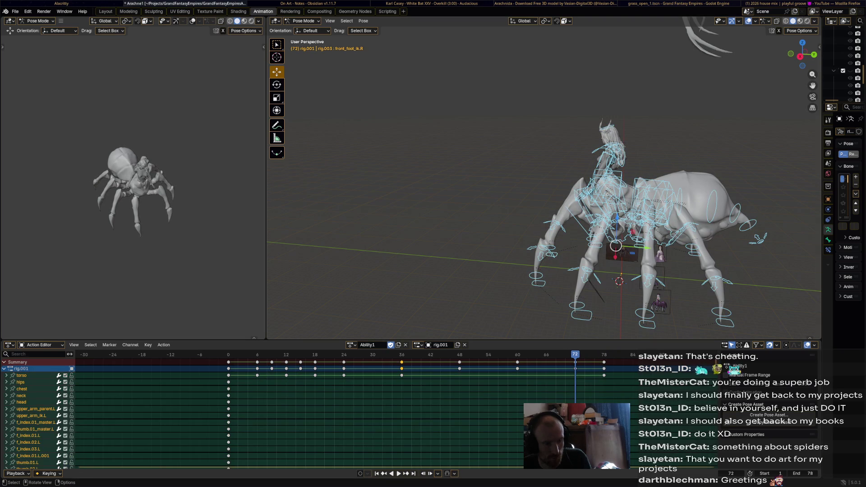
click(649, 199)
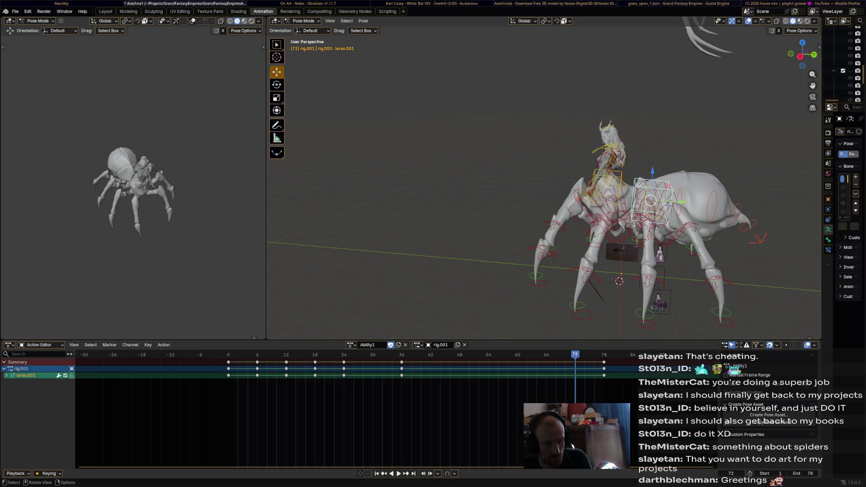
shift+click(607, 187)
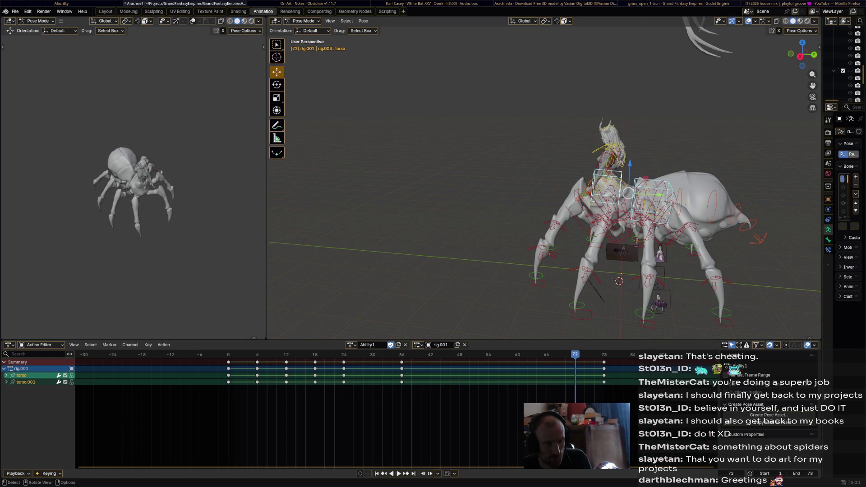
key(r)
key(Return)
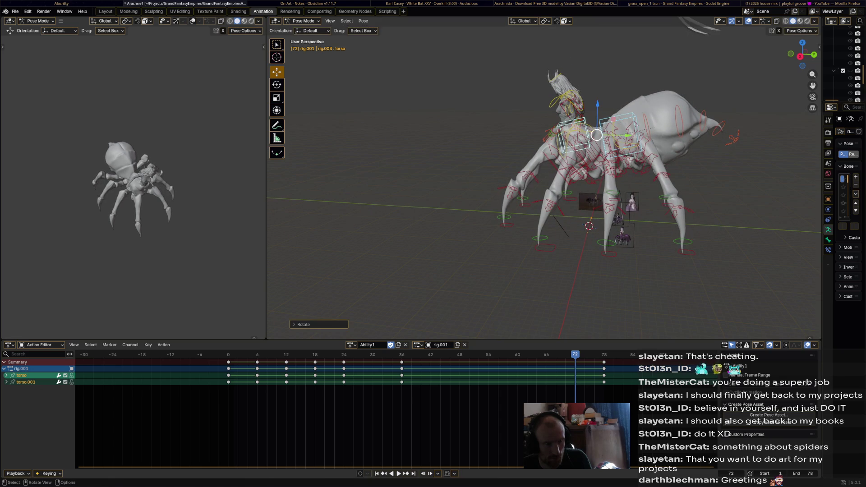
key(g)
key(Return)
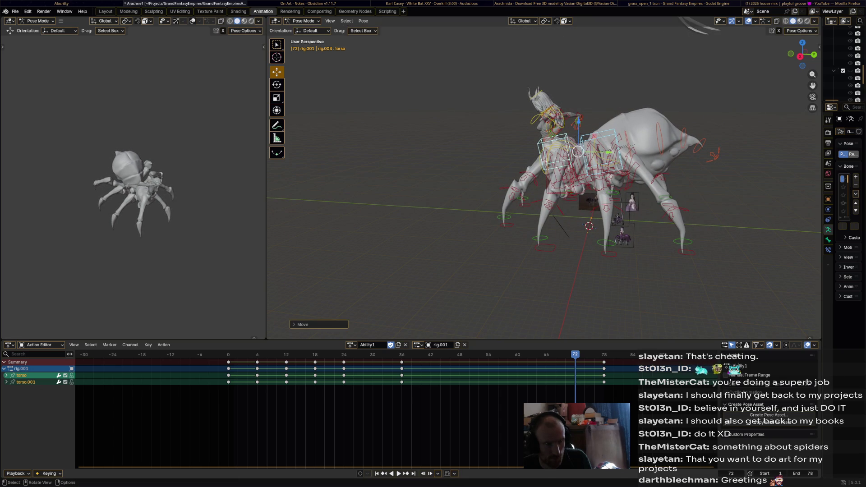
key(i)
key(space)
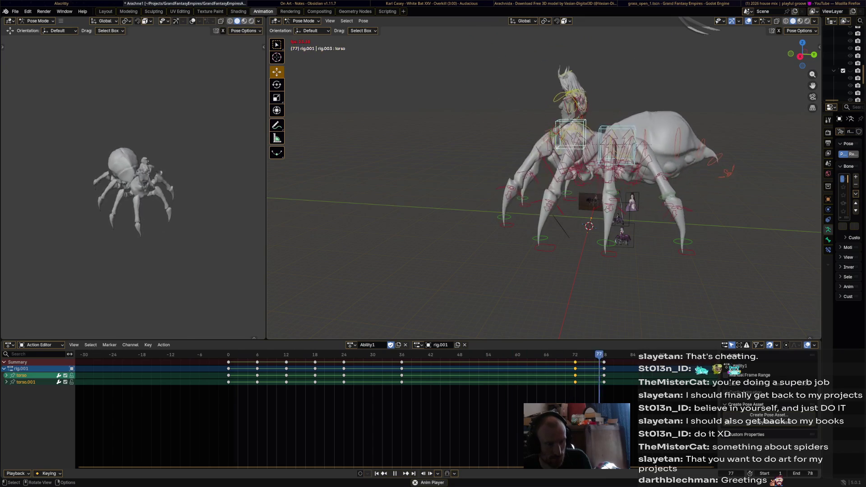
key(space)
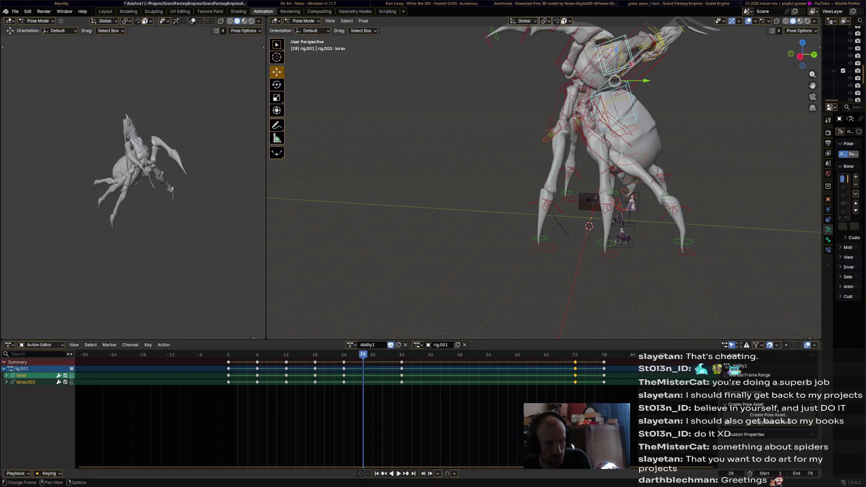
key(space)
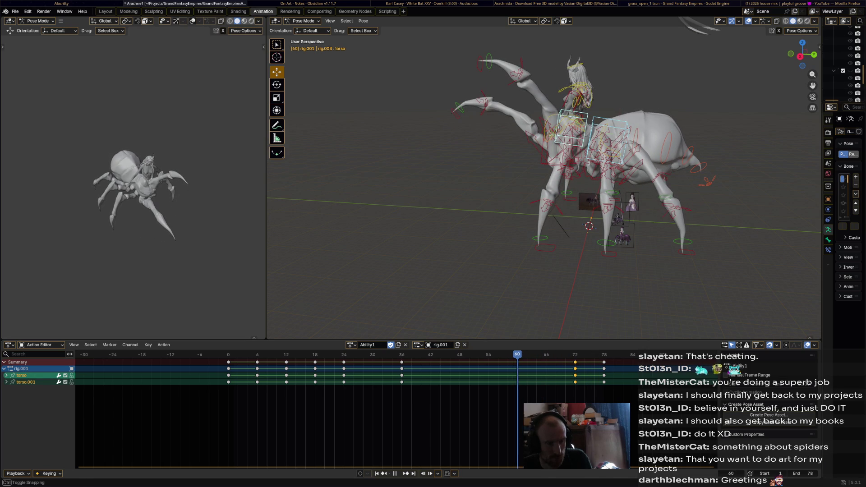
- Slide both front foot IK keys in the Action Editor to frames 54 and 62
click(481, 61)
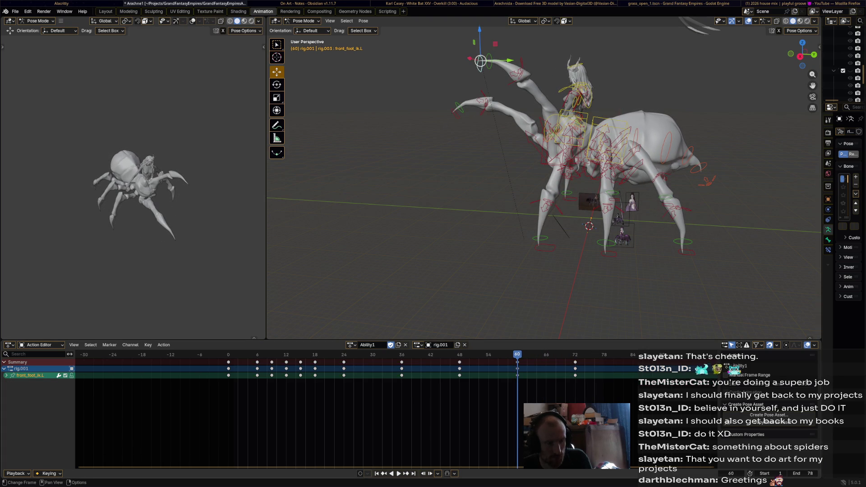
drag(518, 375, 489, 376)
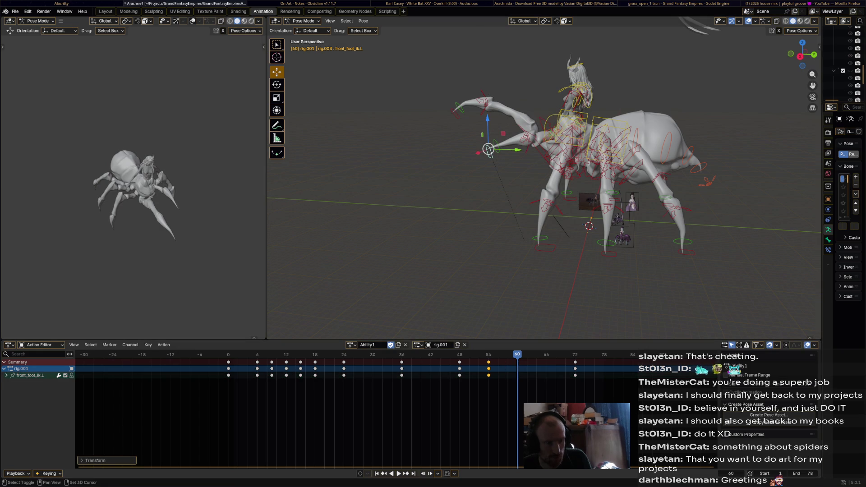
shift+click(457, 109)
drag(575, 376, 518, 375)
key(space)
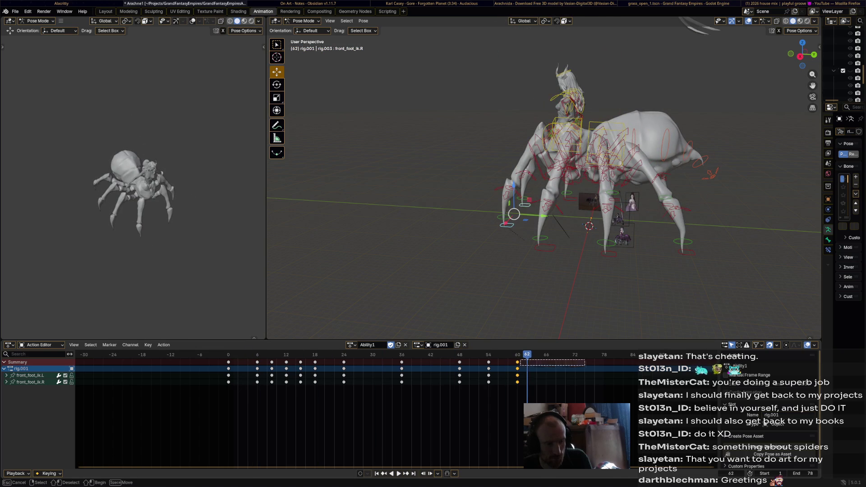
- Key the landing foot pose at frame 78 and review the retimed animation from a front view
key(i)
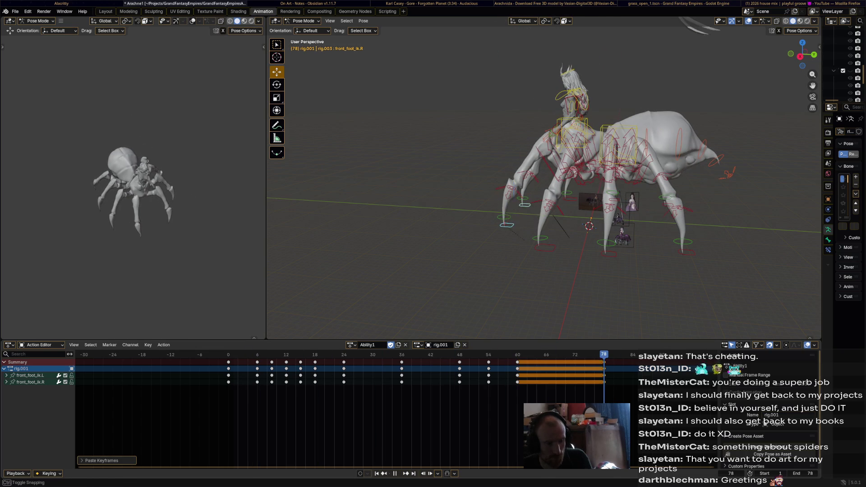
key(Escape)
key(space)
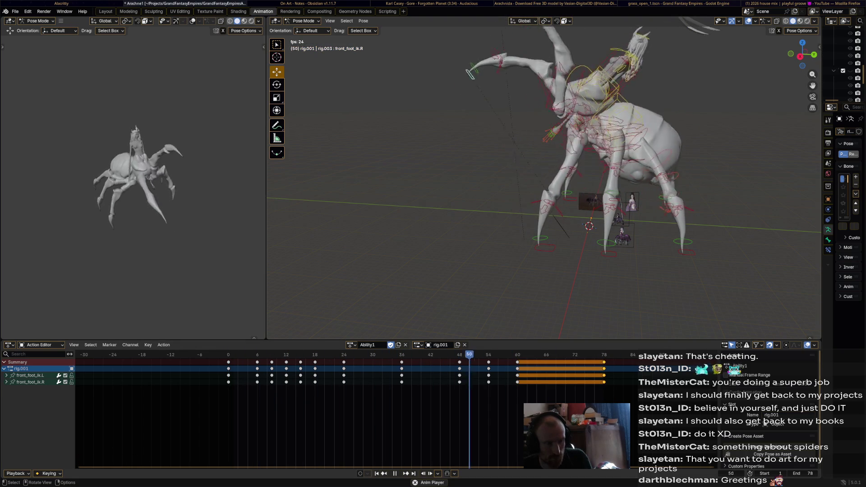
mouse_move(542, 180)
middle_down()
mouse_move(553, 239)
mouse_move(546, 181)
middle_up()
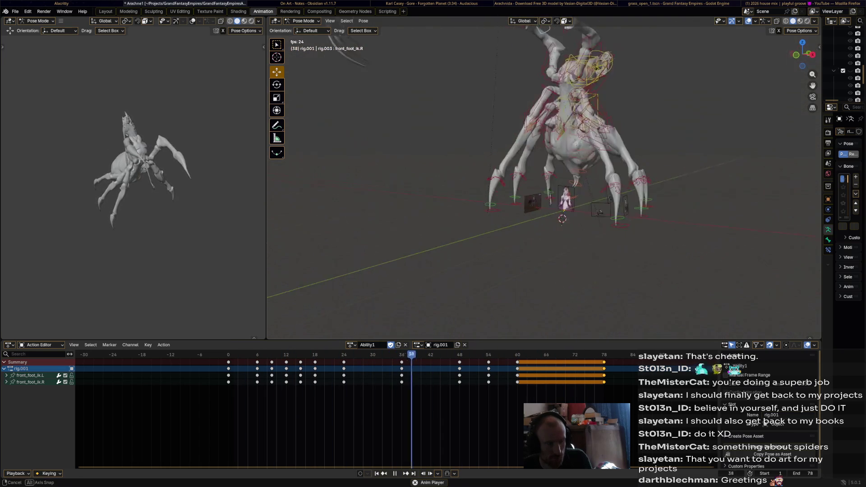
key(KP_1)
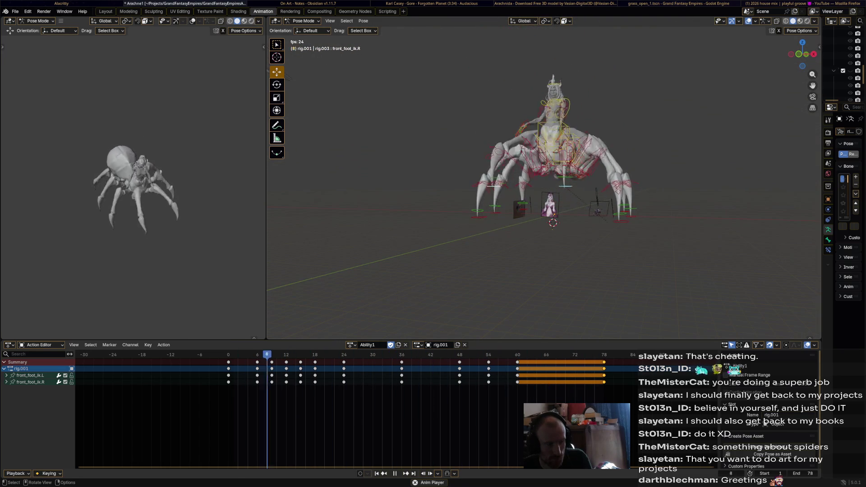
mouse_move(546, 180)
middle_down()
mouse_move(549, 190)
mouse_move(667, 201)
middle_up()
key(space)
key(shift+Left)
key(space)
key(shift+Left)
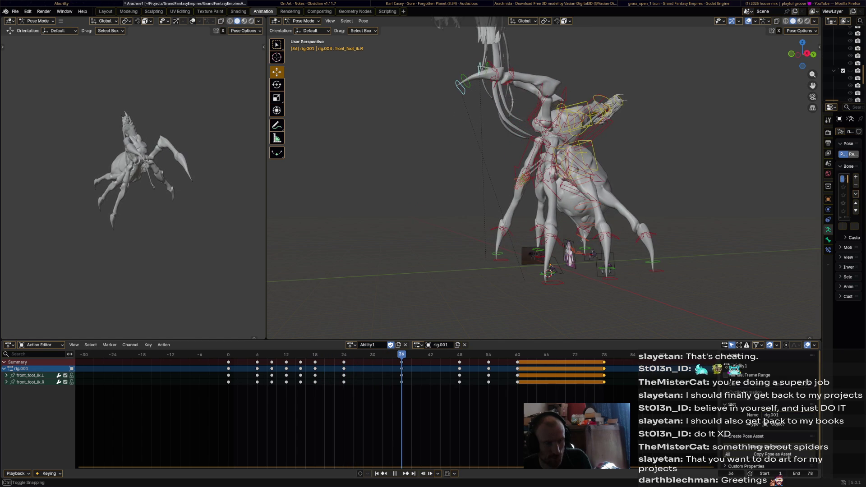
- Raise and slightly rotate the right front foot, keying it at frame 36
middle_drag(542, 180, 582, 185)
click(496, 102)
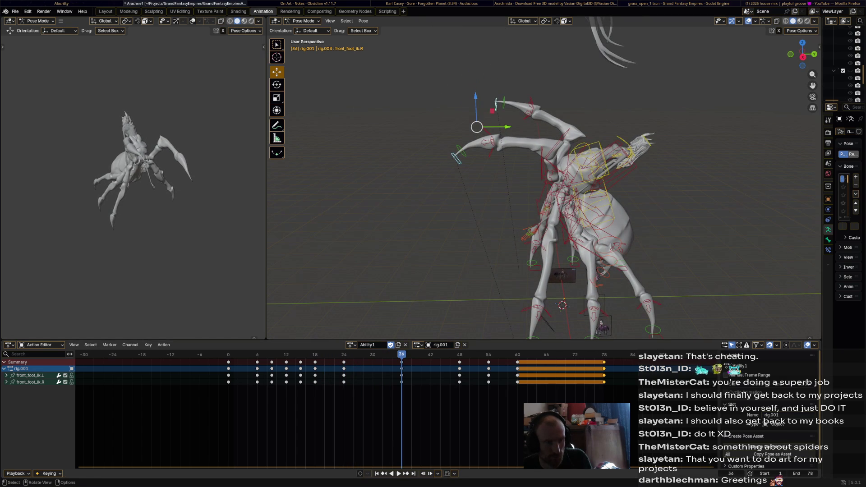
mouse_move(496, 101)
mouse_down()
mouse_move(521, 99)
mouse_move(547, 78)
mouse_up()
key(r)
click(547, 81)
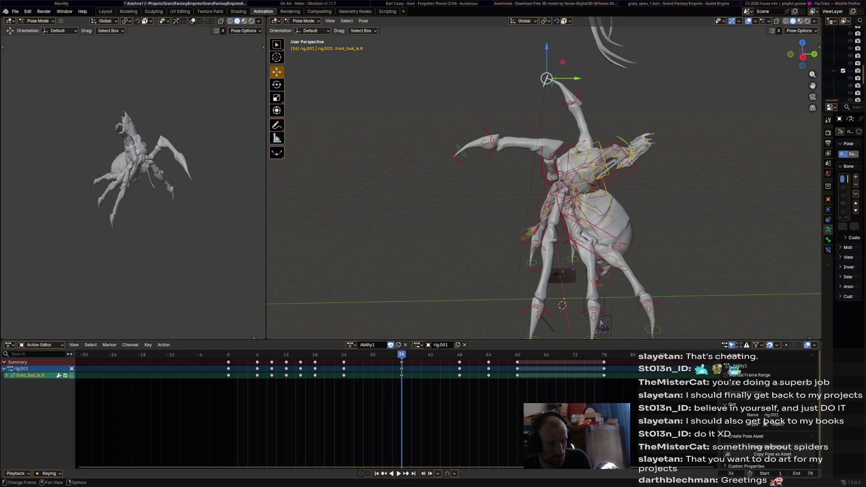
key(i)
key(space)
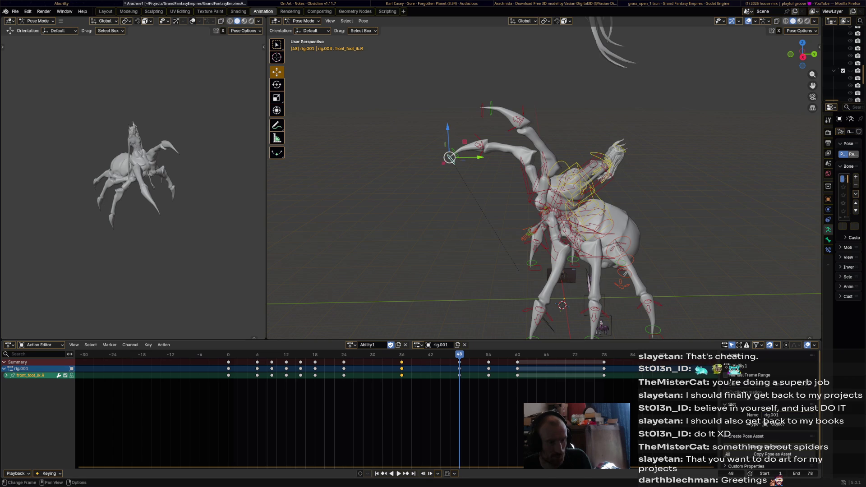
- Move both front feet into new raised positions and play back the strike
key(g)
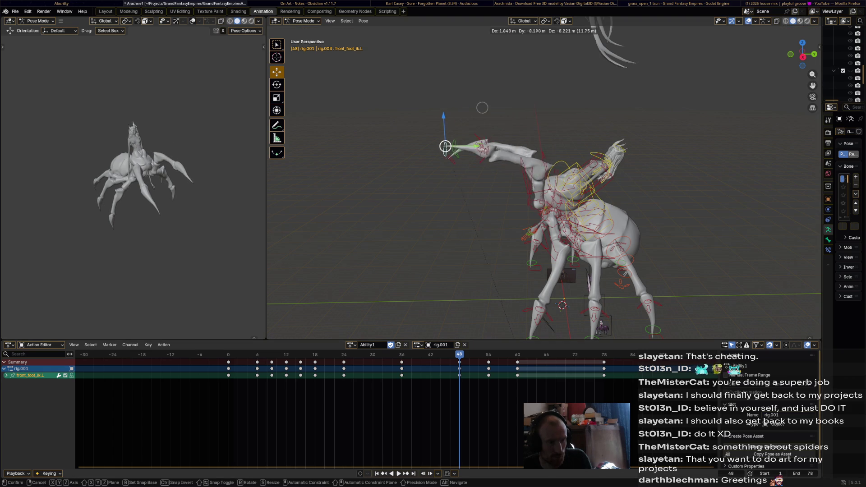
click(485, 121)
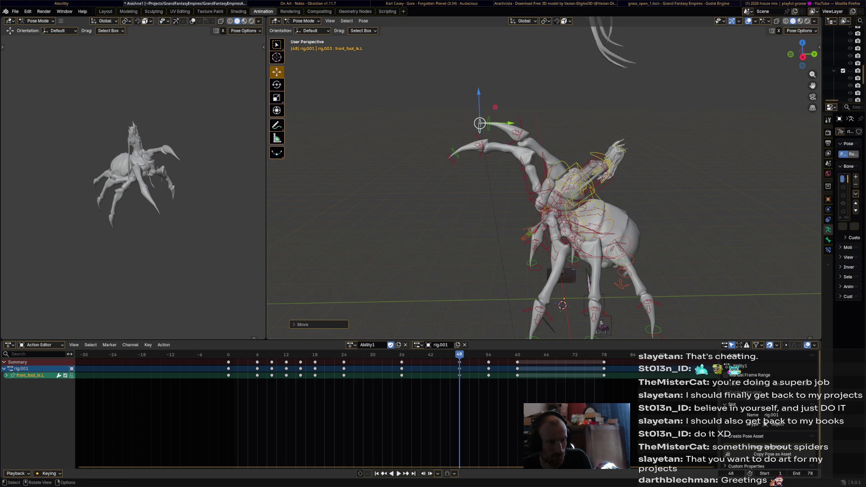
click(450, 157)
key(g)
click(461, 163)
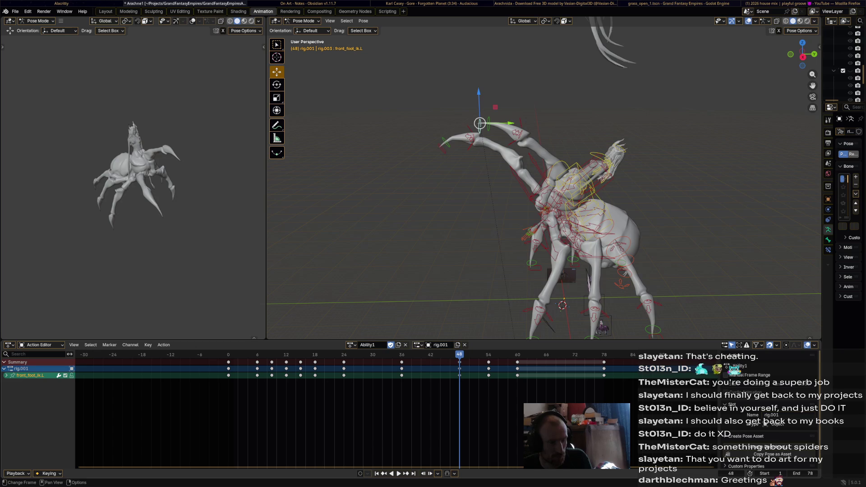
key(space)
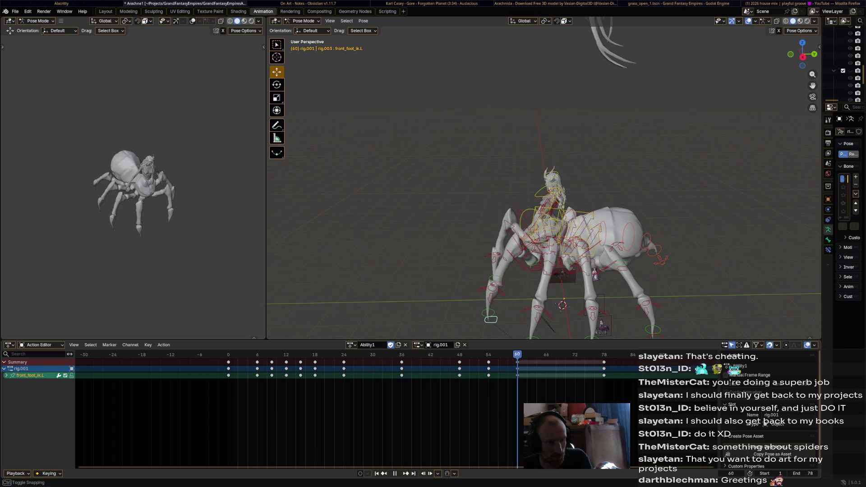
key(shift+ctrl+space)
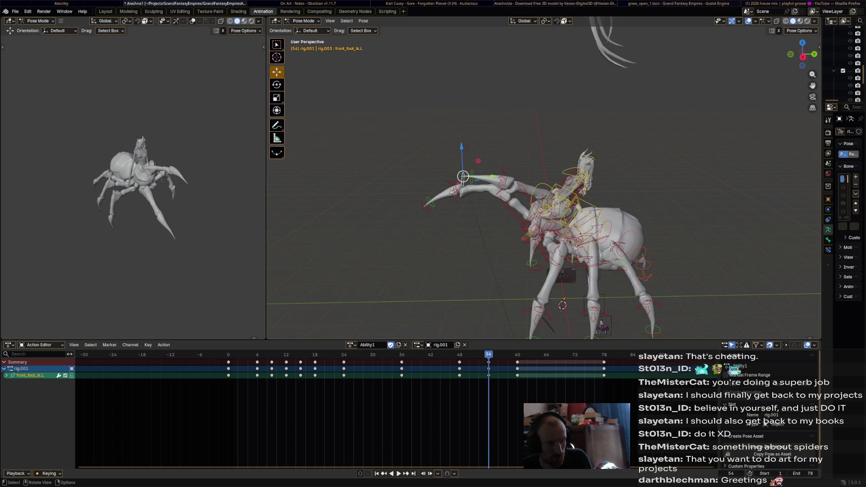
key(shift+ctrl+space)
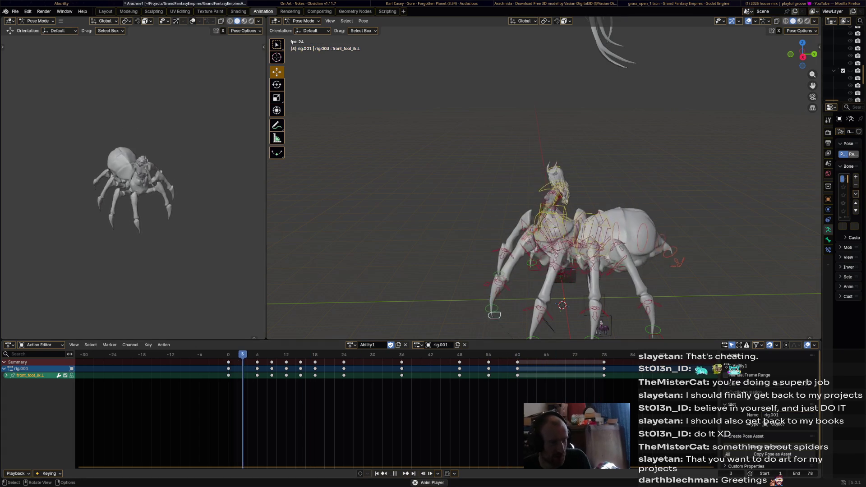
- Lower the left front foot and key its pose at frame 31
mouse_move(484, 356)
mouse_down()
mouse_move(257, 355)
mouse_move(471, 356)
mouse_move(275, 355)
mouse_move(349, 356)
mouse_up()
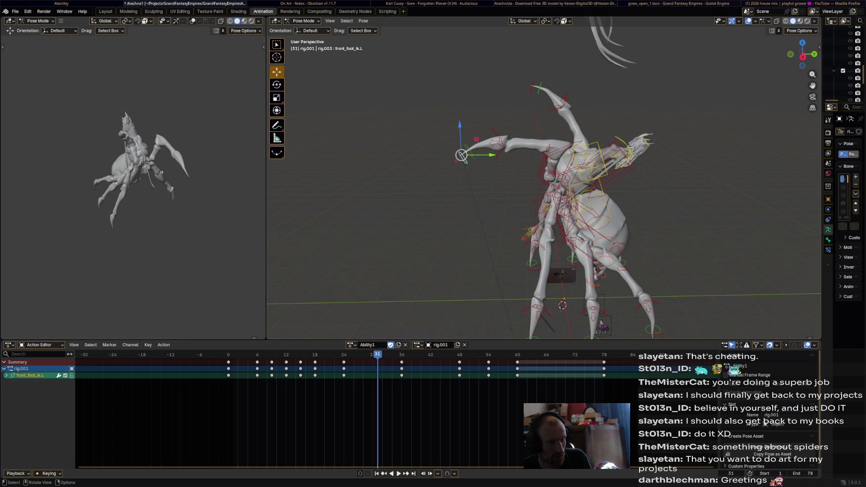
drag(461, 155, 470, 186)
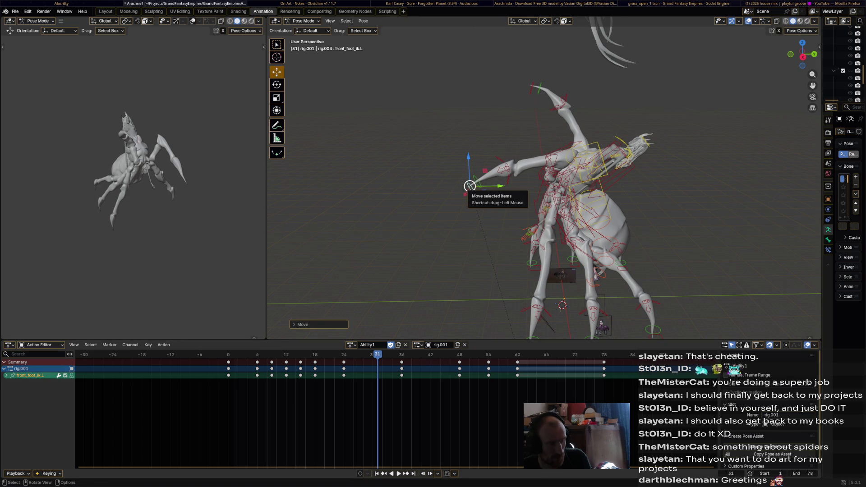
key(i)
key(space)
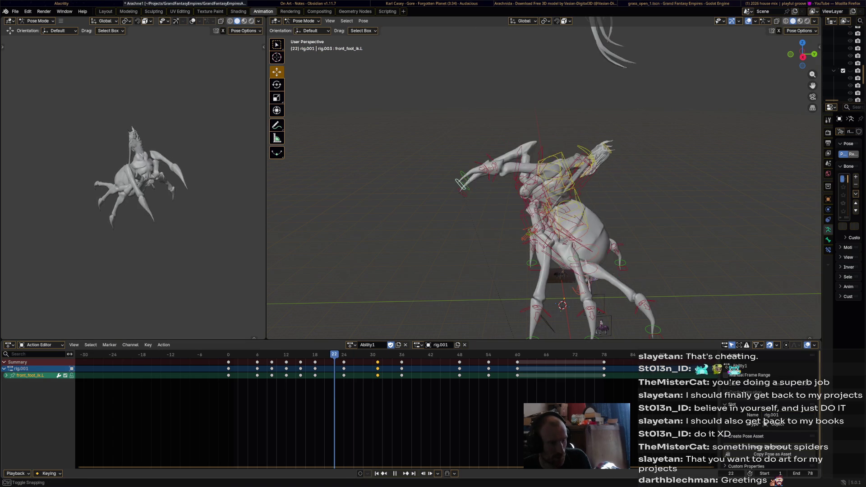
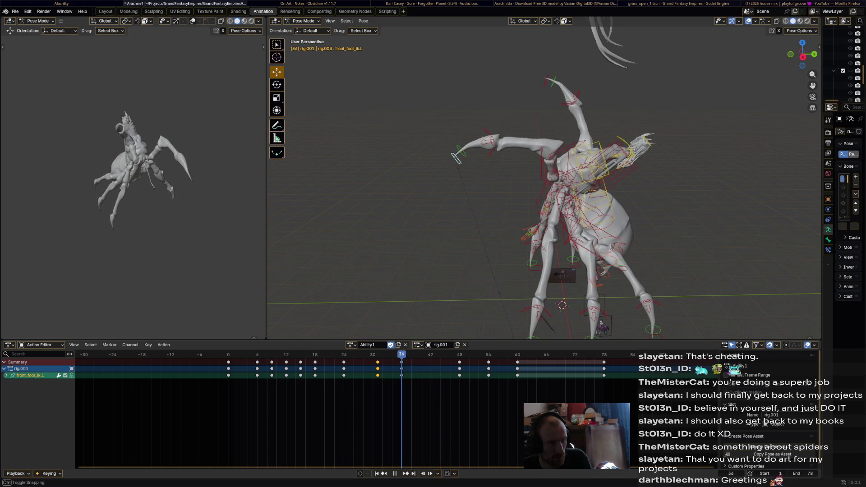
- Stop playback, raise the front foot control and keyframe it at frame 42
key(Escape)
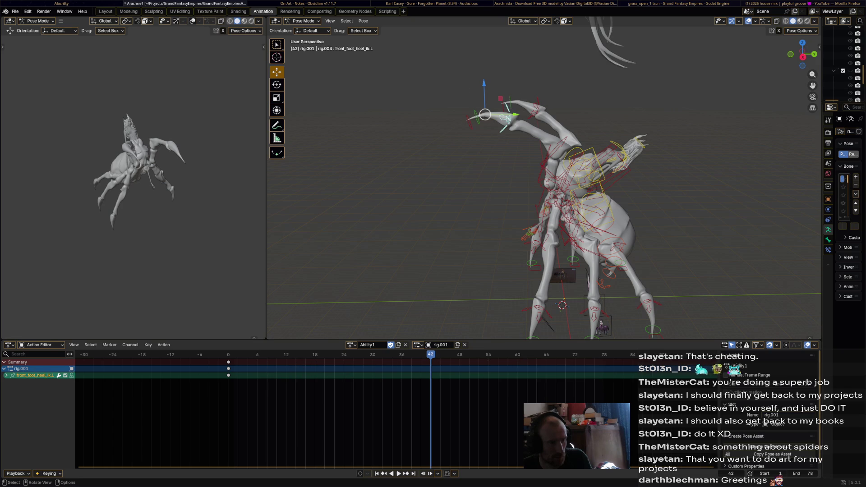
mouse_move(502, 104)
mouse_down()
mouse_move(510, 93)
mouse_move(506, 103)
mouse_up()
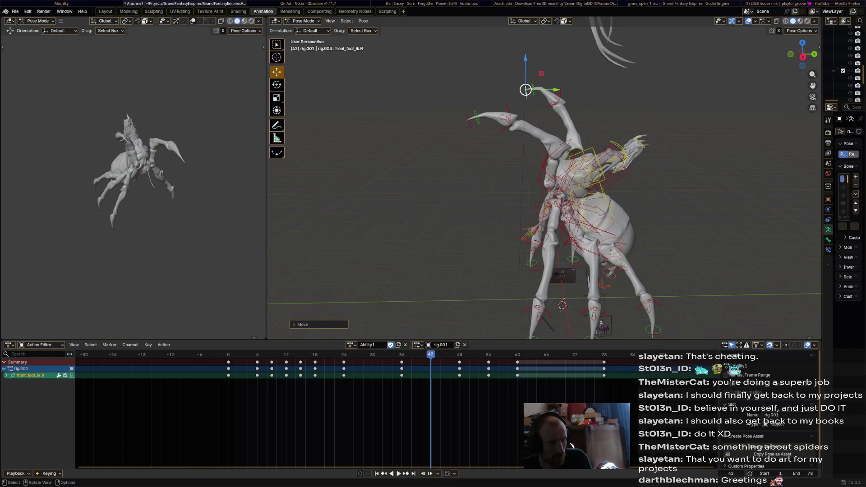
key(i)
- Play back Ability1 from a new orbit angle, then select a second-pair front foot control
key(space)
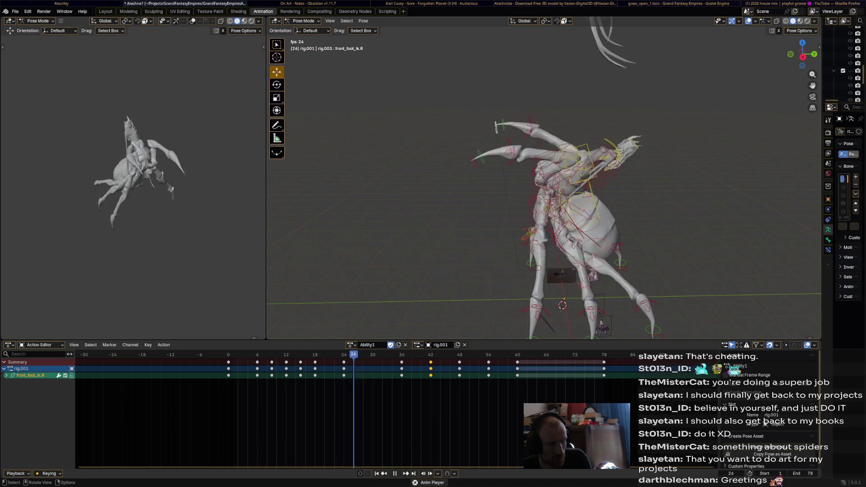
key(space)
middle_drag(541, 203, 397, 207)
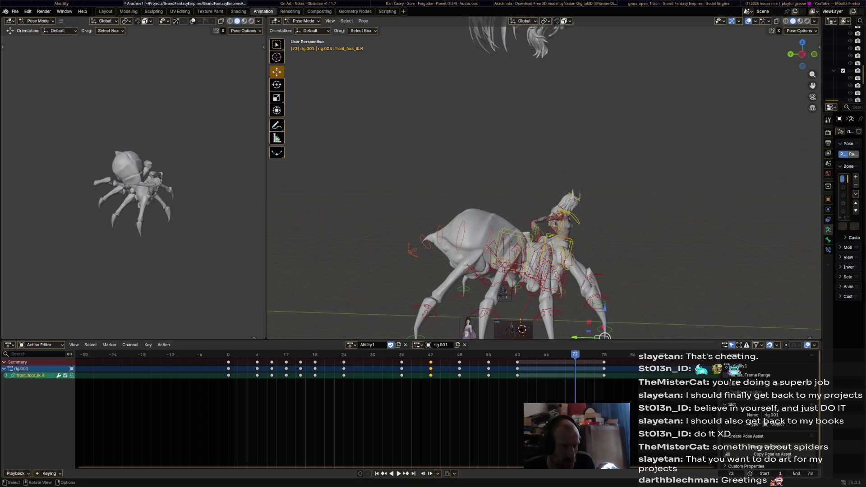
key(space)
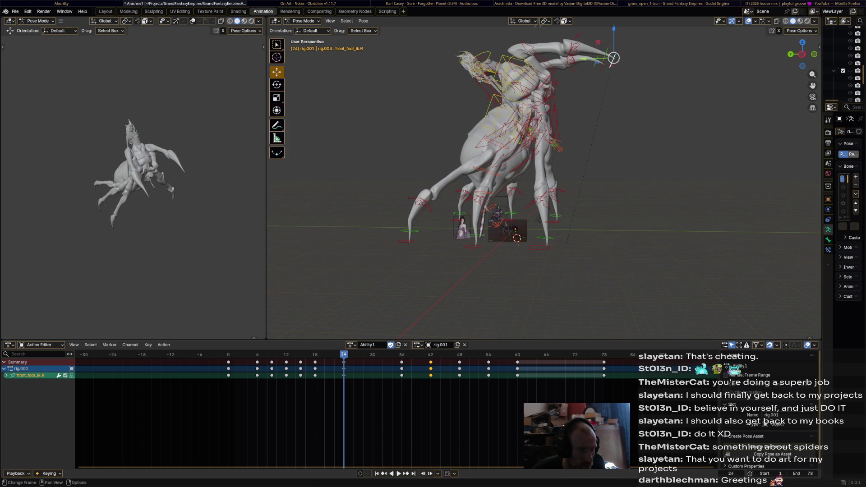
click(540, 248)
- Key both second-pair front feet at frame 24, then lift the left foot and key it at frame 30
shift+click(541, 247)
key(i)
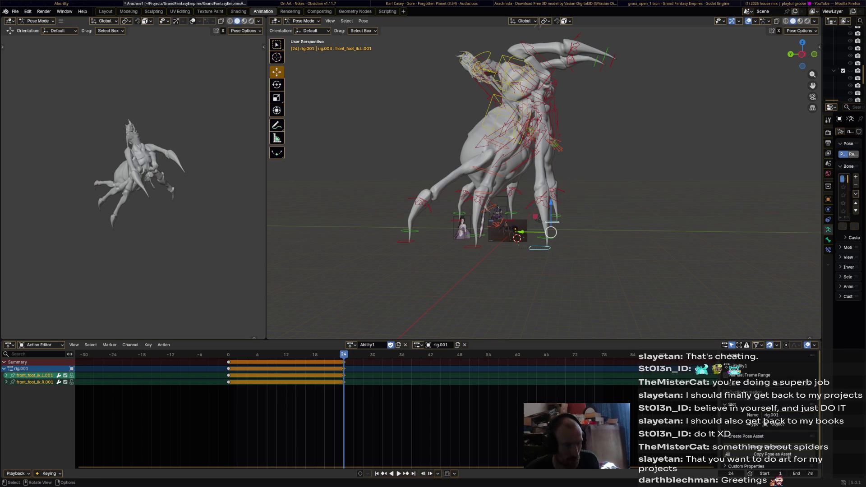
key(space)
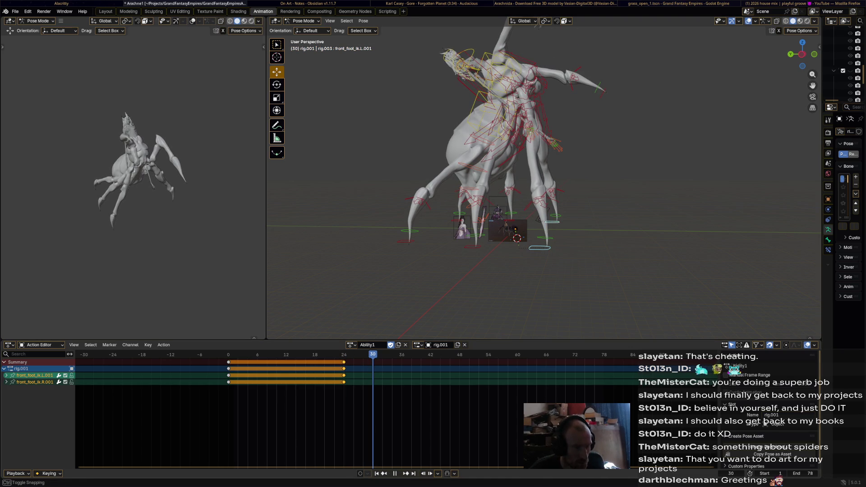
drag(551, 232, 601, 178)
middle_drag(600, 178, 553, 193)
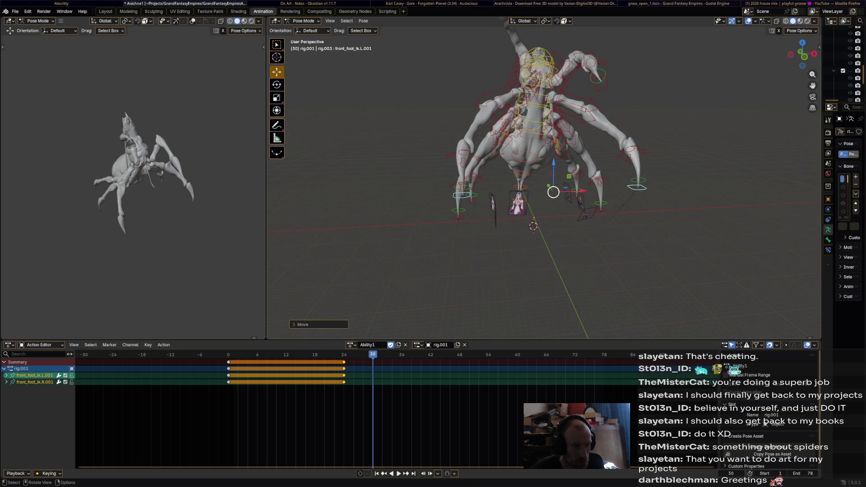
key(i)
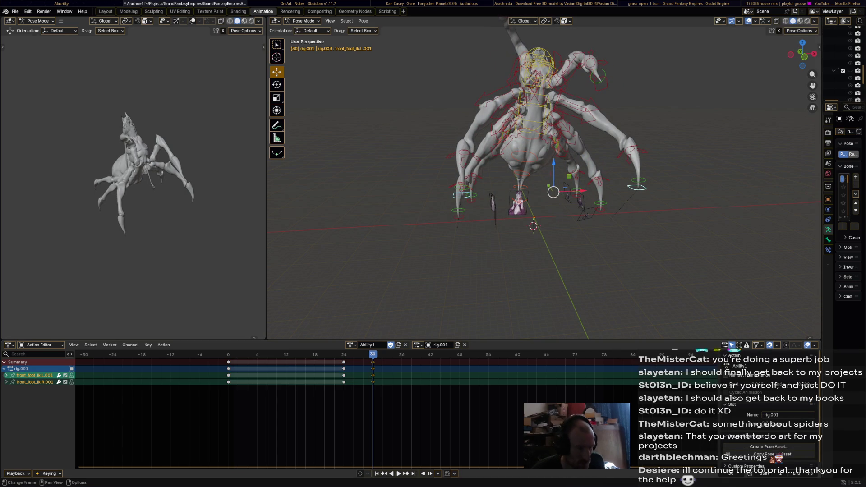
- Review the motion from the side and move the right foot control up and left
key(space)
middle_drag(586, 226, 533, 225)
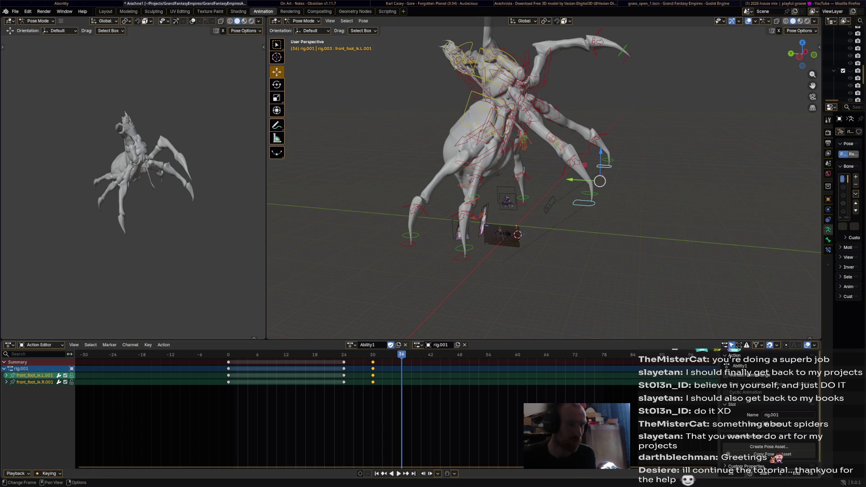
key(space)
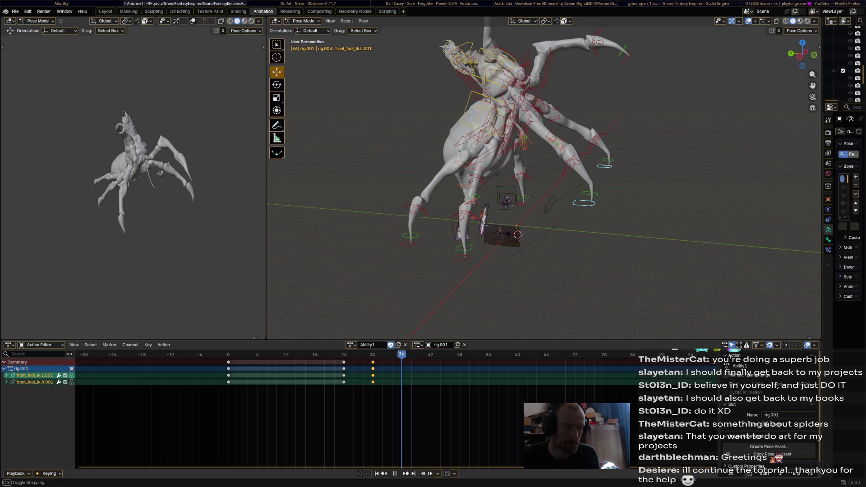
click(582, 203)
mouse_move(589, 203)
mouse_down()
mouse_move(580, 162)
mouse_move(572, 160)
mouse_up()
- Rotate the right foot at frame 36, lower it at 42, lift it at 48, lower it at 54
key(r)
click(569, 161)
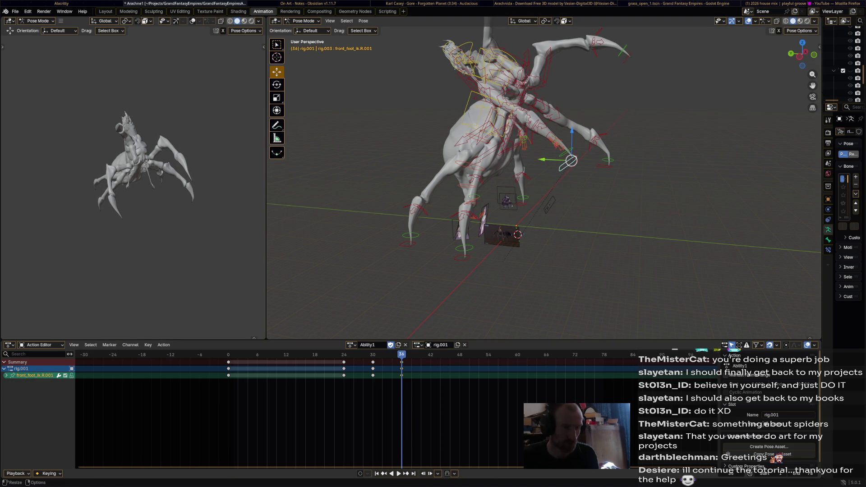
key(space)
drag(572, 161, 568, 187)
key(space)
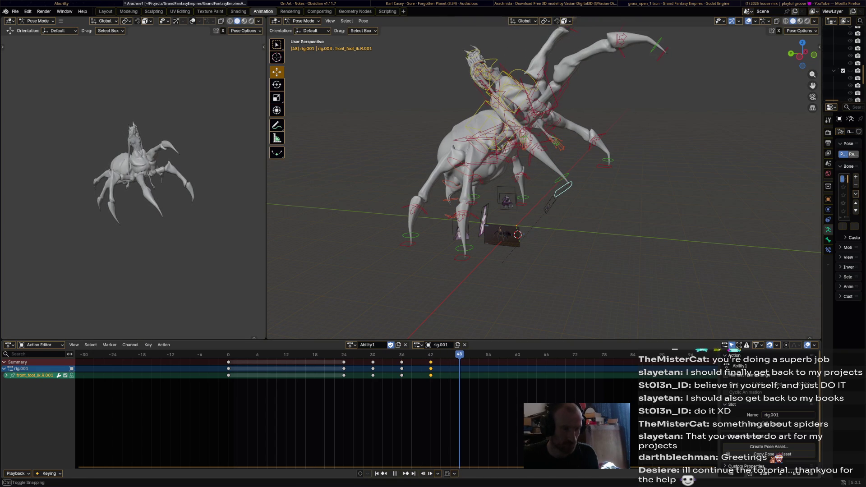
mouse_move(566, 187)
mouse_down()
mouse_move(591, 167)
mouse_move(609, 171)
mouse_up()
key(space)
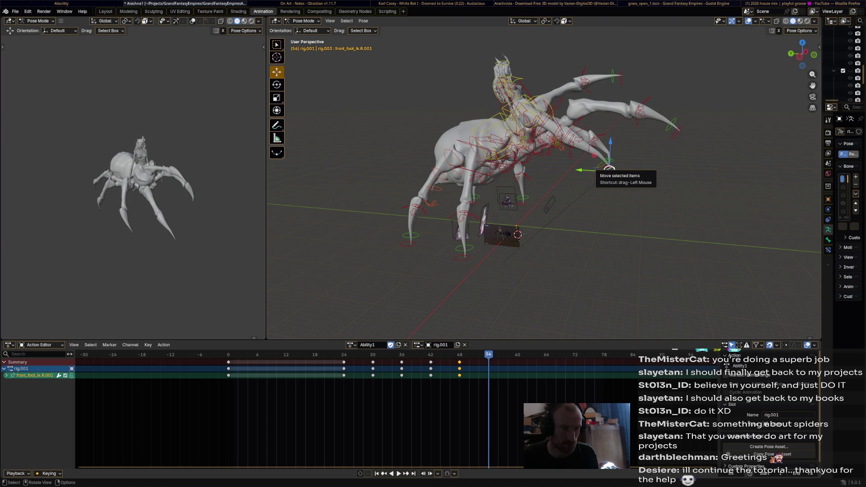
mouse_move(609, 169)
mouse_down()
mouse_move(573, 217)
mouse_move(564, 255)
mouse_up()
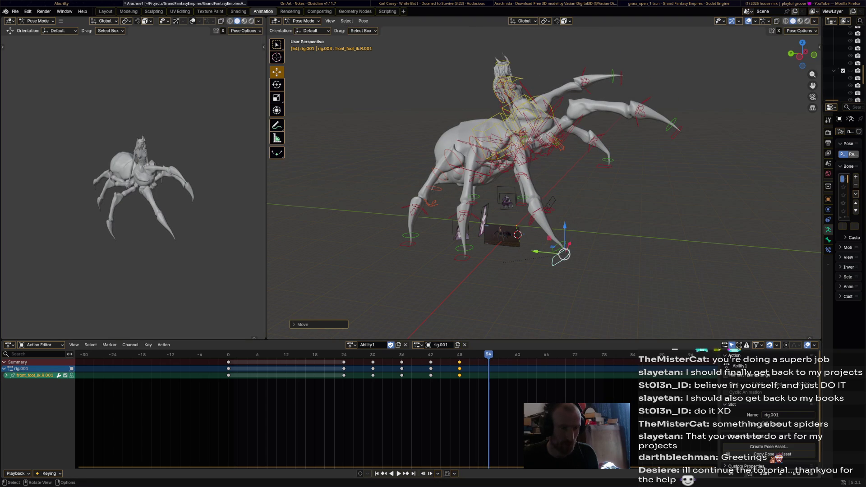
- Copy the frame 24 keyframes and paste the starting pose at frame 54
click(344, 369)
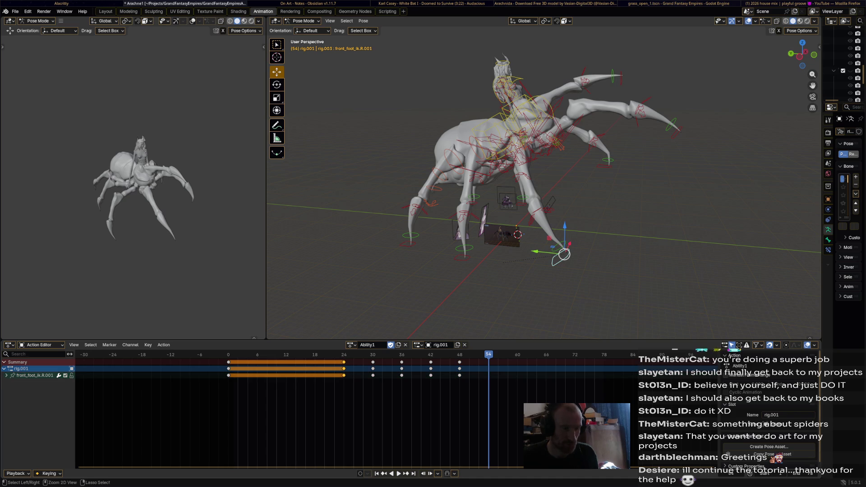
key(ctrl+v)
key(space)
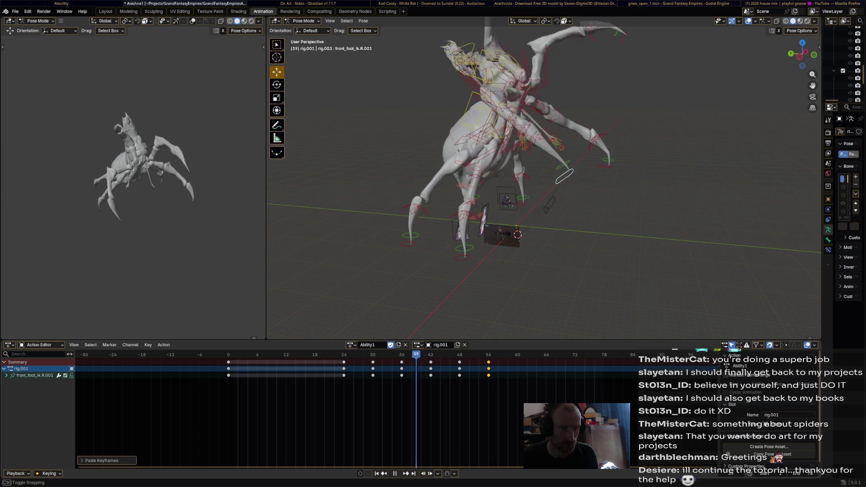
- Stop at frame 30, keyframe the left foot control there, and resume playback
key(Escape)
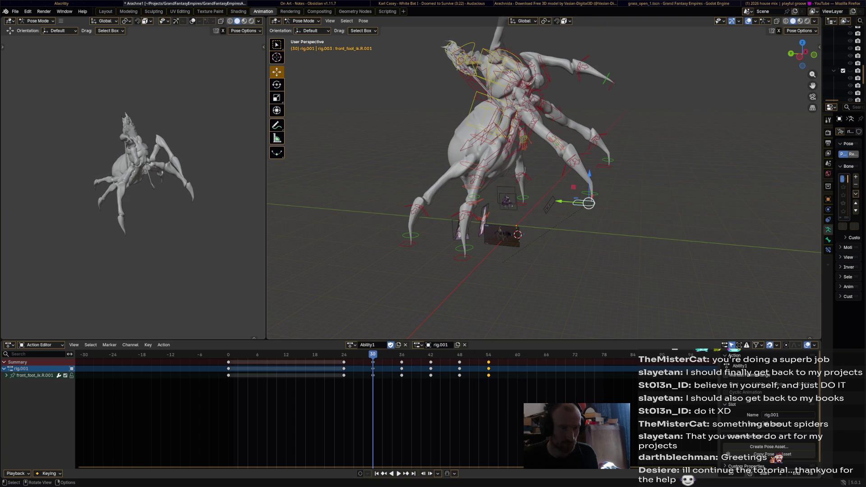
click(608, 161)
key(i)
key(space)
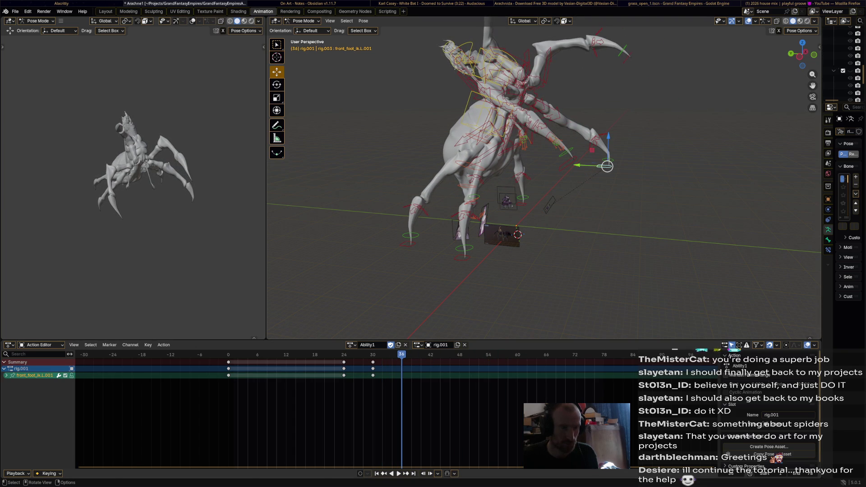
- Move and rotate the left front foot control into its frame 36 pose
mouse_move(607, 167)
mouse_down()
mouse_move(617, 162)
mouse_move(604, 160)
mouse_up()
mouse_move(604, 161)
middle_down()
mouse_move(618, 202)
mouse_move(575, 238)
mouse_move(584, 238)
mouse_move(577, 212)
mouse_move(632, 136)
middle_up()
key(g)
click(585, 238)
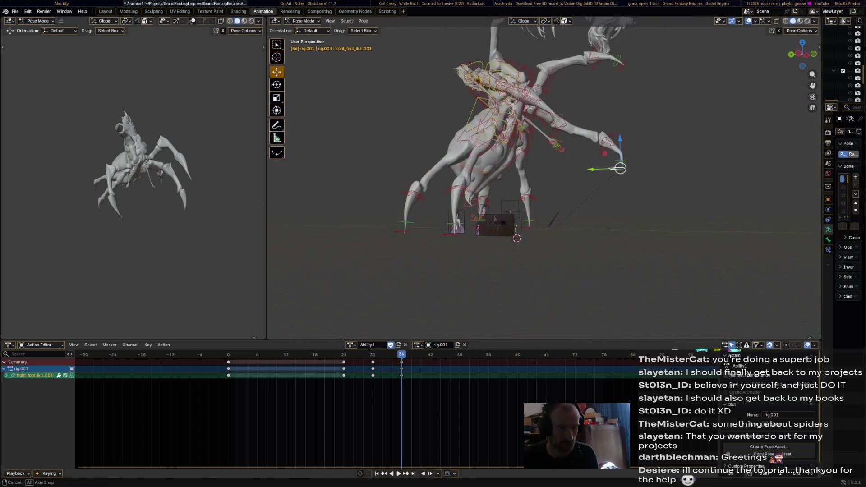
key(r)
click(698, 128)
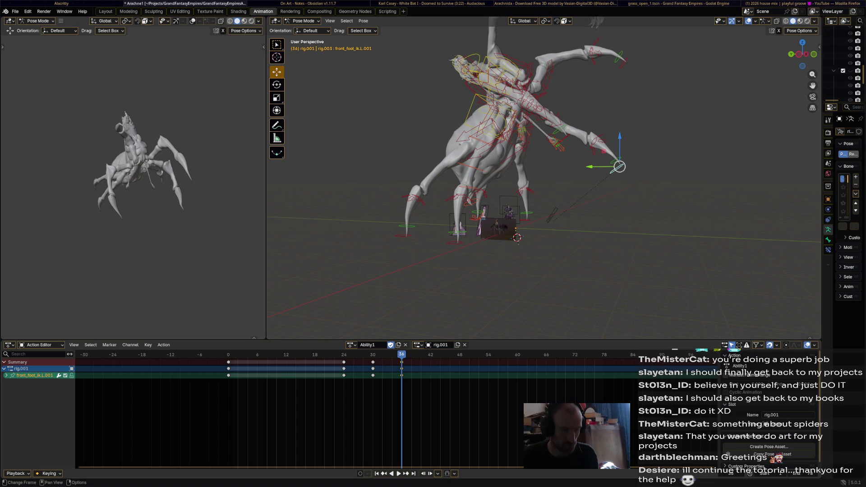
key(space)
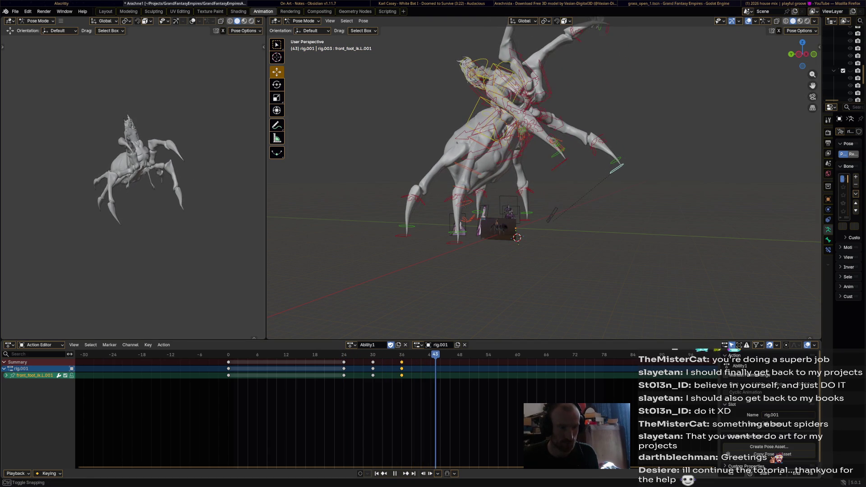
- Raise the left foot and key it at frame 48, then lower, rotate and key it at 54
drag(619, 167, 616, 145)
key(i)
key(space)
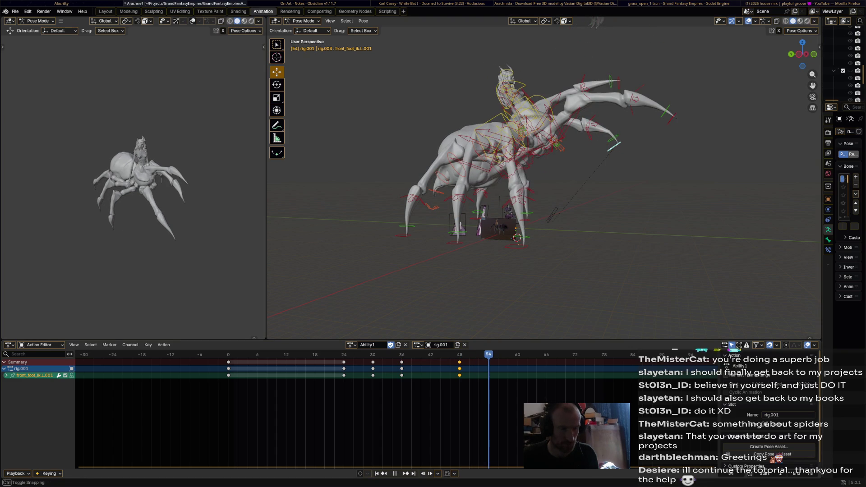
mouse_move(617, 145)
mouse_down()
mouse_move(584, 176)
mouse_move(590, 189)
mouse_up()
key(r)
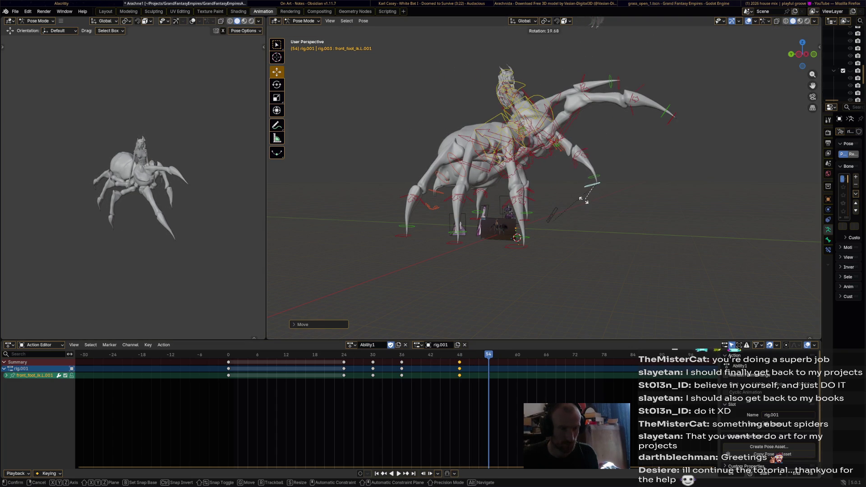
click(585, 200)
key(i)
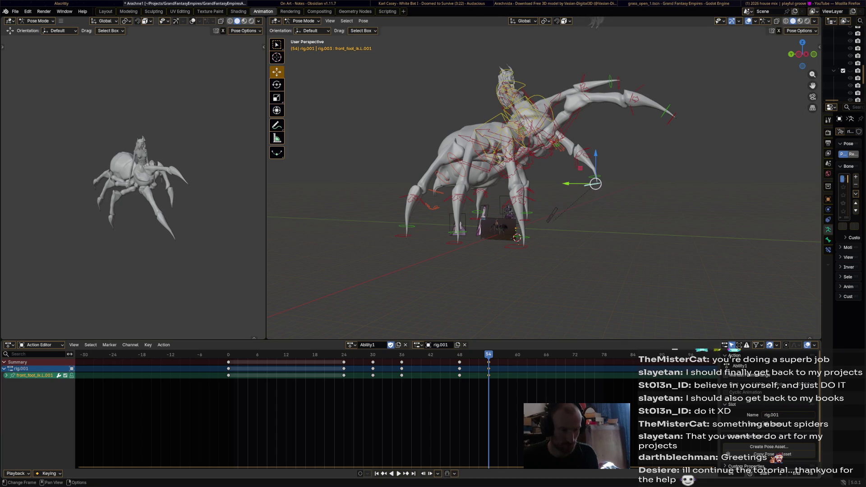
- Paste the frame 0–24 starting pose at frame 60 and play the animation
key(space)
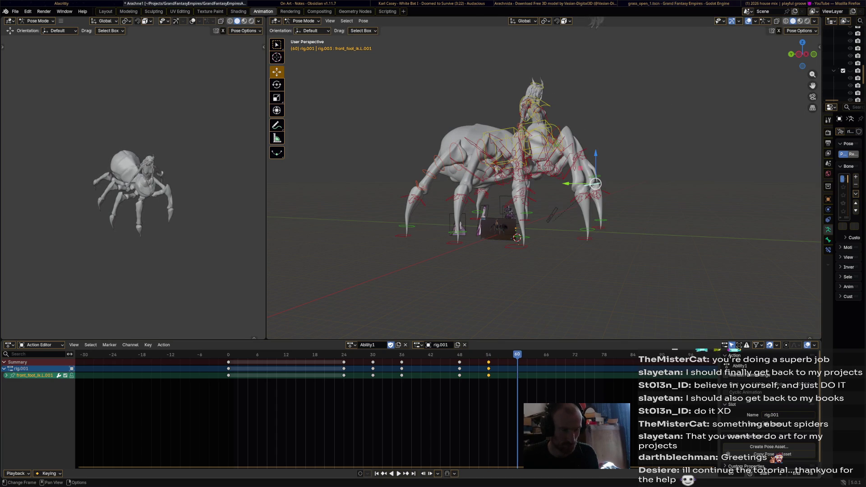
click(286, 369)
key(i)
key(space)
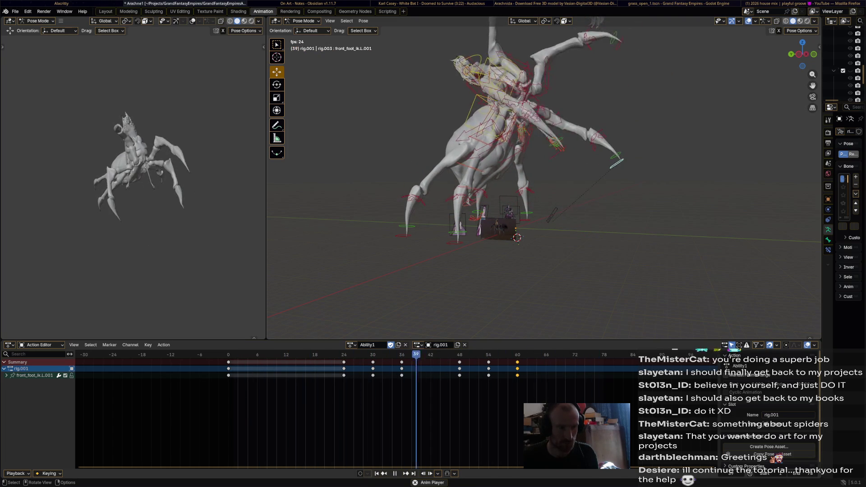
- Switch to the right foot control and shift its frame 24 key earlier to frame 18
key(space)
key(ctrl+shift+m)
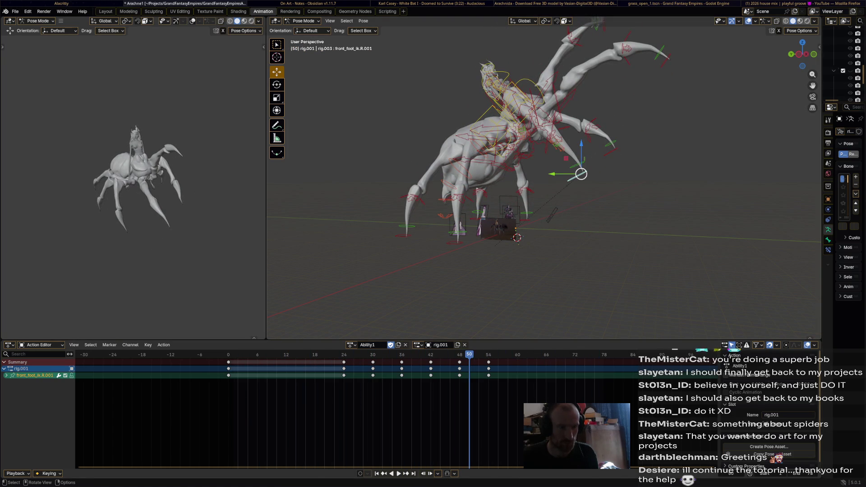
key(space)
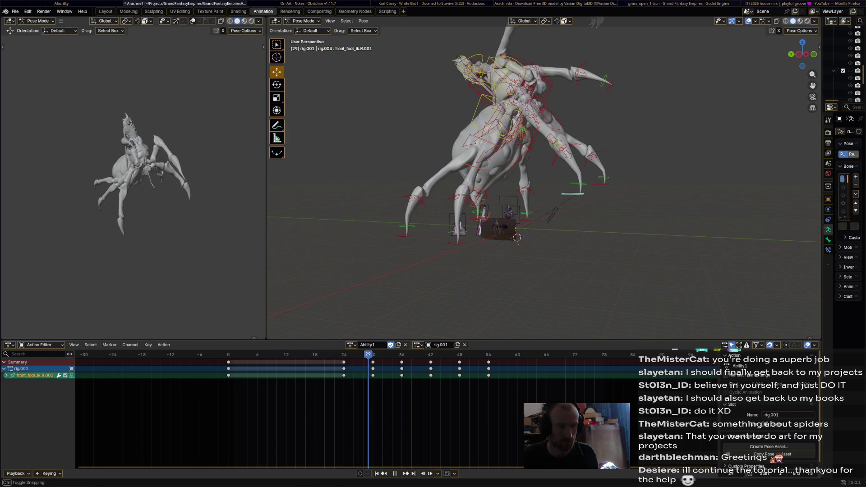
key(Down)
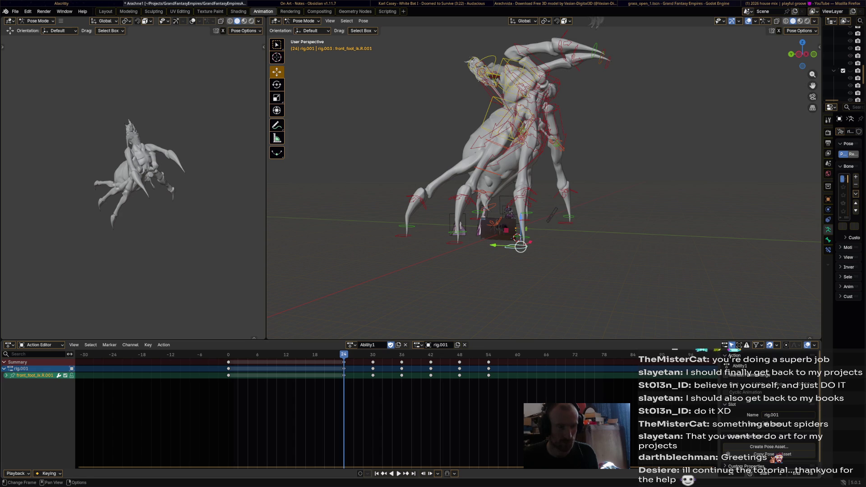
drag(343, 369, 315, 369)
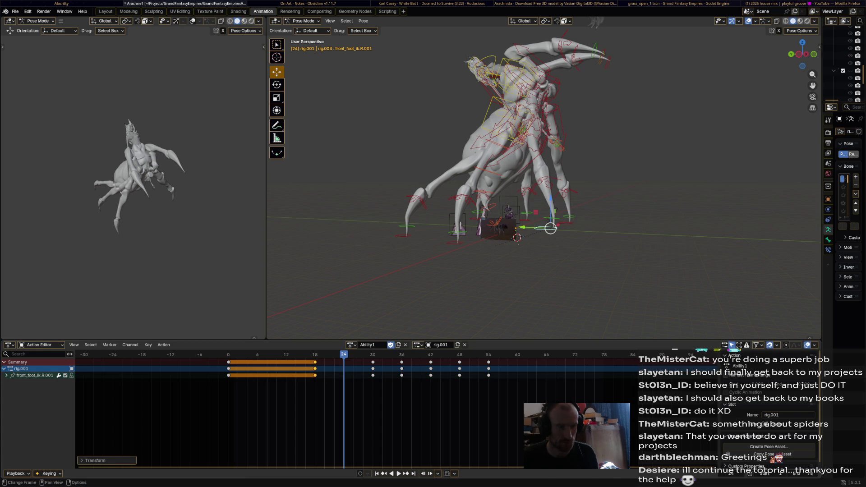
- Select the left front foot control and review the playback while orbiting and zooming out
click(568, 223)
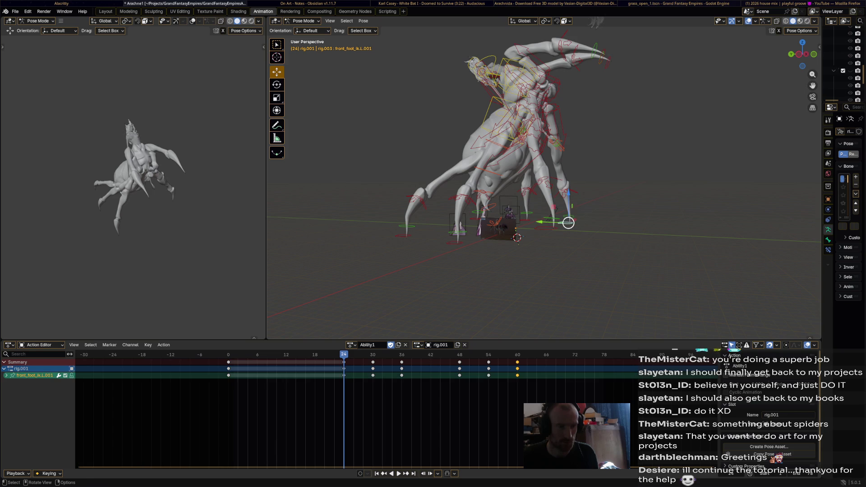
key(space)
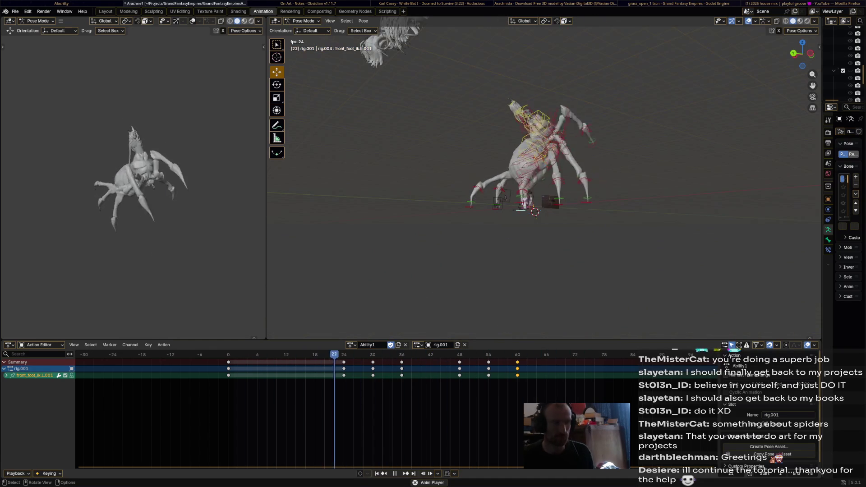
middle_drag(519, 235, 496, 232)
scroll(451, 203, up, 5)
key(space)
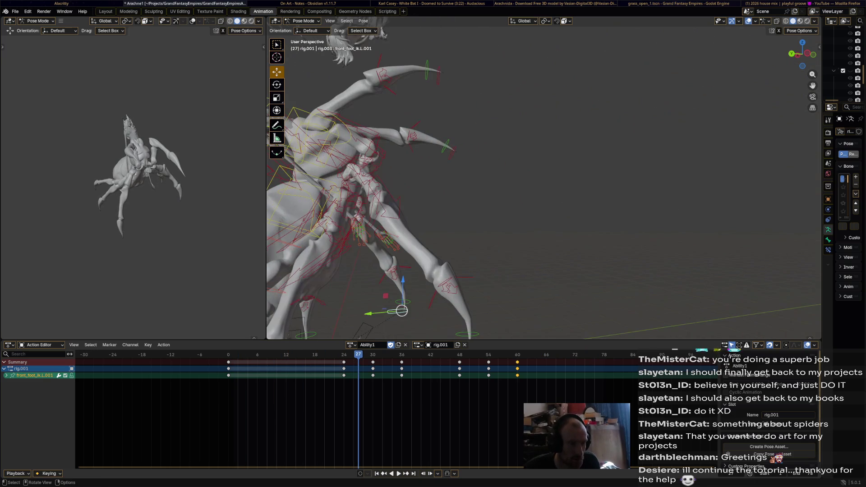
middle_drag(542, 181, 467, 192)
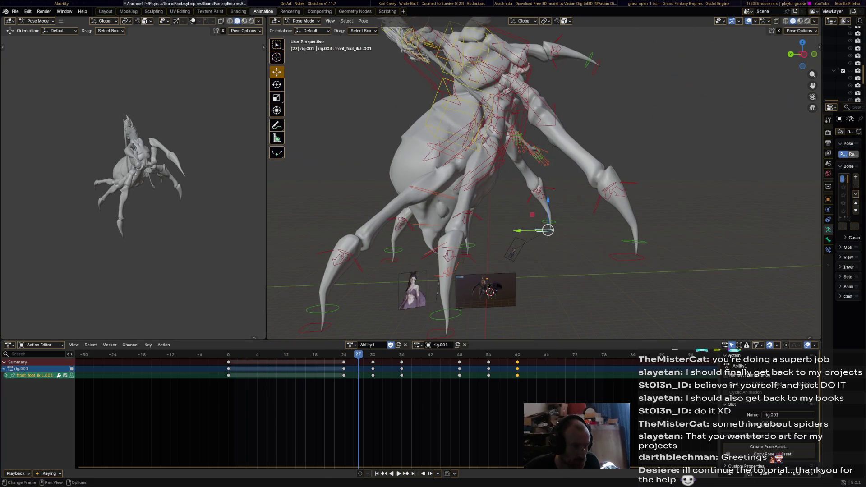
key(space)
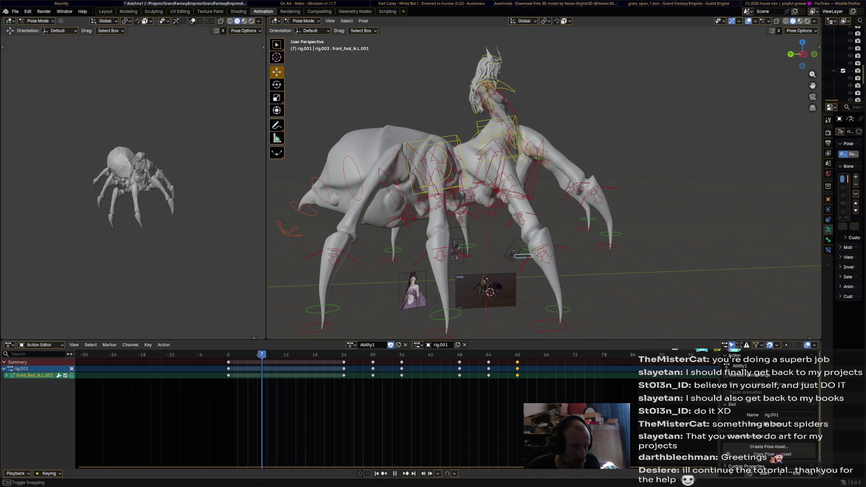
- Rotate spine_master.008 and keyframe hips.001 and spine together at frame 6
click(441, 176)
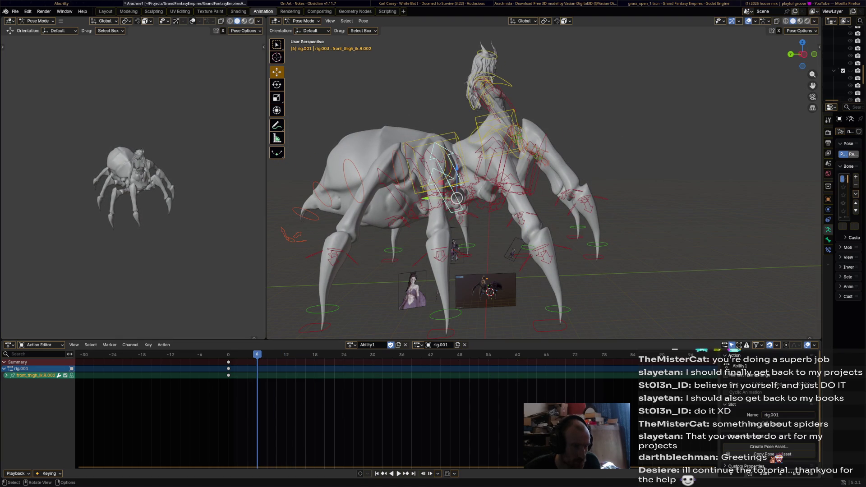
click(398, 190)
key(r)
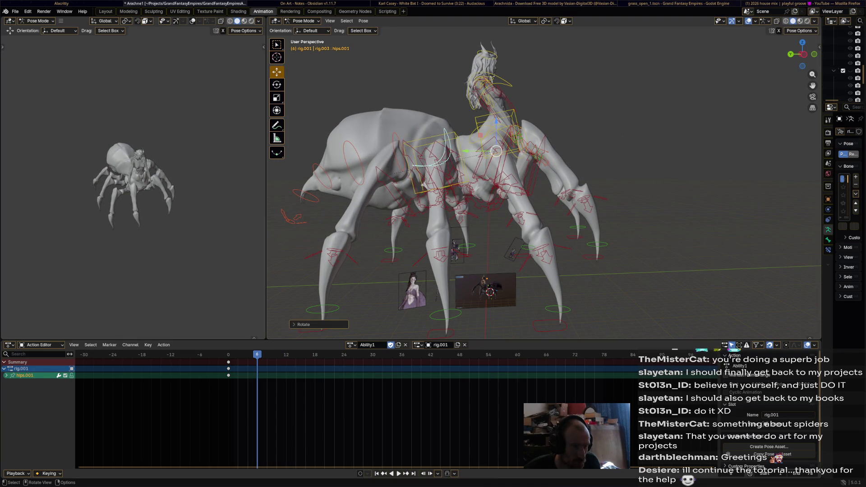
click(365, 256)
shift+click(448, 144)
key(i)
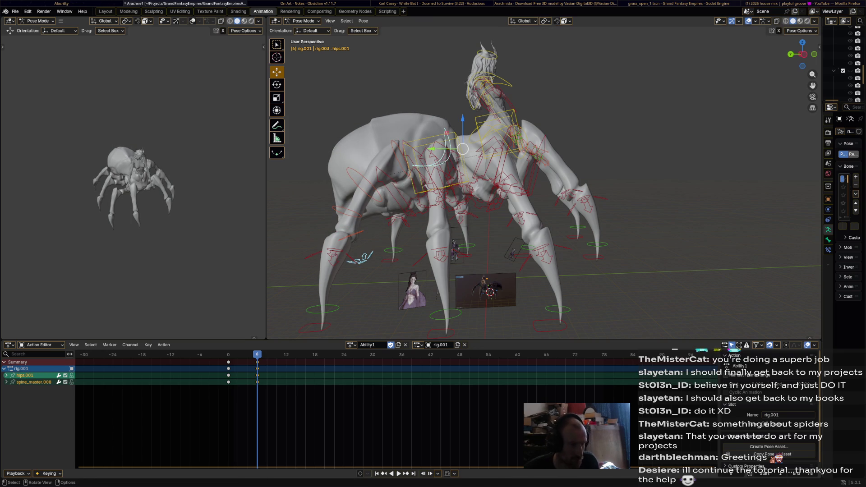
key(space)
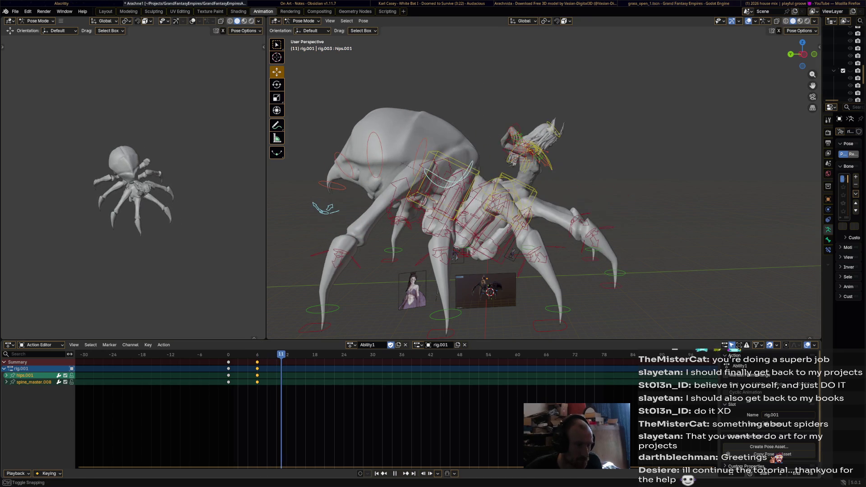
key(space)
- Rotate hips.001 on its own and play ahead to frame 18
click(502, 214)
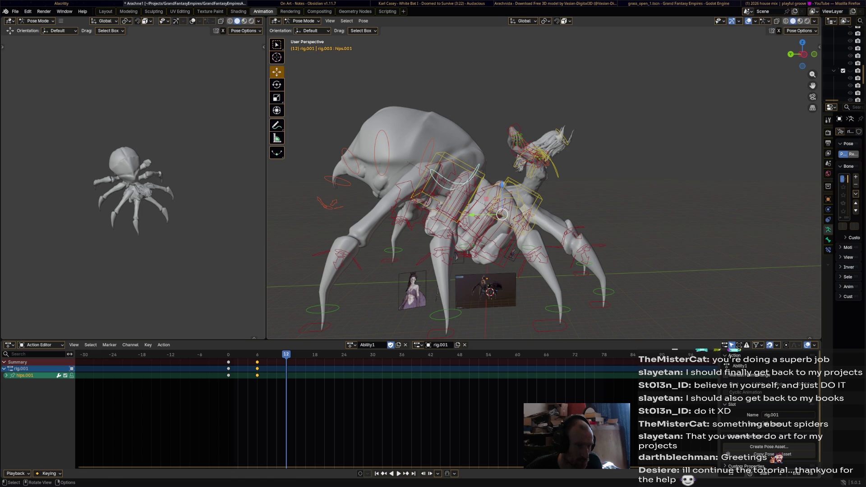
key(r)
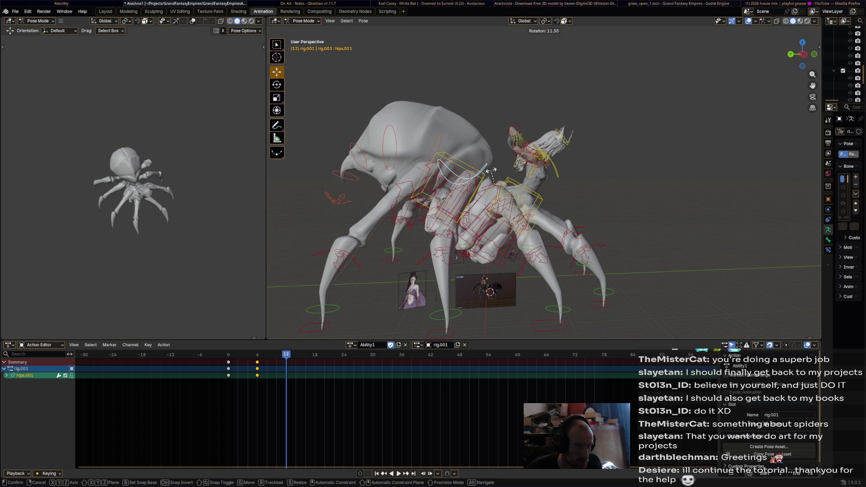
click(490, 171)
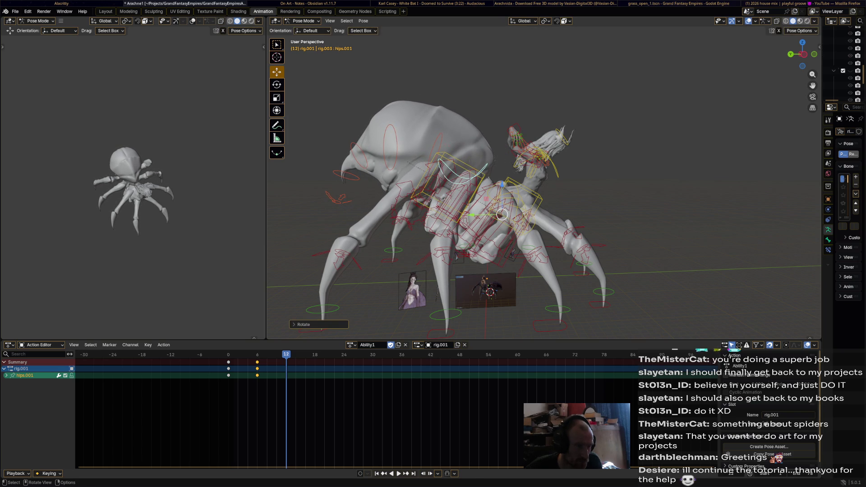
key(ctrl+z)
key(ctrl+shift+z)
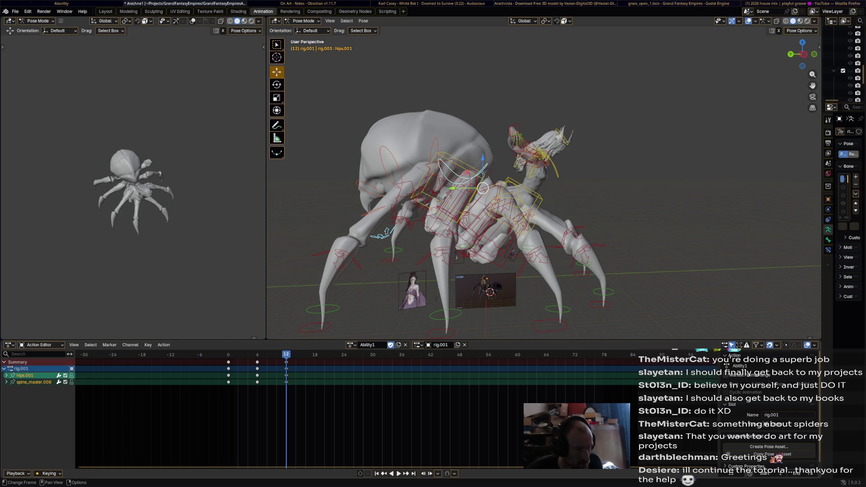
key(space)
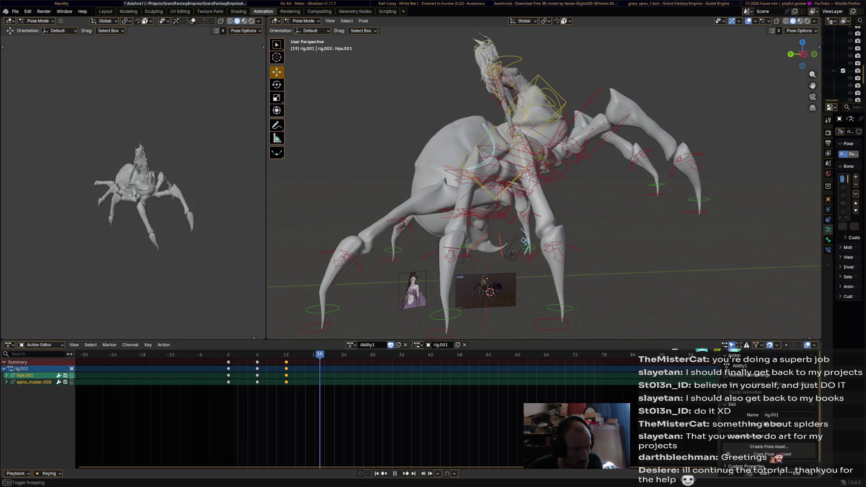
key(ctrl+z)
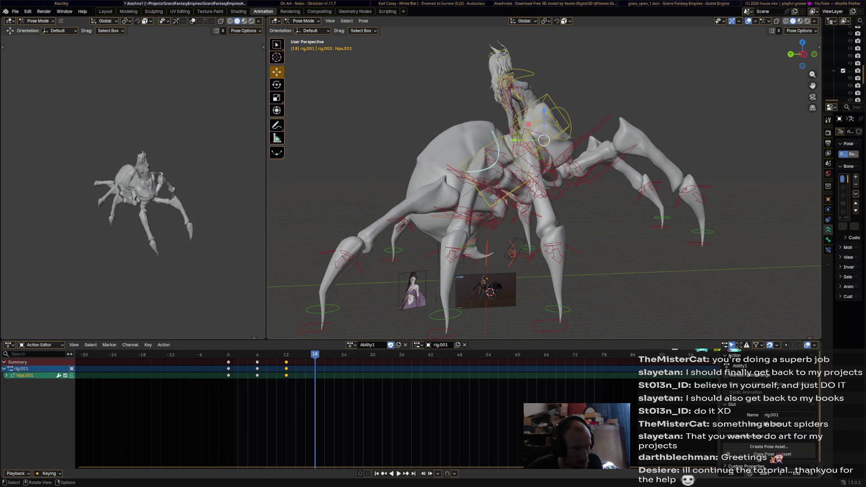
- Swing the hips and spine further and keyframe both at frame 18
key(r)
key(Return)
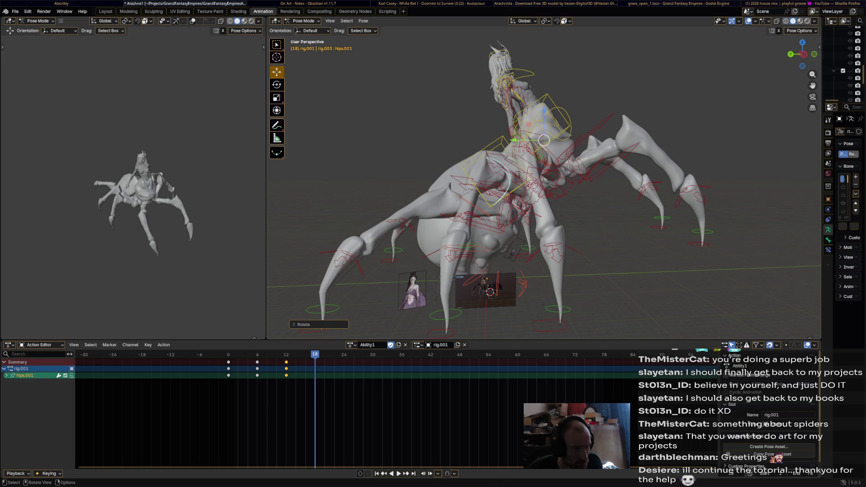
click(496, 178)
key(r)
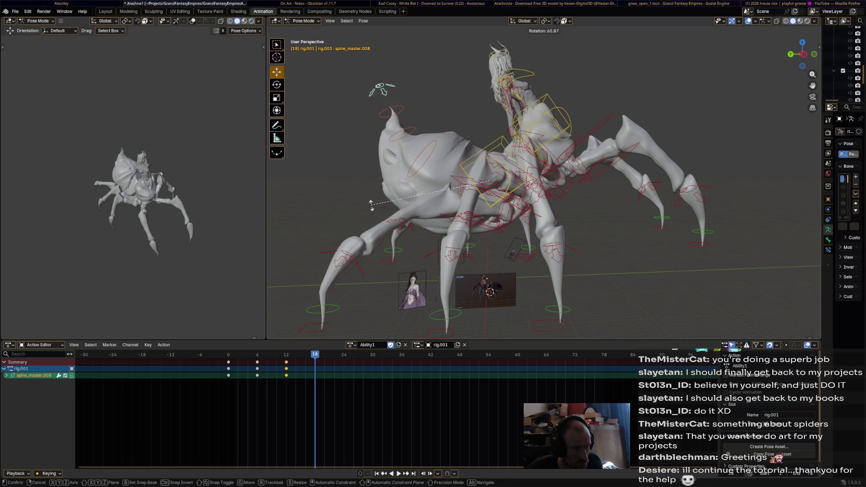
click(379, 216)
shift+click(517, 160)
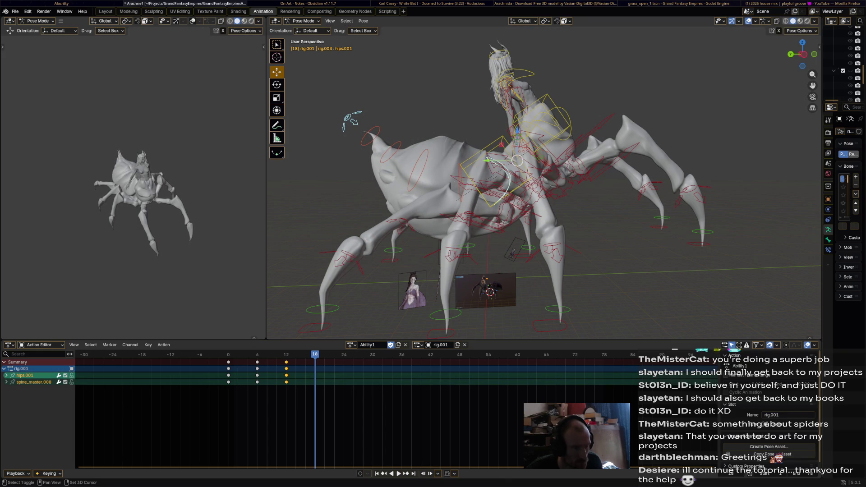
key(i)
key(space)
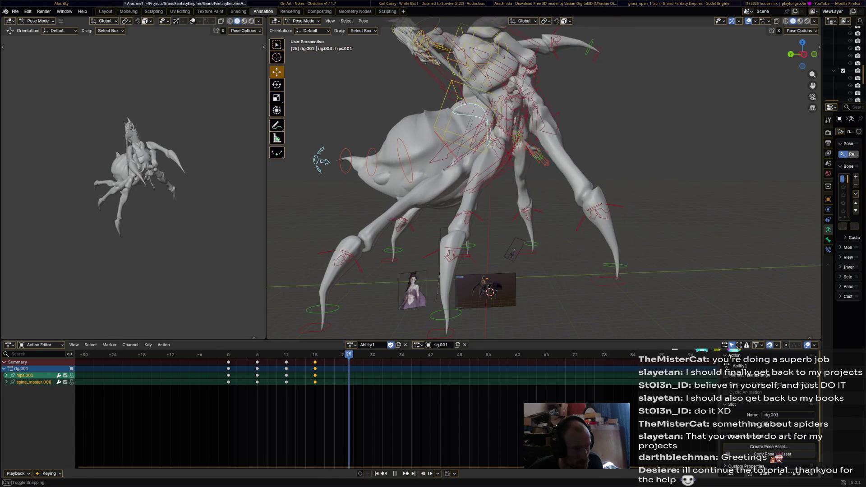
- Rotate spine_master.008 and hips.001 for the next body sway pose
click(492, 72)
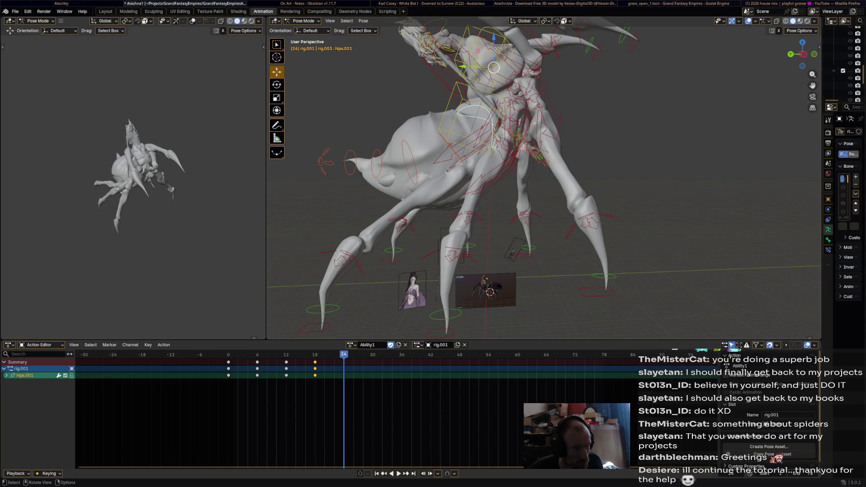
click(478, 113)
key(r)
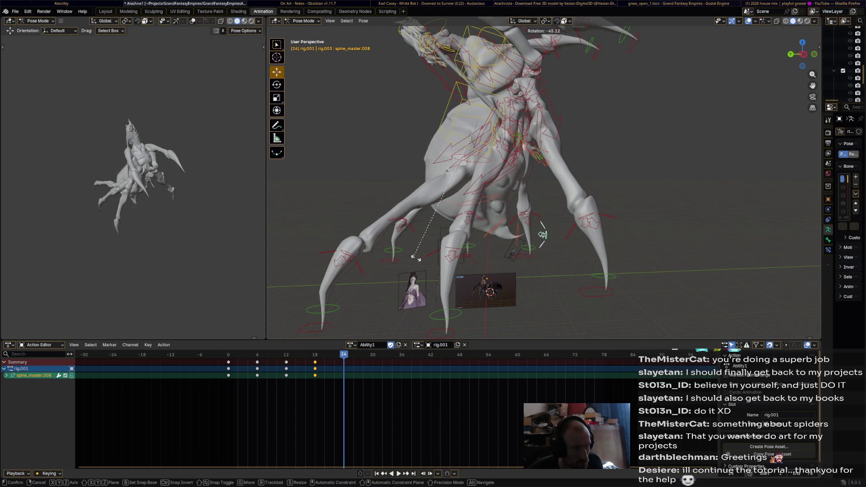
click(428, 257)
click(473, 130)
key(r)
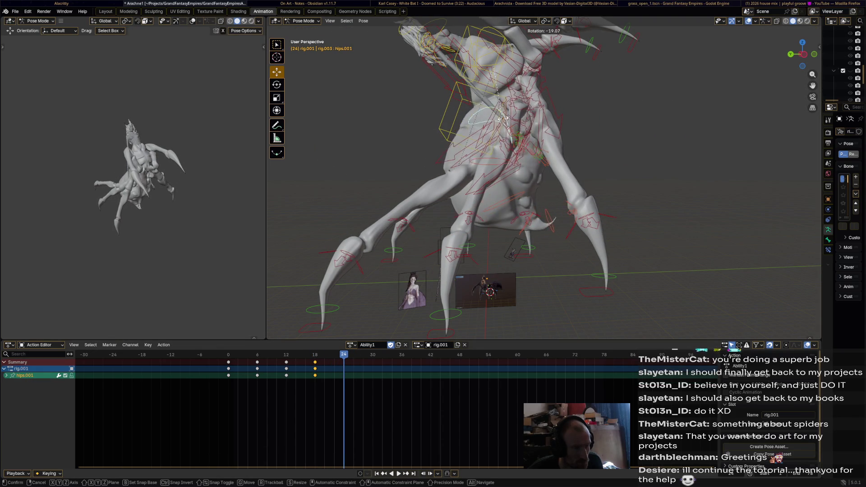
click(535, 117)
- Rotate the spine again, reselect hips.001 with spine_master.008, and play back the poses
click(496, 104)
key(r)
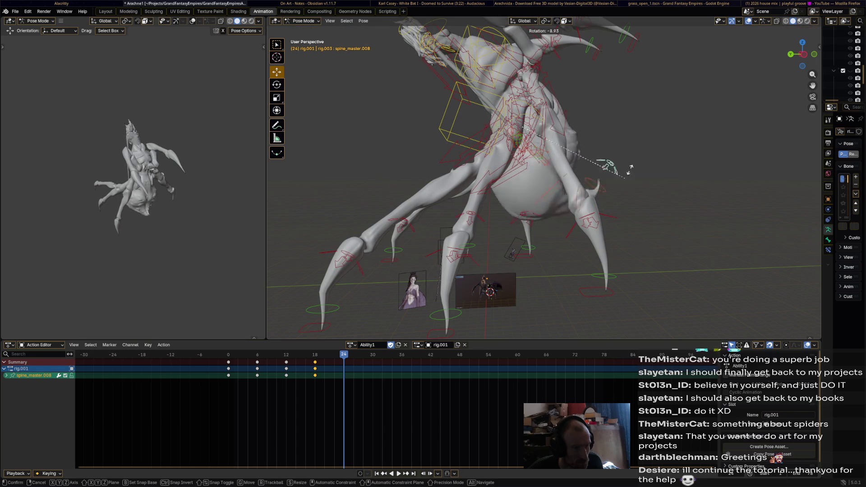
click(634, 201)
click(522, 116)
click(494, 68)
shift+click(606, 198)
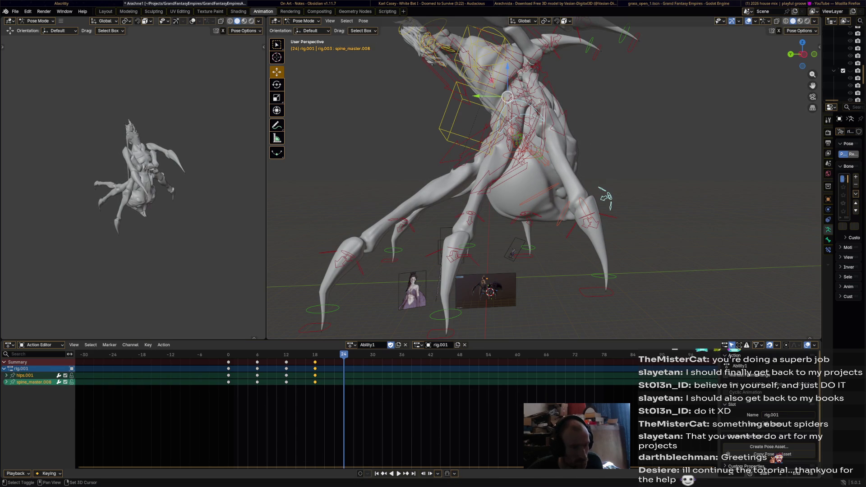
key(space)
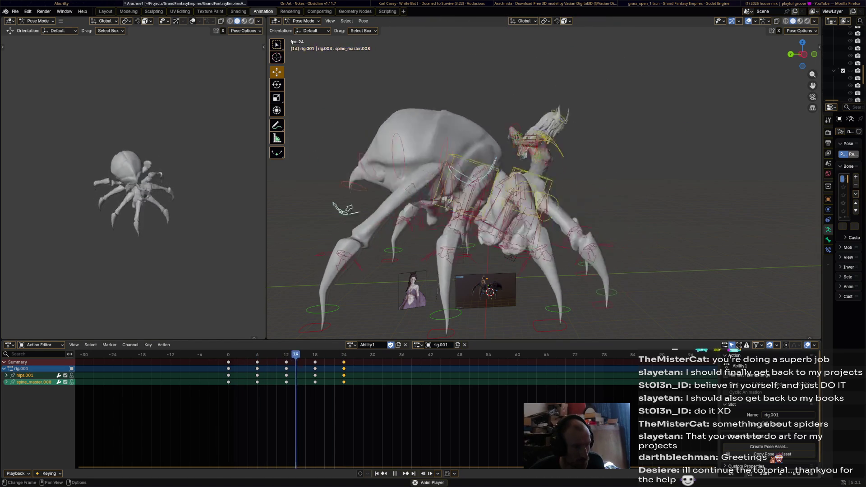
- Restart playback and rotate the spine and hips.001 bones to reshape the lower body
key(space)
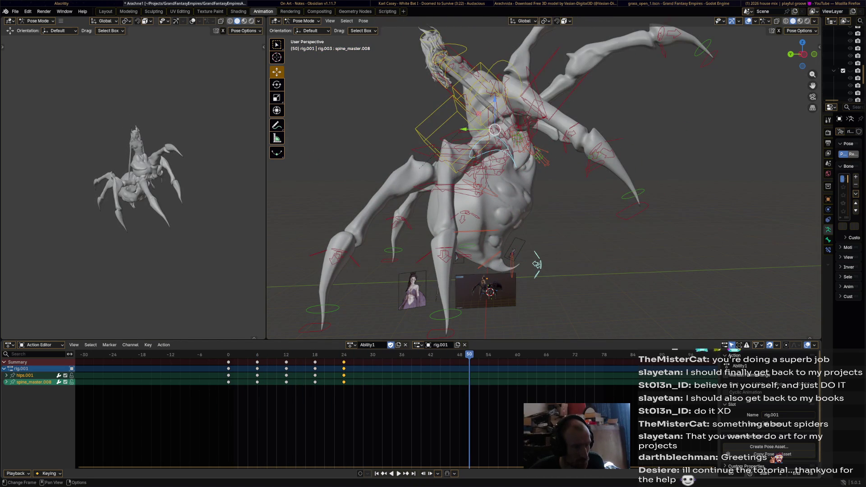
key(space)
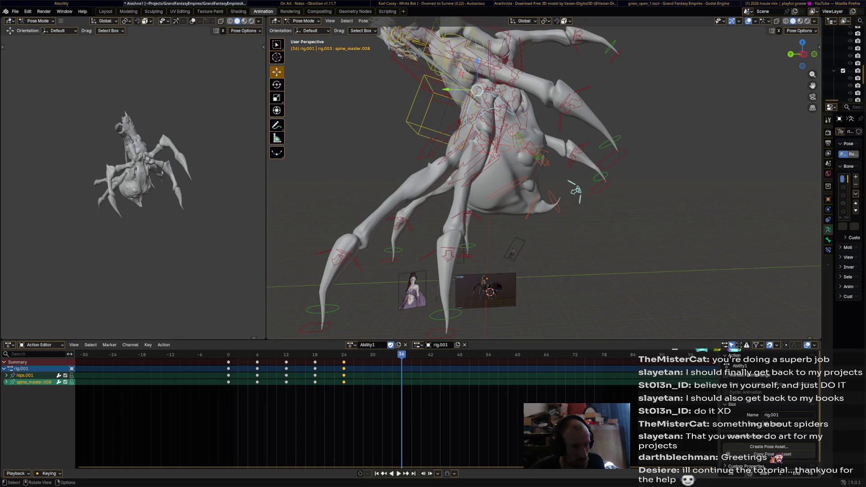
click(491, 119)
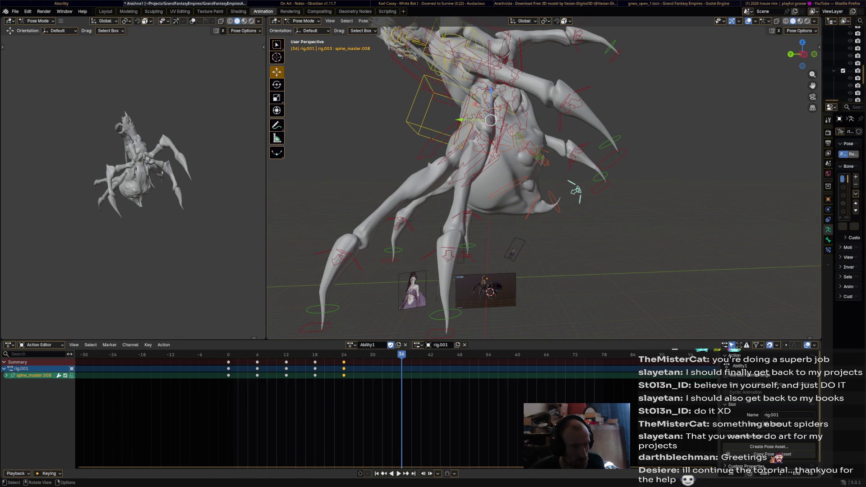
click(559, 224)
click(519, 113)
key(r)
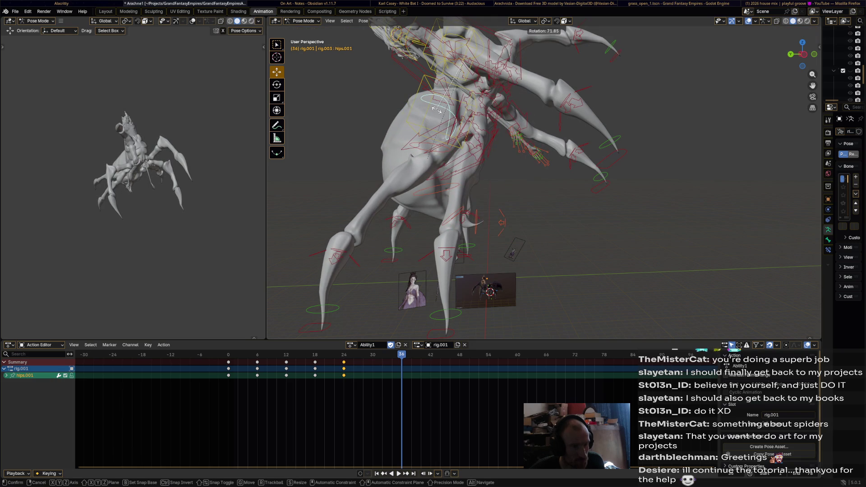
key(Return)
- Select the hips and spine bones together and play back Ability1
click(501, 223)
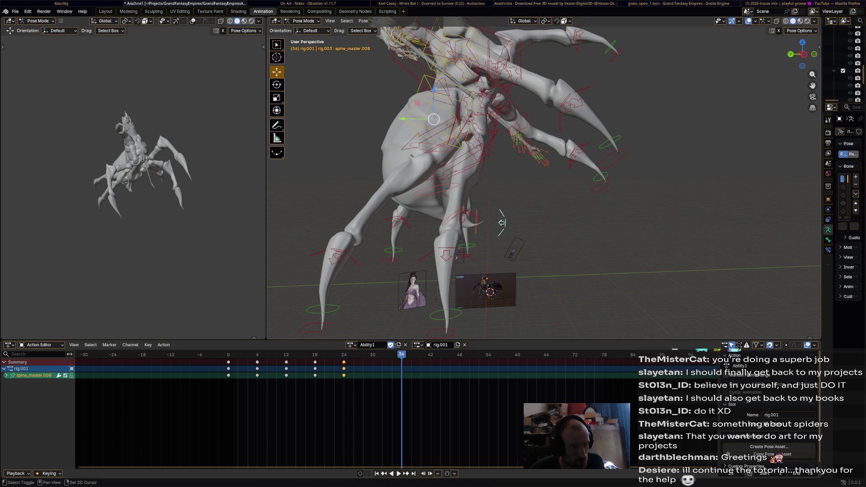
shift+click(493, 131)
click(433, 115)
shift+click(502, 223)
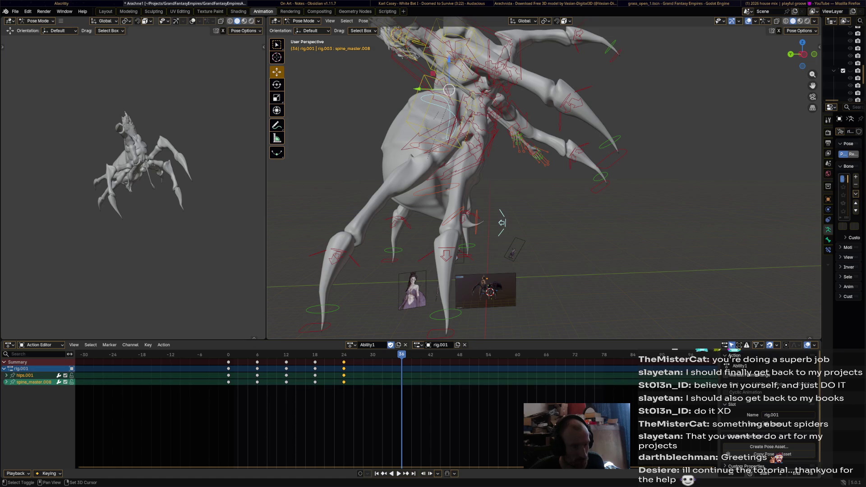
key(space)
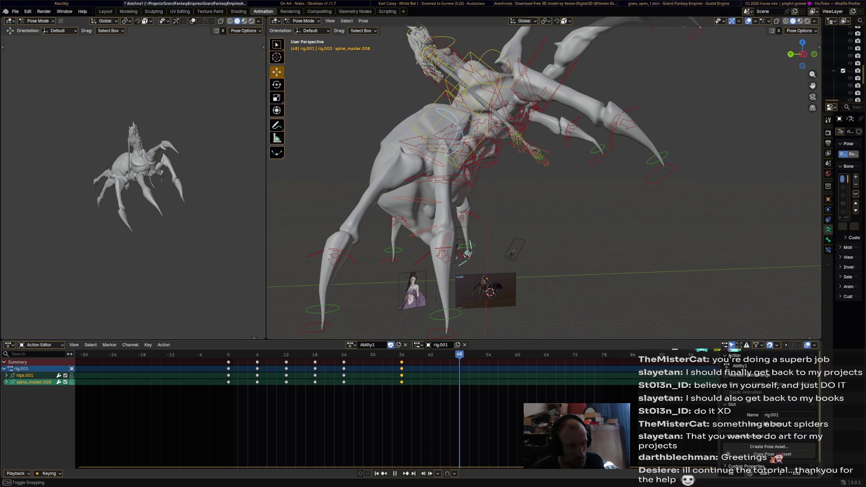
- Rotate spine_master.008 to swing the body and keyframe it at frame 48
click(440, 133)
key(r)
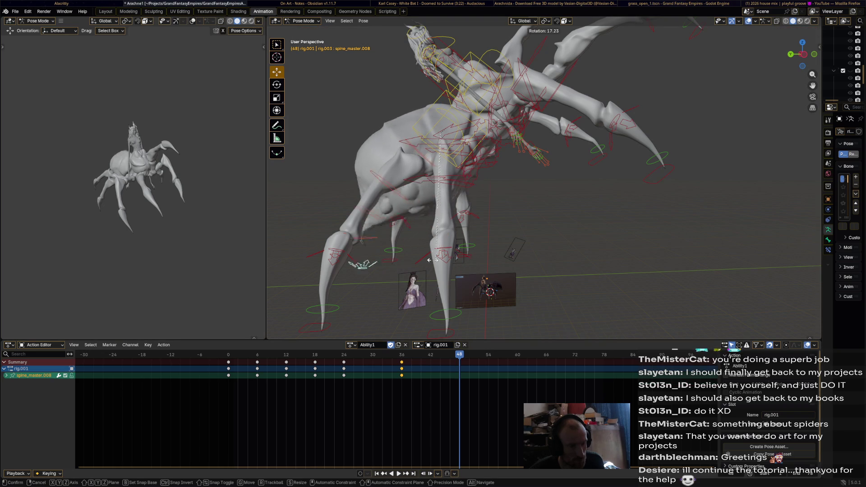
click(386, 234)
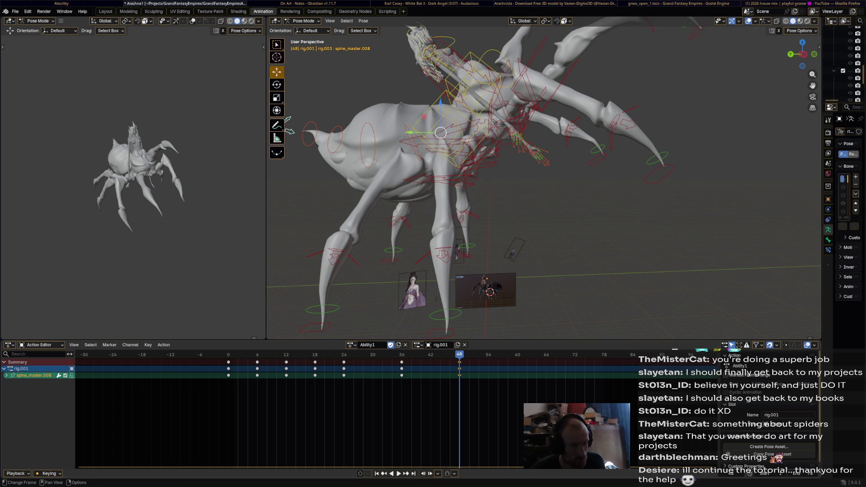
key(i)
key(space)
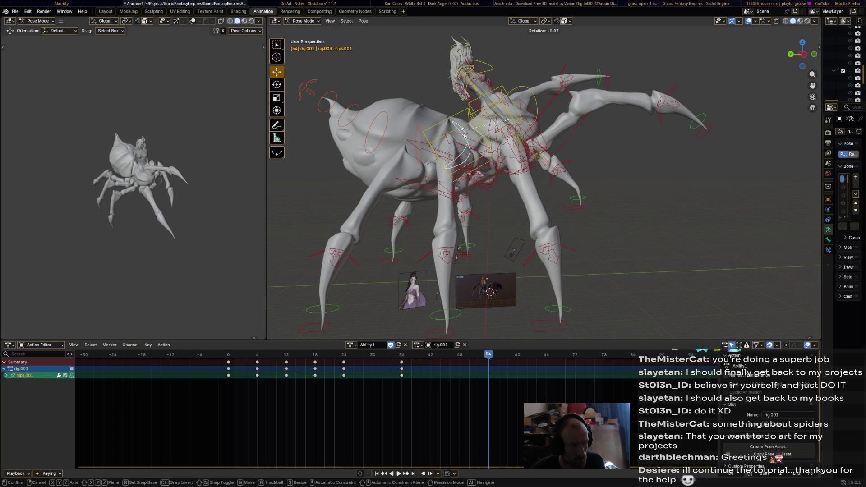
- Rotate hips.001 to swing the body and keyframe it at frame 54
key(r)
click(470, 148)
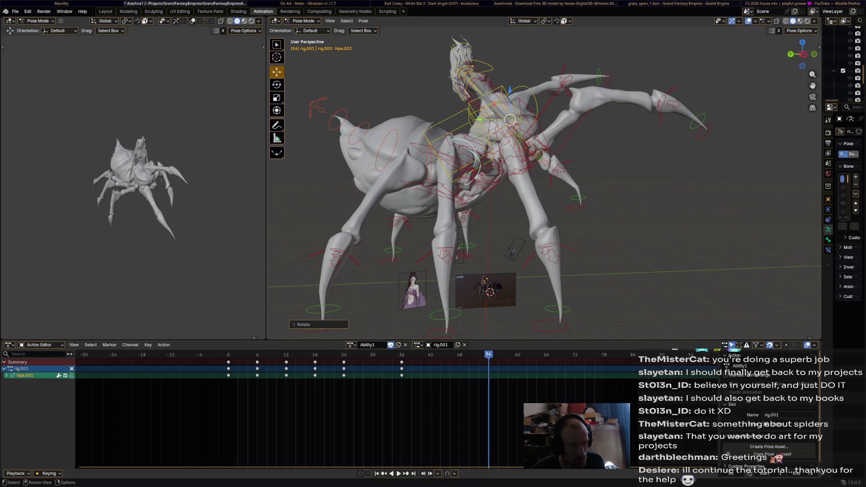
key(i)
key(space)
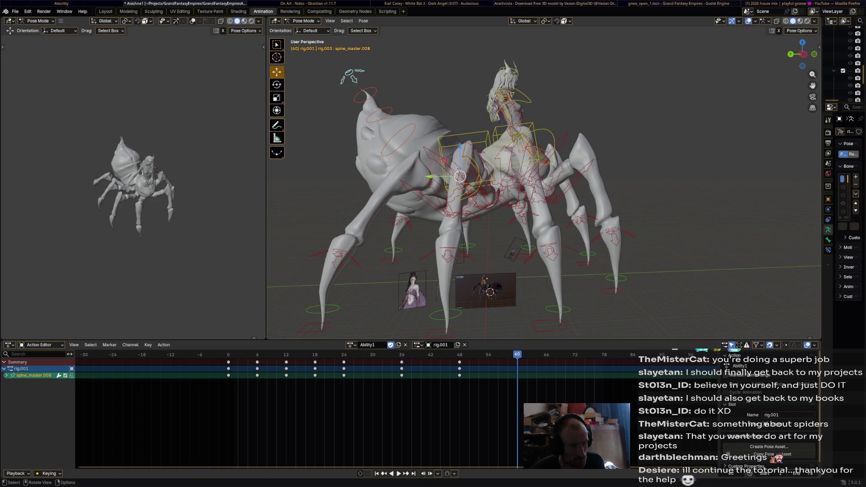
- Rotate the spine into its frame 60 pose and play the animation
key(r)
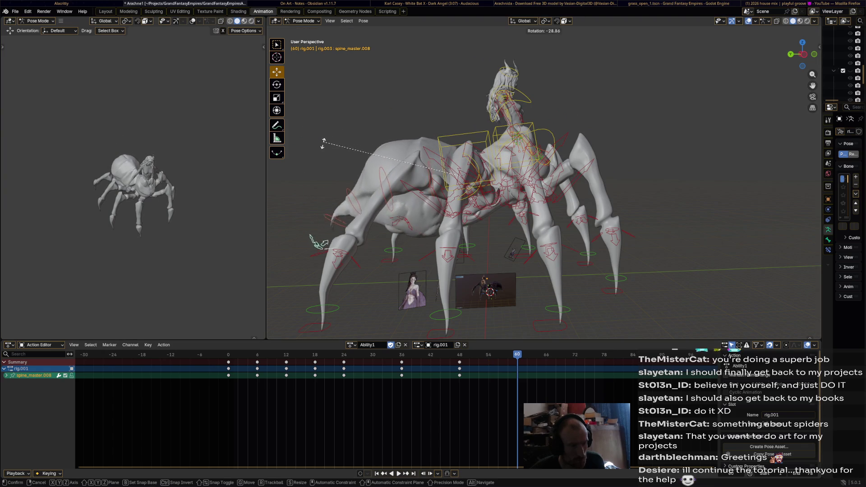
click(343, 265)
key(r)
click(311, 227)
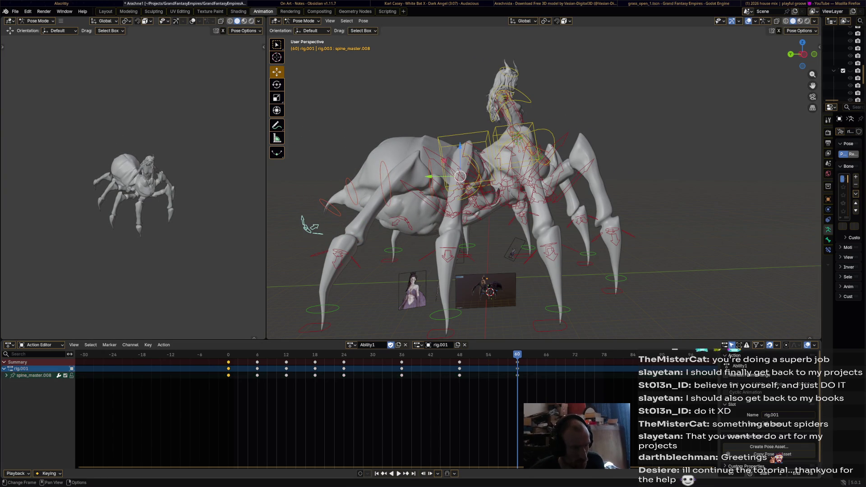
key(space)
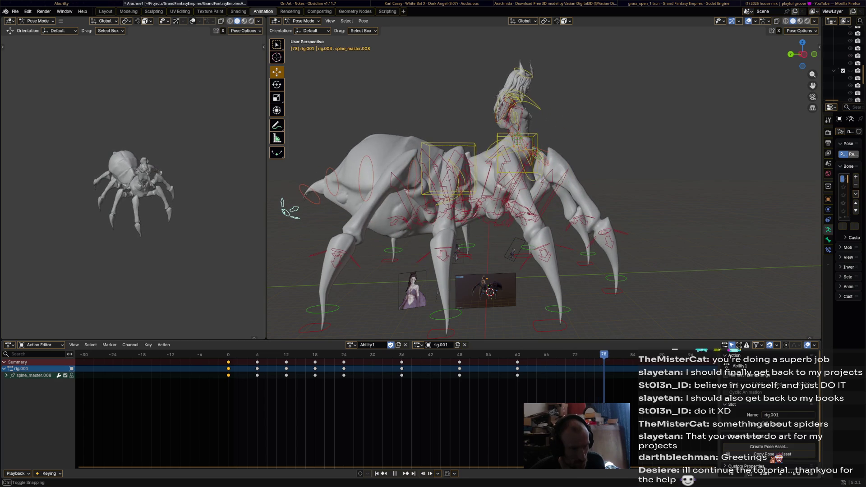
- Paste the copied starting-pose keyframes at frame 78 to close the loop, then replay it
key(space)
key(ctrl+v)
click(458, 180)
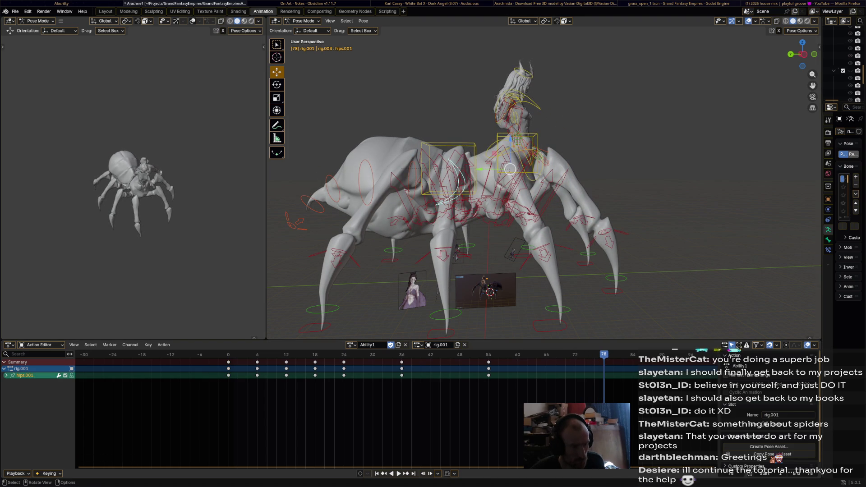
right_click(199, 363)
click(199, 363)
key(space)
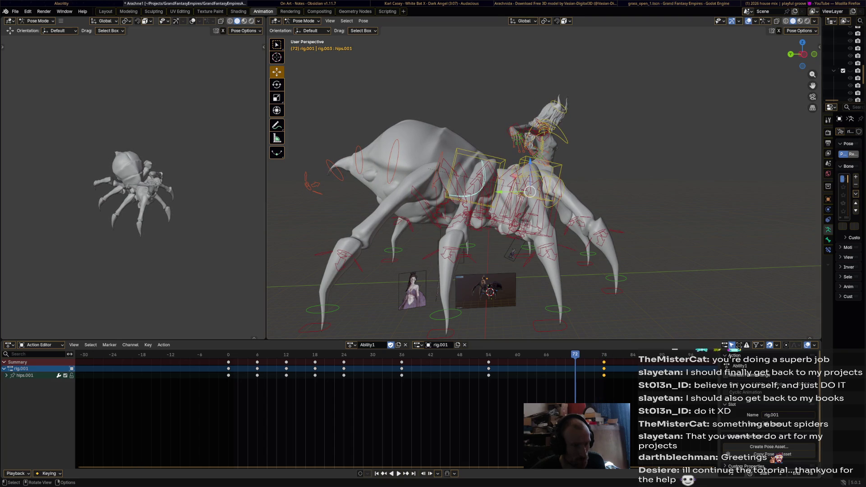
- Rotate spine_master.008 to raise the spider's front and keyframe that pose at frame 72
click(312, 185)
key(r)
click(336, 86)
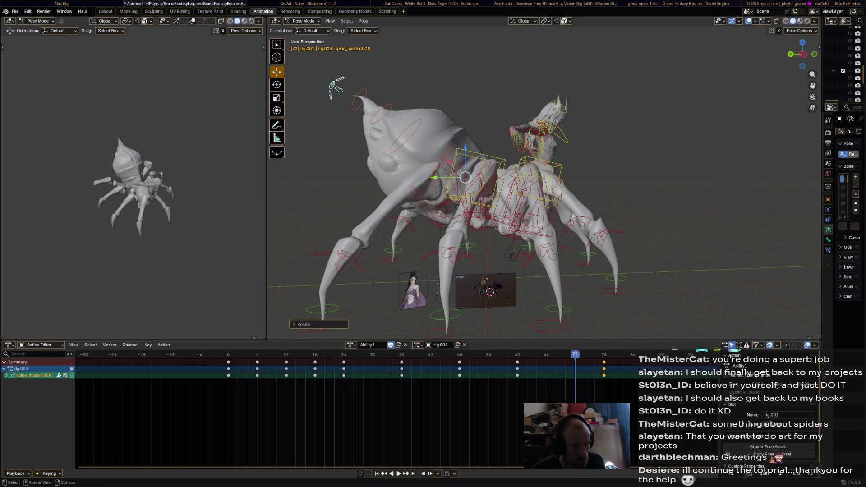
key(space)
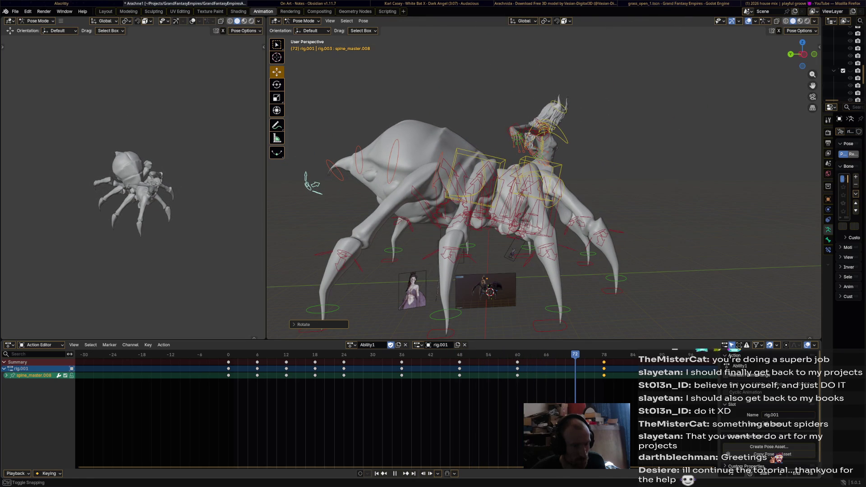
key(r)
key(Return)
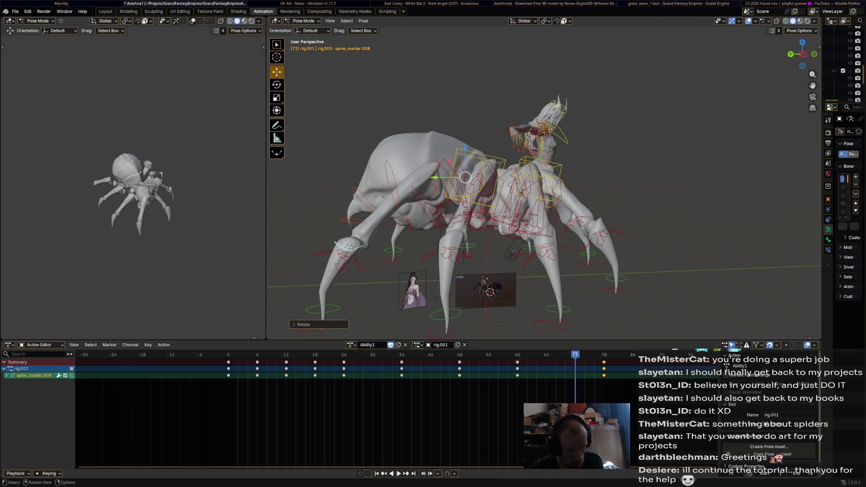
key(i)
key(space)
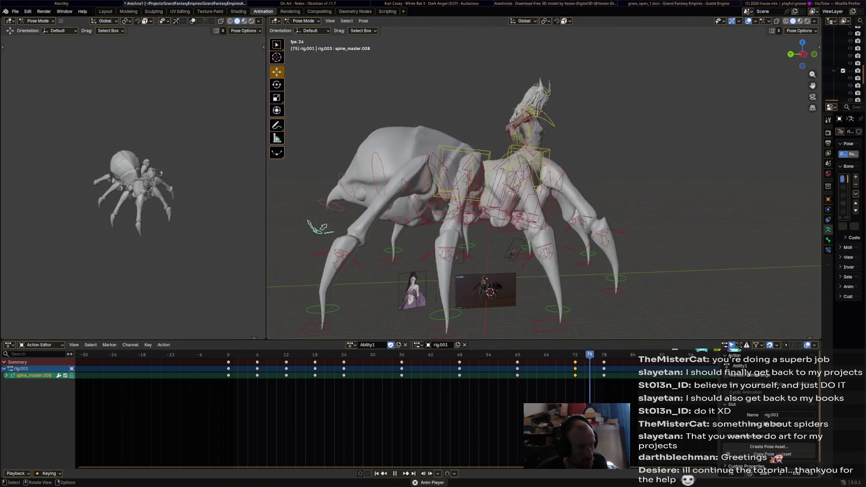
- Slide the frame-72 spine keys to frame 66 and play the loop
key(space)
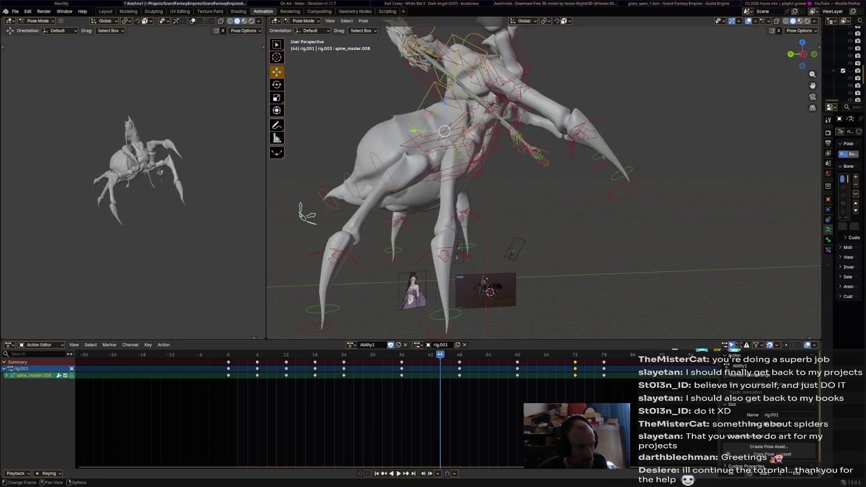
key(g)
key(Return)
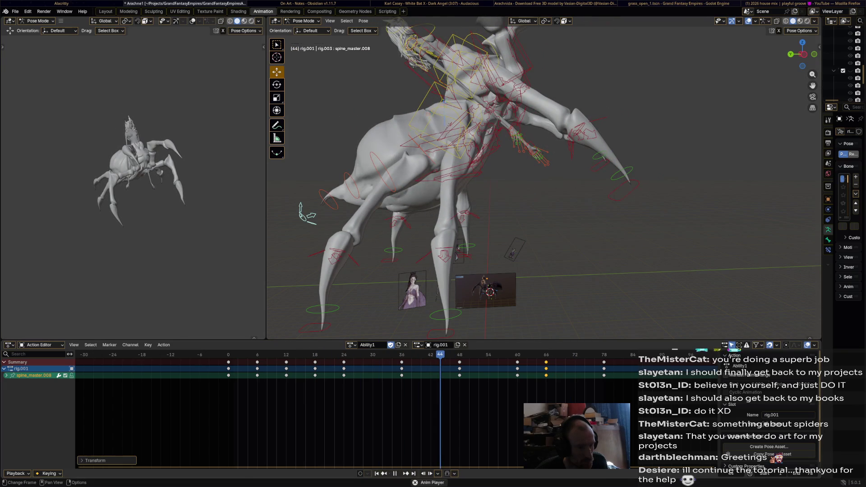
key(space)
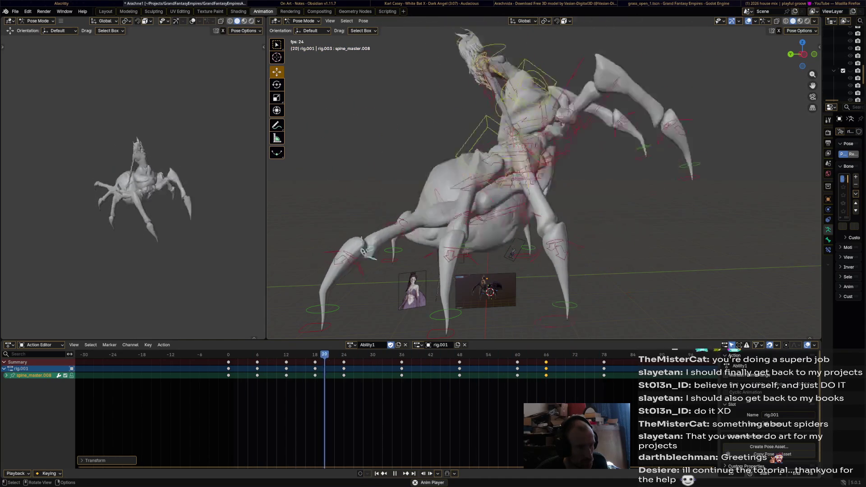
- Stop playback and begin rotating the torso.001 bone at frame 24
key(space)
middle_drag(487, 81, 467, 23)
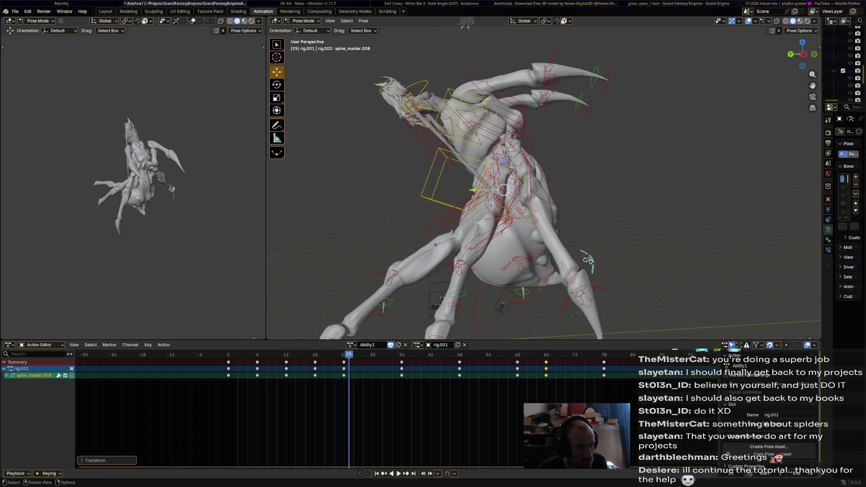
key(bracketleft)
key(Left)
key(r)
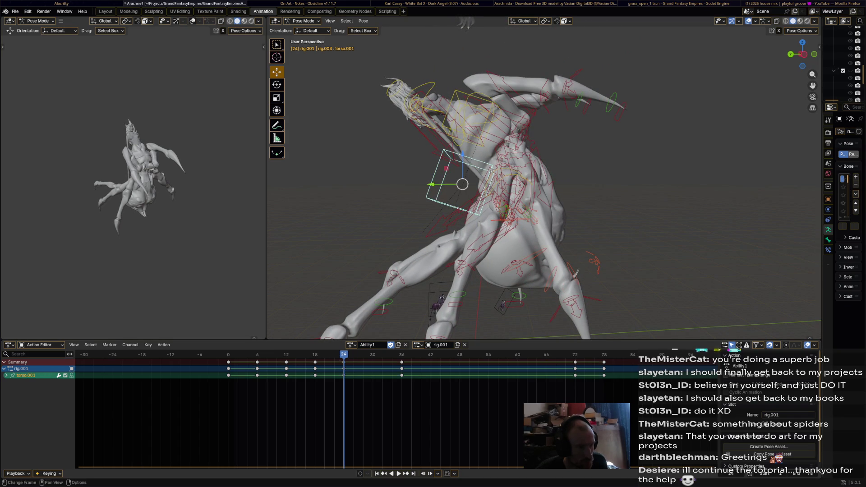
- Finish the torso.001 tilt and give chest.001 its first rotated pose
click(594, 204)
key(bracketright)
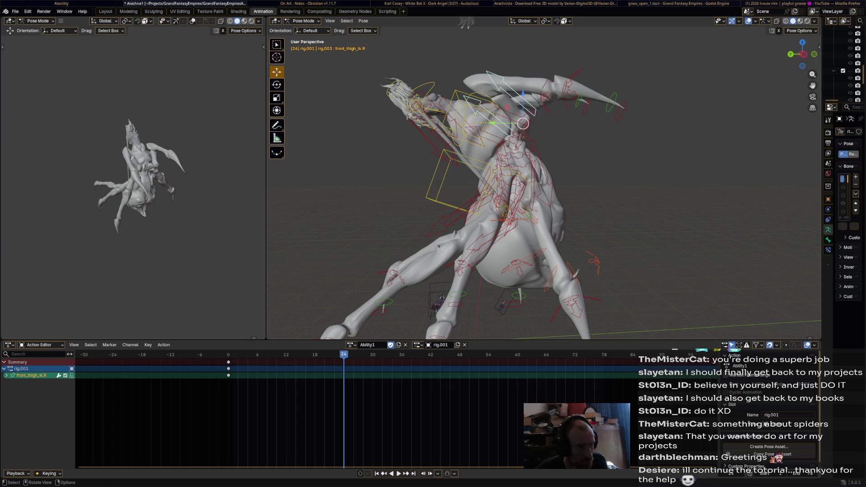
key(bracketright)
key(r)
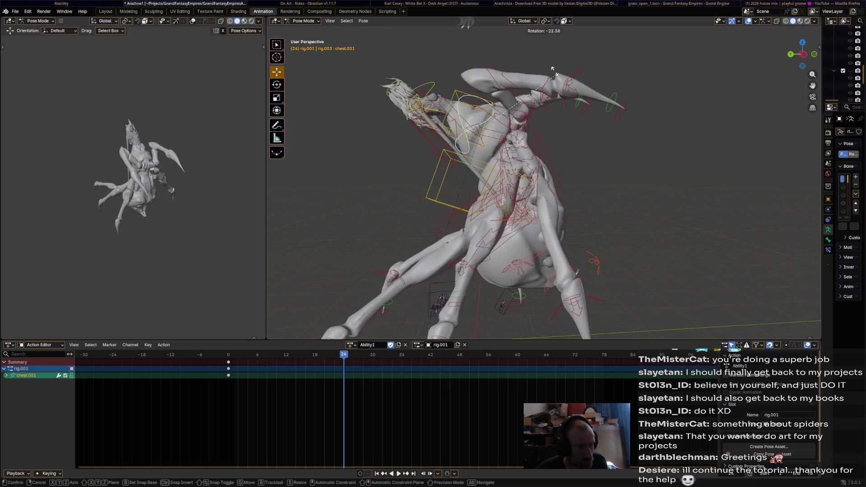
click(515, 63)
mouse_move(514, 62)
middle_down()
mouse_move(631, 66)
mouse_move(528, 92)
middle_up()
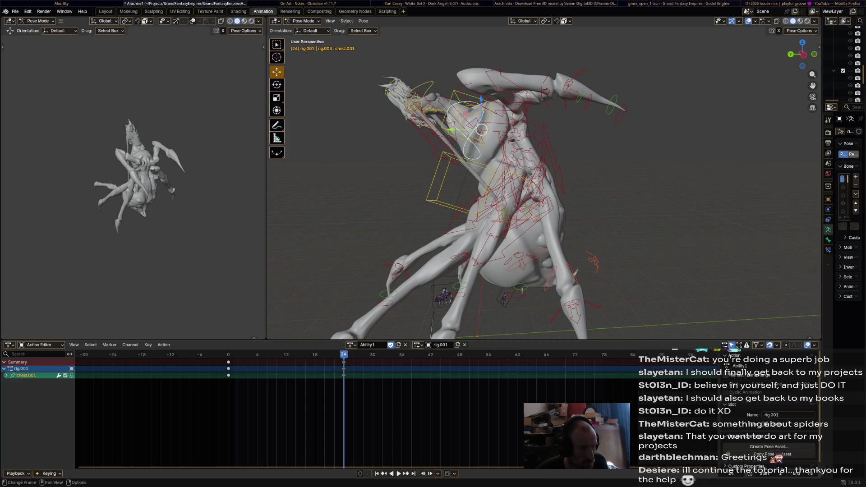
key(space)
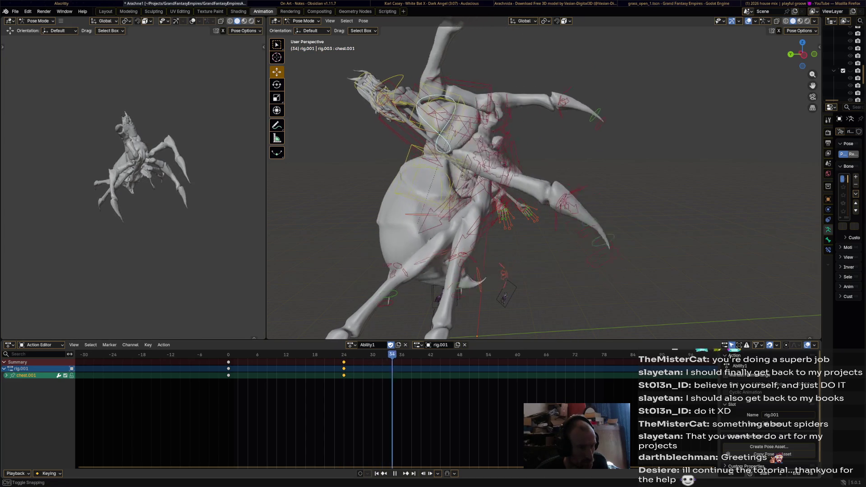
middle_drag(528, 93, 476, 107)
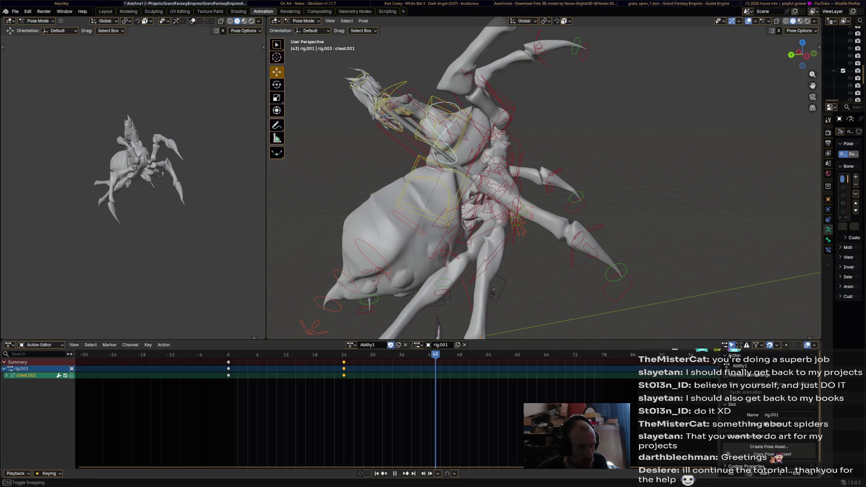
- Rotate chest.001 twice more, key its pose at frame 60, and select its frame-0 keys
key(r)
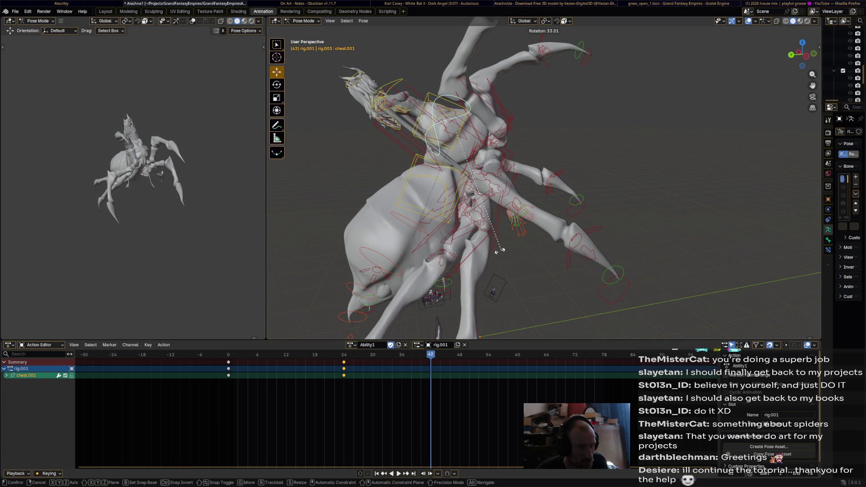
click(501, 250)
key(space)
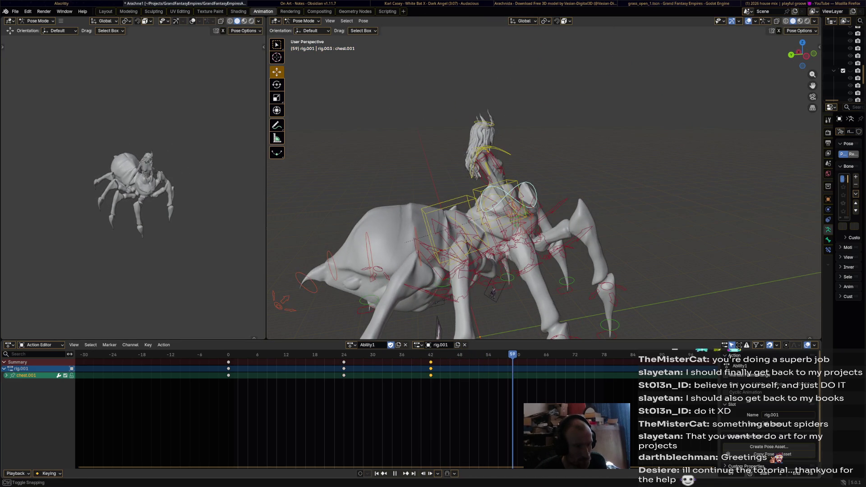
middle_drag(496, 203, 565, 133)
key(r)
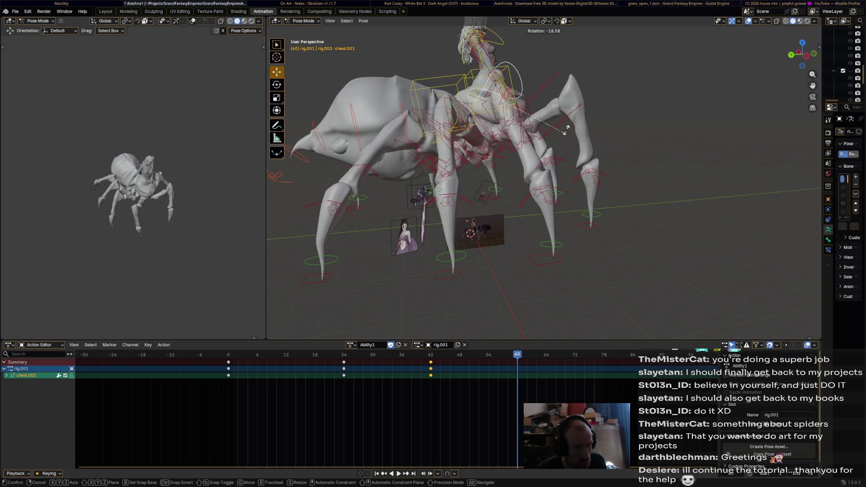
click(570, 112)
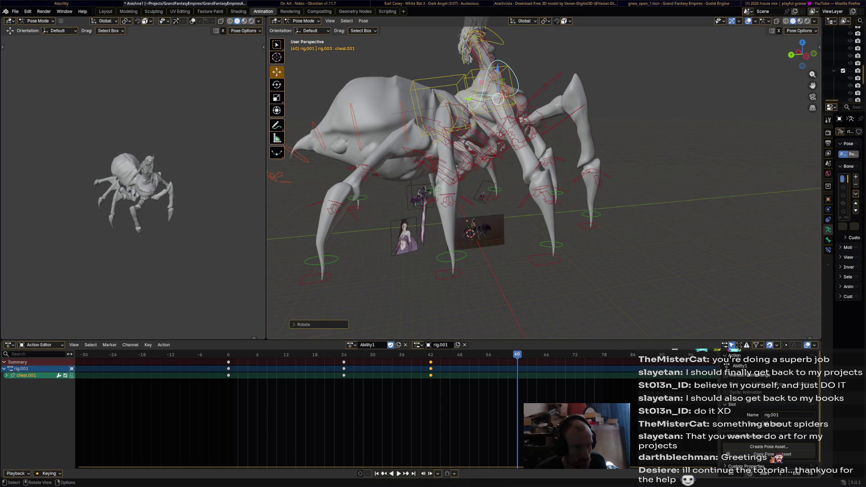
key(i)
key(space)
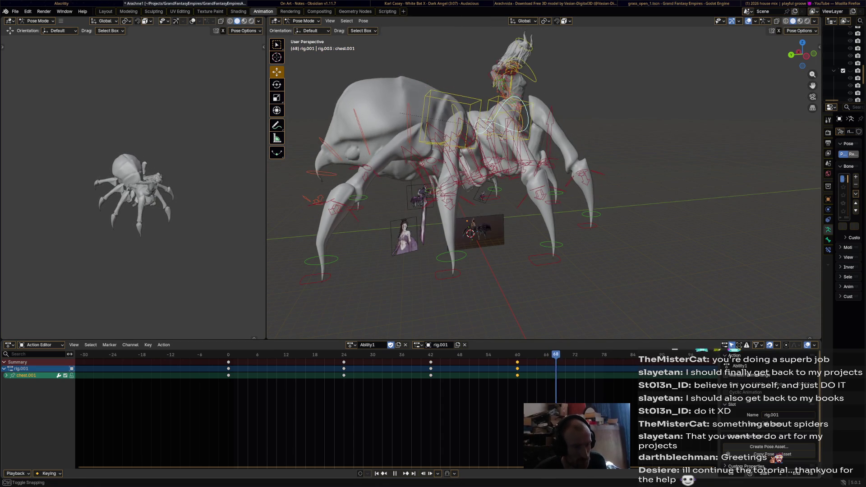
click(229, 362)
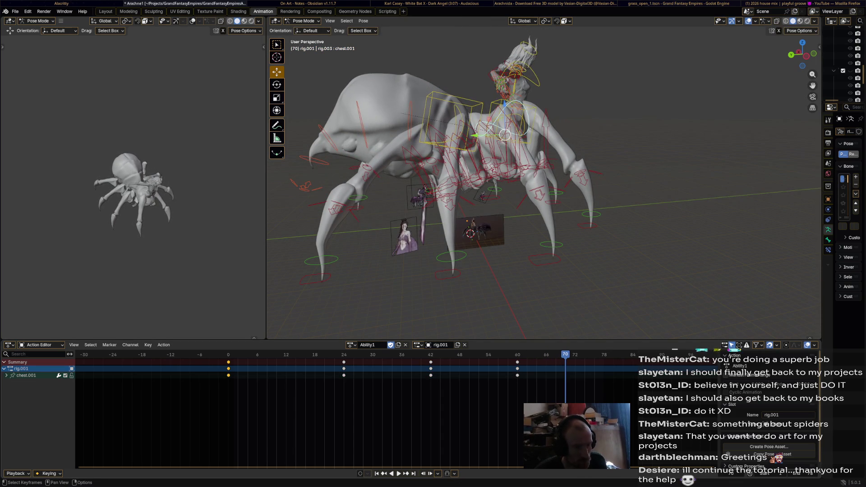
- Paste the frame-0 starting pose at frame 78 and review the loop
key(ctrl+v)
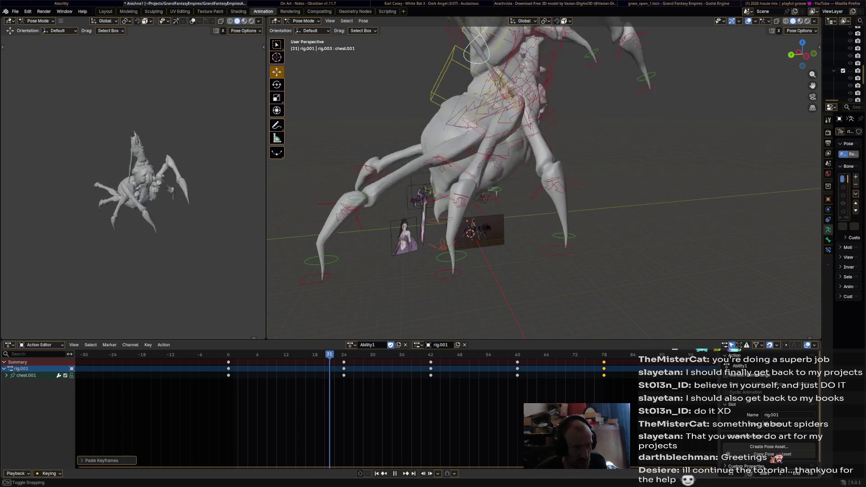
key(space)
middle_drag(496, 181, 568, 172)
scroll(541, 180, down, 3)
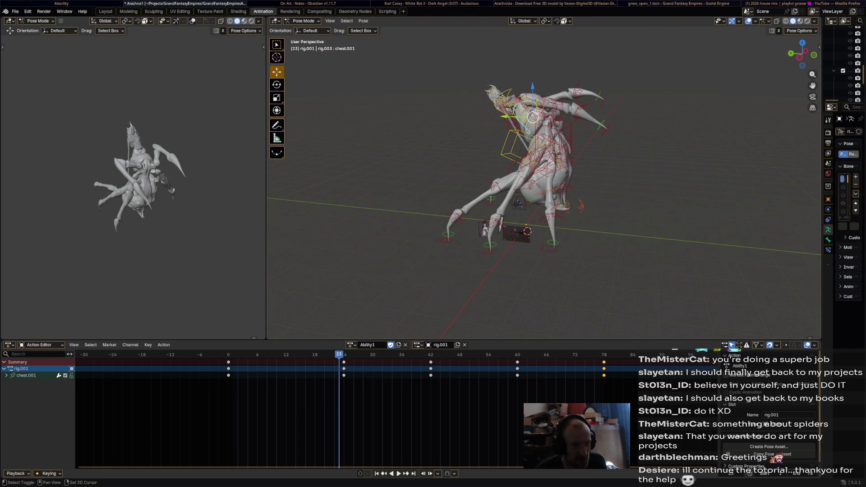
scroll(543, 181, up, 3)
mouse_move(541, 180)
middle_down()
mouse_move(569, 167)
mouse_move(543, 181)
middle_up()
key(space)
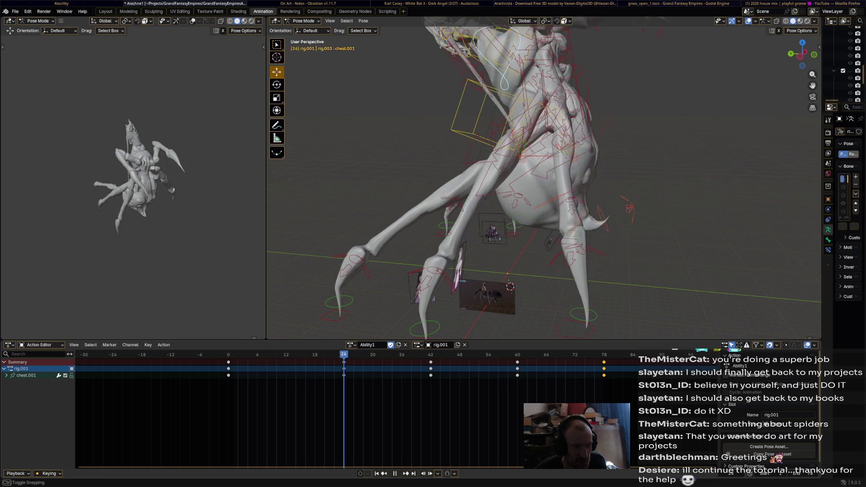
key(Escape)
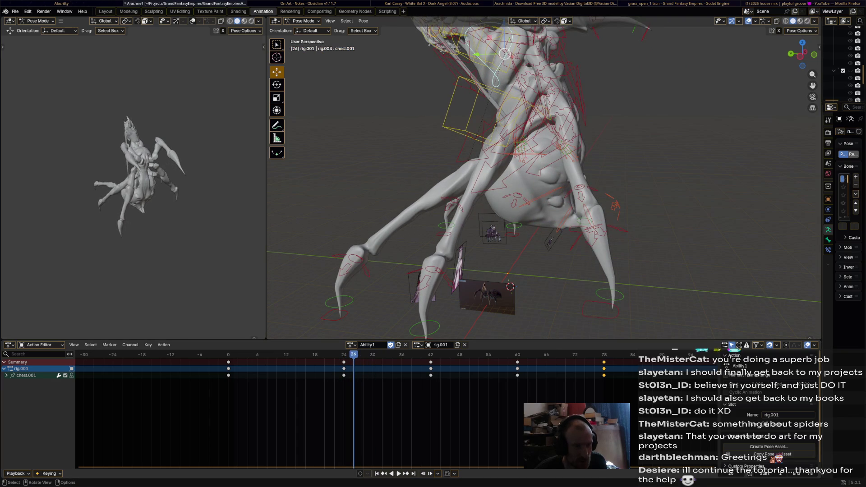
- Select the front foot controls front_foot_ik.R.001, front_foot_heel_ik.R.001 and front_foot_ik.L.001
click(608, 311)
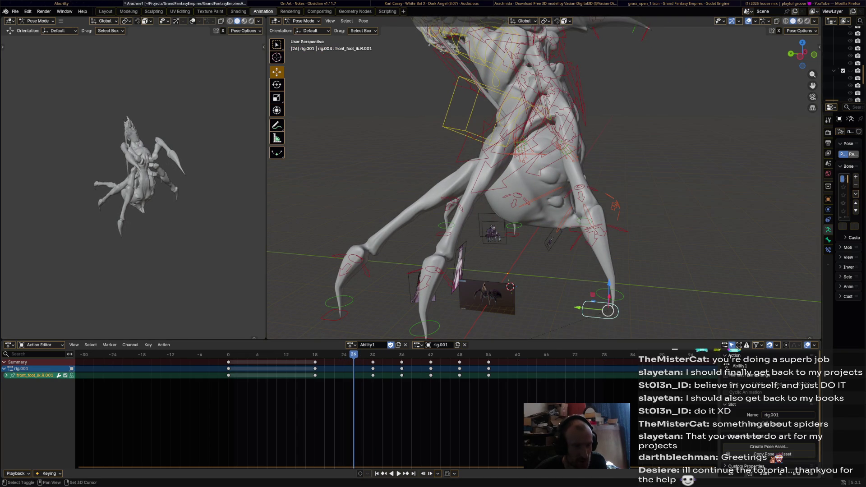
shift+click(597, 233)
click(586, 225)
middle_drag(587, 225, 550, 231)
shift+click(551, 311)
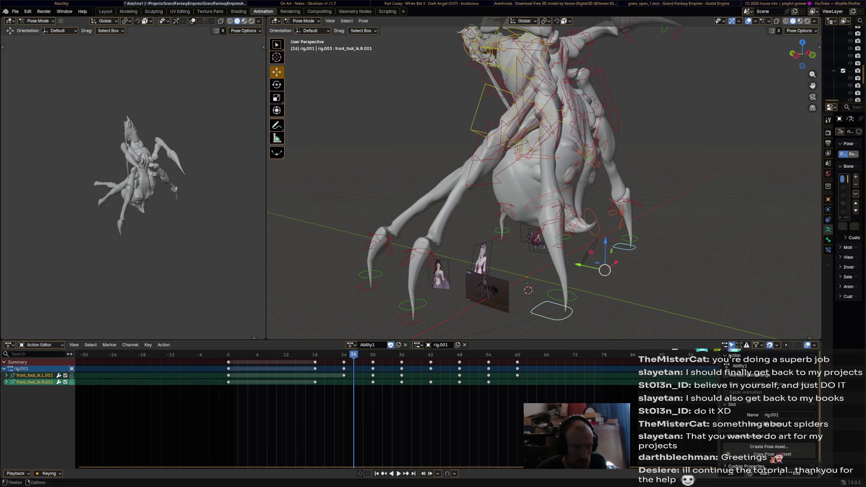
key(space)
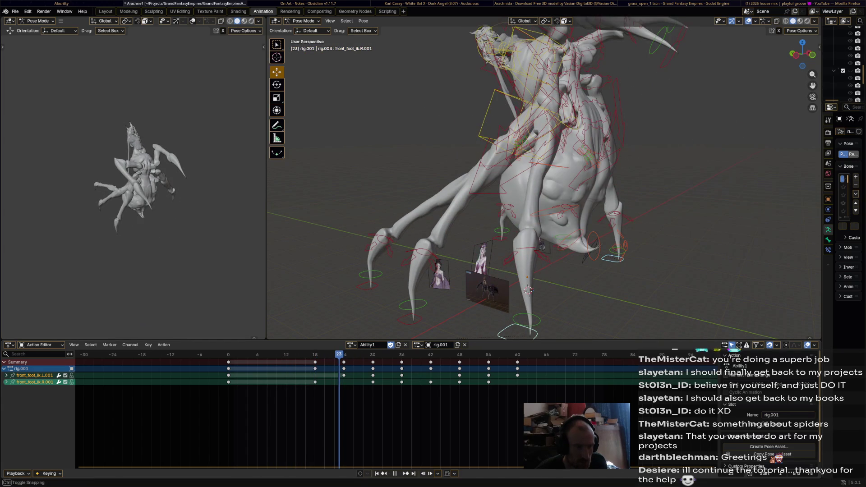
key(space)
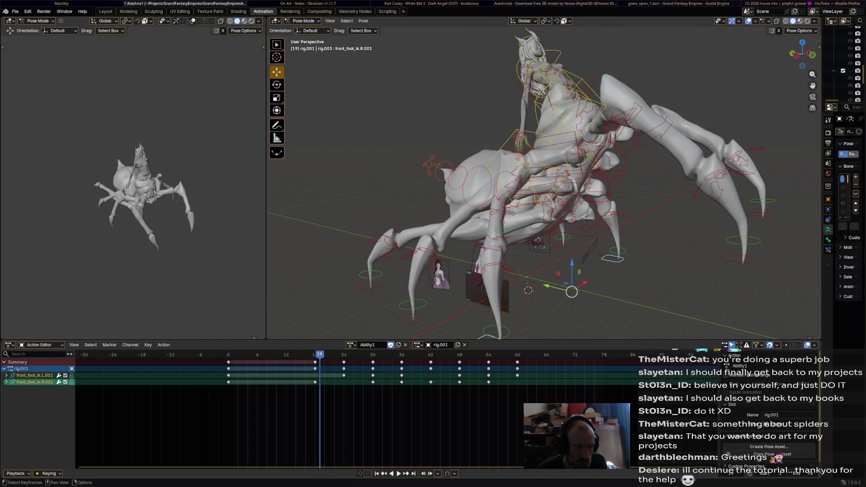
- Shift the frame-18 foot keys earlier and front_foot_ik.L.001's frame-24 key to 18
click(315, 362)
key(g)
click(286, 363)
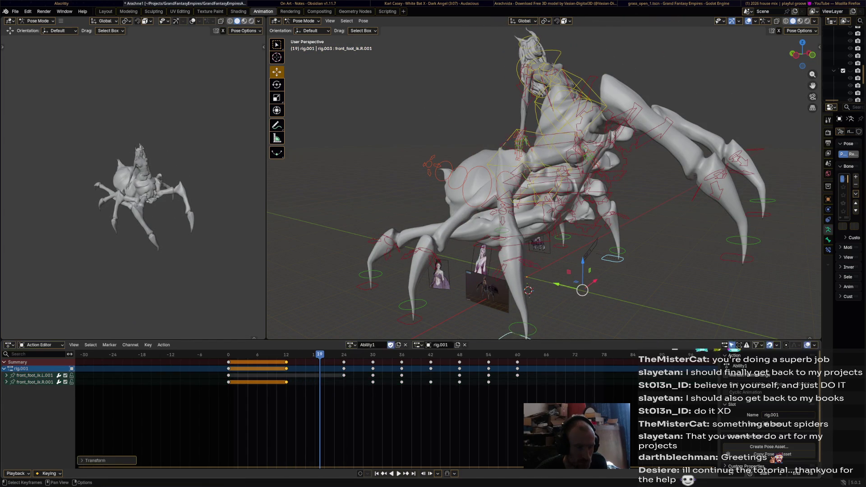
click(344, 376)
key(g)
click(315, 375)
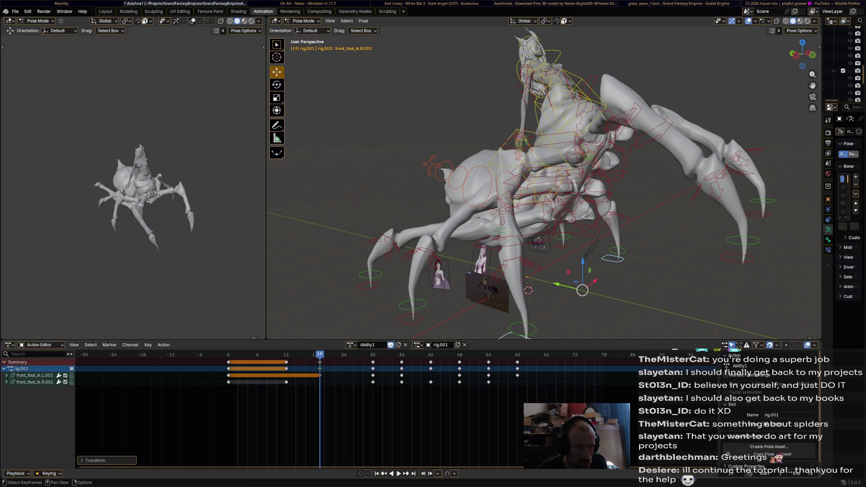
key(space)
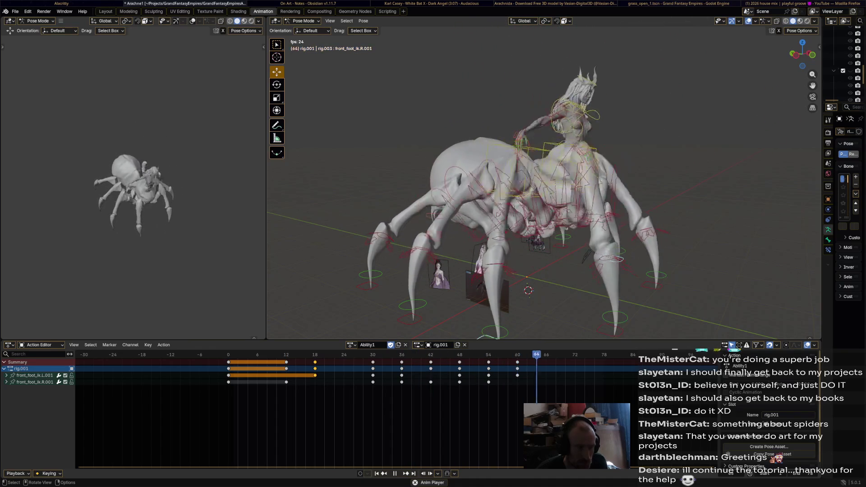
scroll(542, 181, up, 4)
key(space)
key(space)
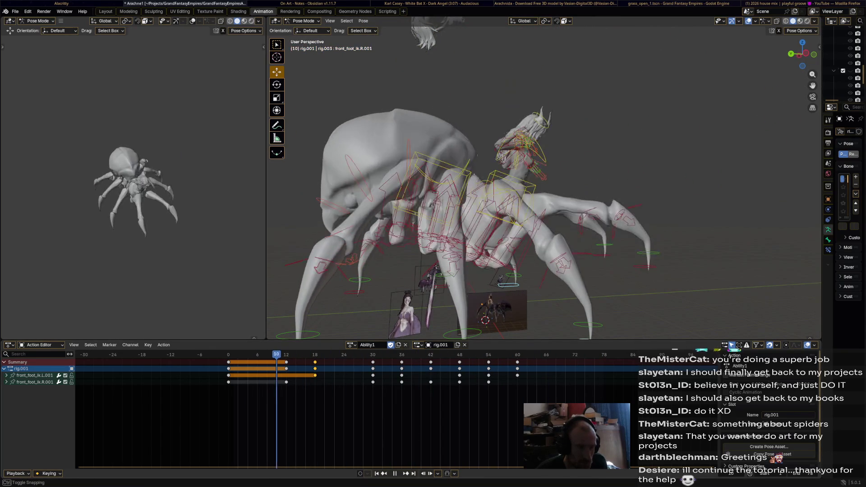
key(space)
- Move the front_foot_heel_ik.R foot at frame 7 and slide its keys to frame 6
click(461, 262)
shift+middle_drag(496, 279, 510, 207)
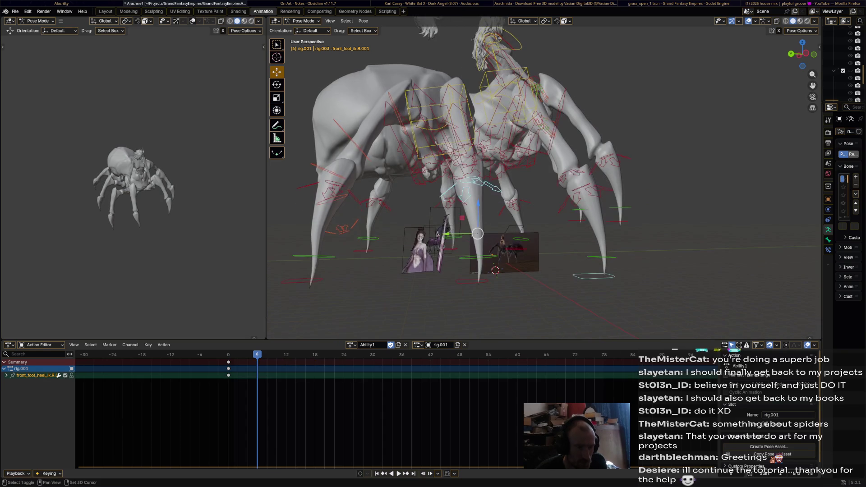
key(space)
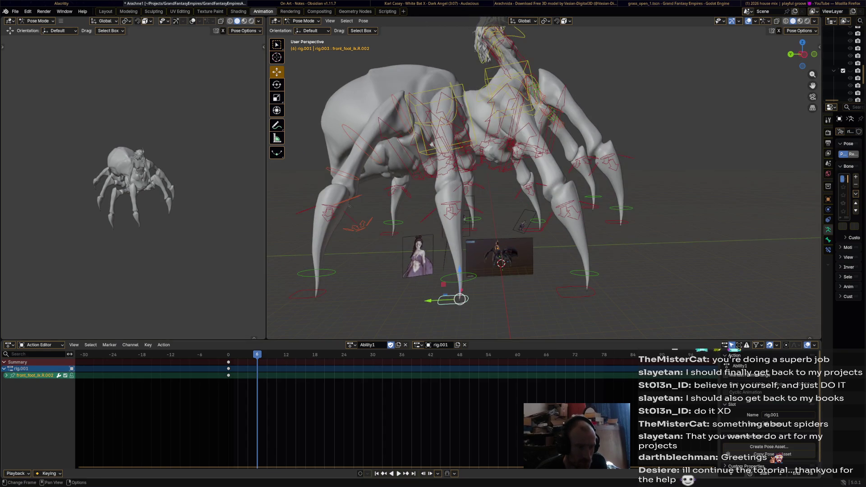
scroll(543, 181, down, 3)
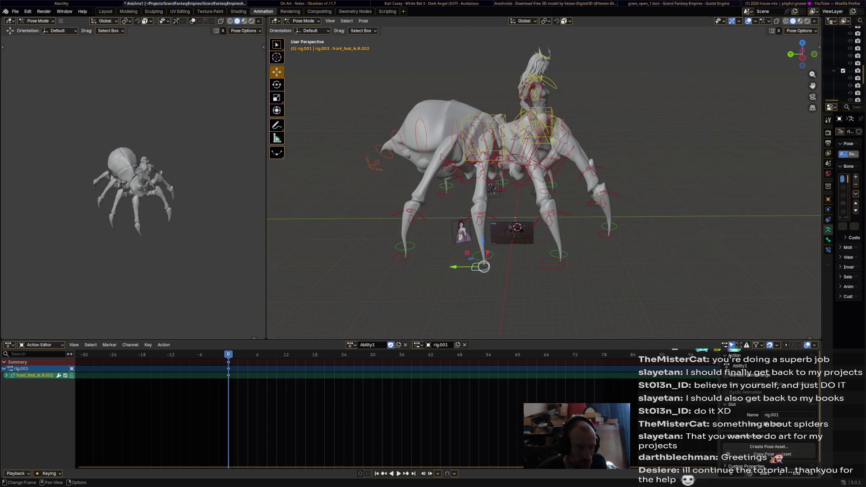
key(space)
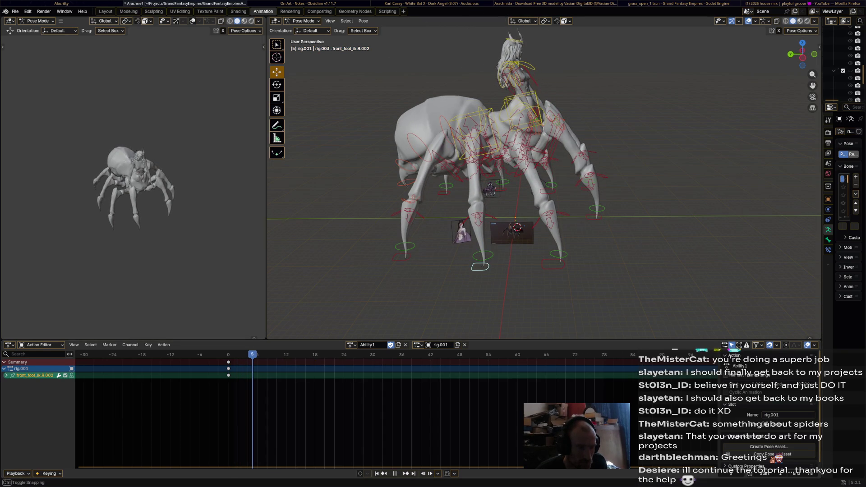
key(space)
middle_drag(484, 266, 519, 242)
drag(519, 242, 539, 224)
middle_drag(539, 224, 497, 237)
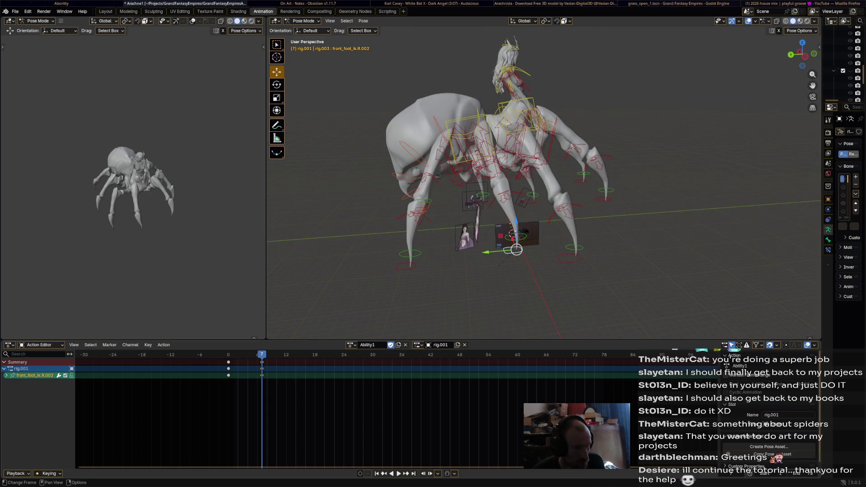
drag(262, 368, 257, 369)
middle_drag(496, 237, 600, 228)
- Move and key front_foot_ik.L.003, shift its new keys to frame 6, then refine the foot position
click(613, 208)
key(g)
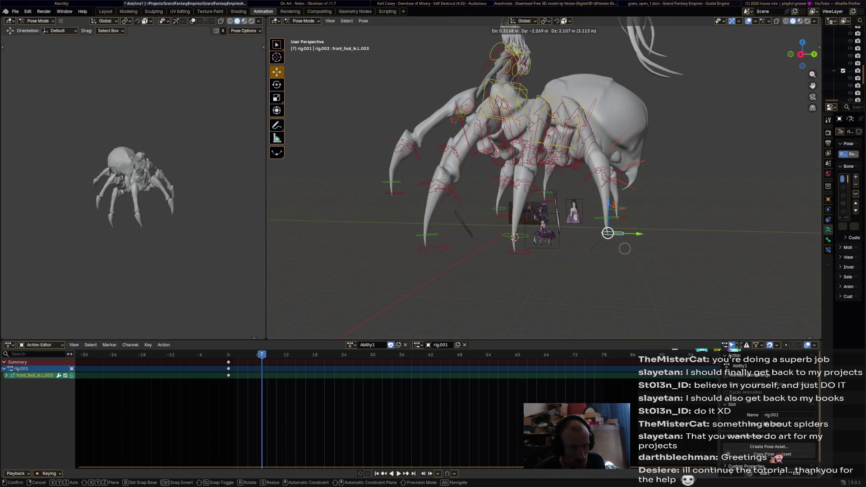
click(624, 249)
key(i)
click(252, 361)
key(g)
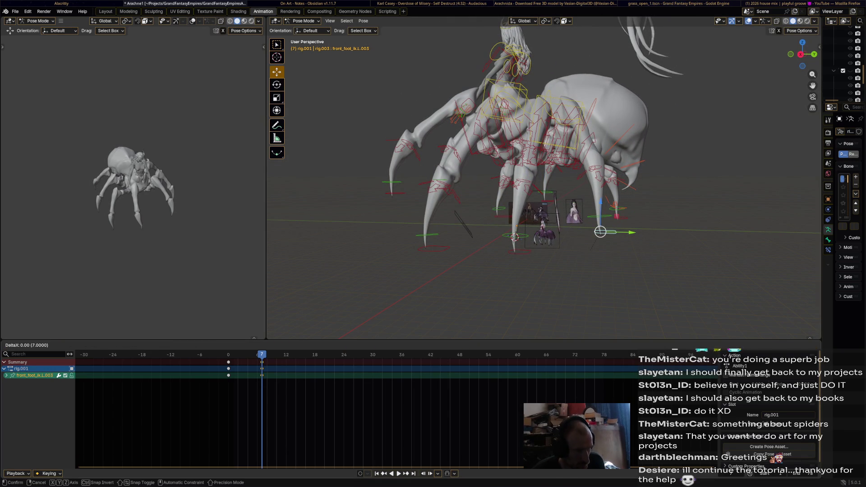
key(space)
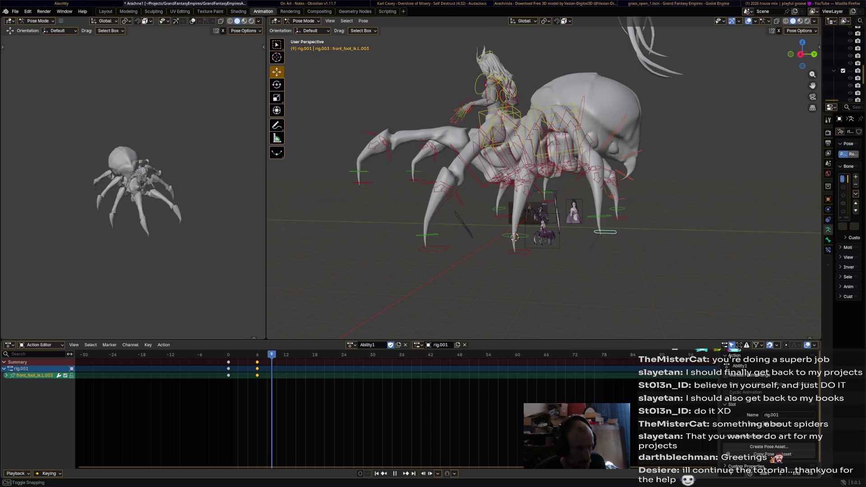
mouse_move(601, 231)
mouse_down()
mouse_move(575, 249)
mouse_move(548, 253)
mouse_up()
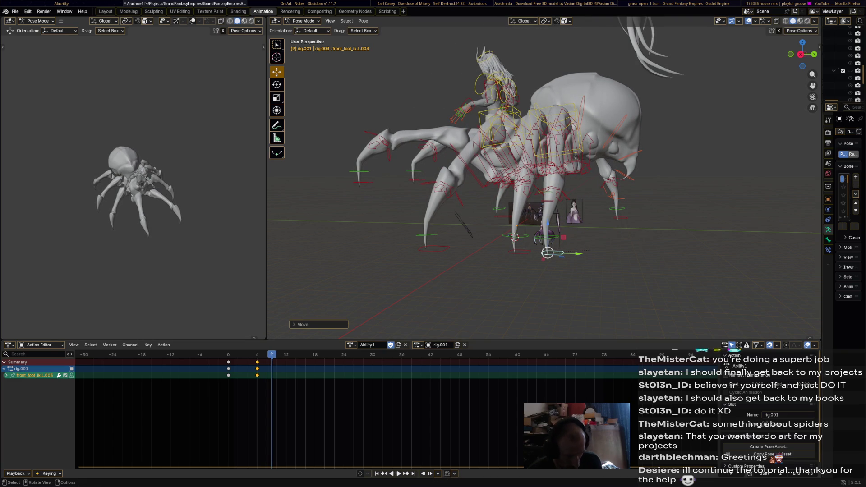
middle_drag(542, 181, 429, 181)
drag(539, 220, 565, 238)
mouse_move(564, 238)
middle_down()
mouse_move(587, 228)
mouse_move(570, 239)
middle_up()
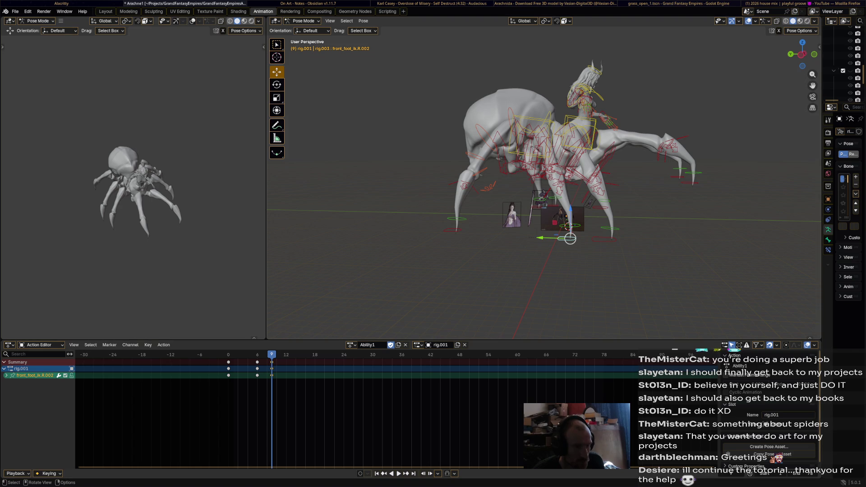
- Reposition the front_foot_ik.R.003 foot and key its pose at frame 9
drag(456, 229, 493, 211)
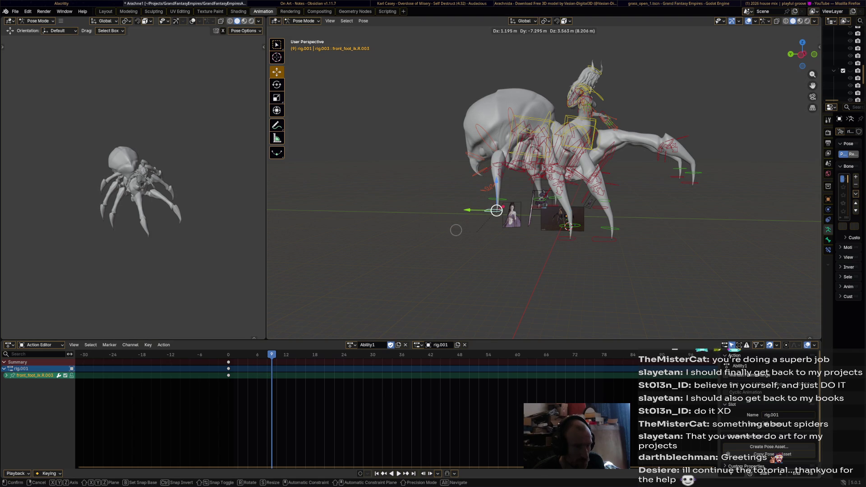
click(455, 230)
mouse_move(456, 231)
middle_down()
mouse_move(586, 224)
mouse_move(542, 244)
mouse_move(490, 229)
middle_up()
key(g)
click(624, 218)
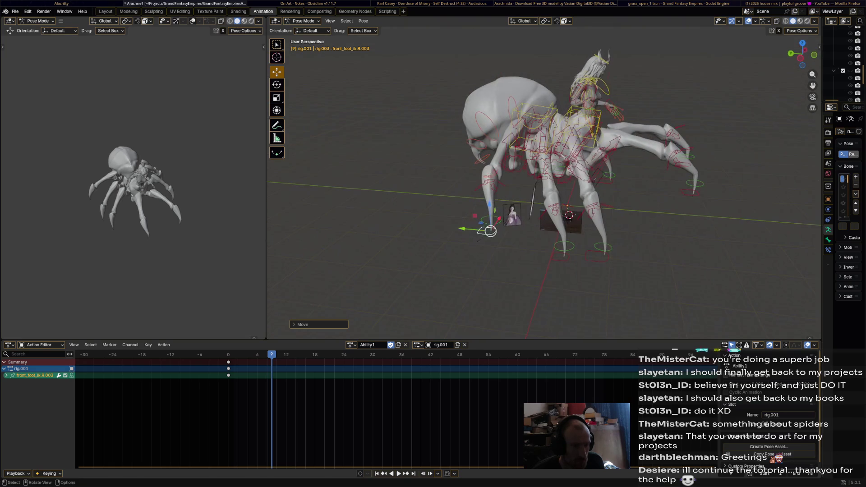
key(g)
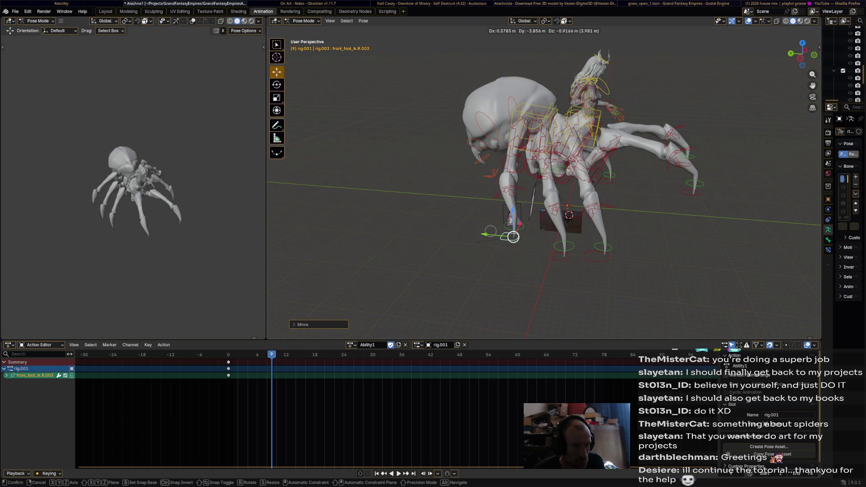
click(513, 237)
key(i)
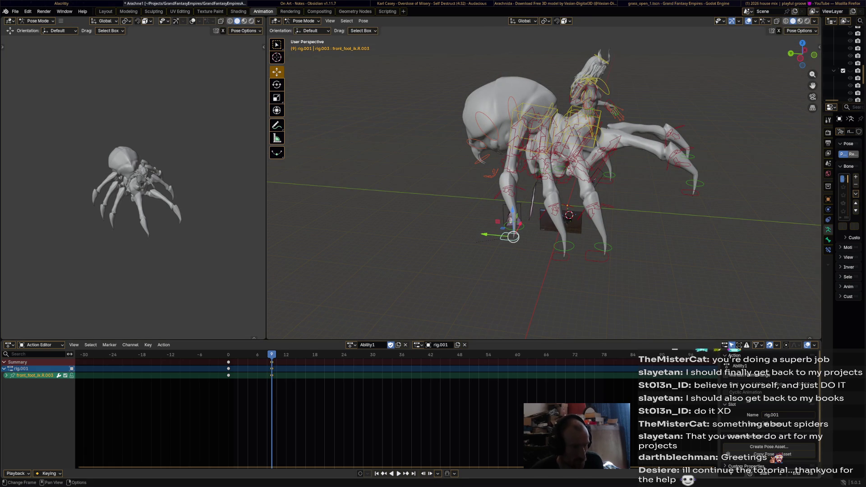
key(space)
- Paste the copied keys at frame 6, move the foot forward, and select front_foot_ik.L.002
right_click(207, 369)
click(207, 379)
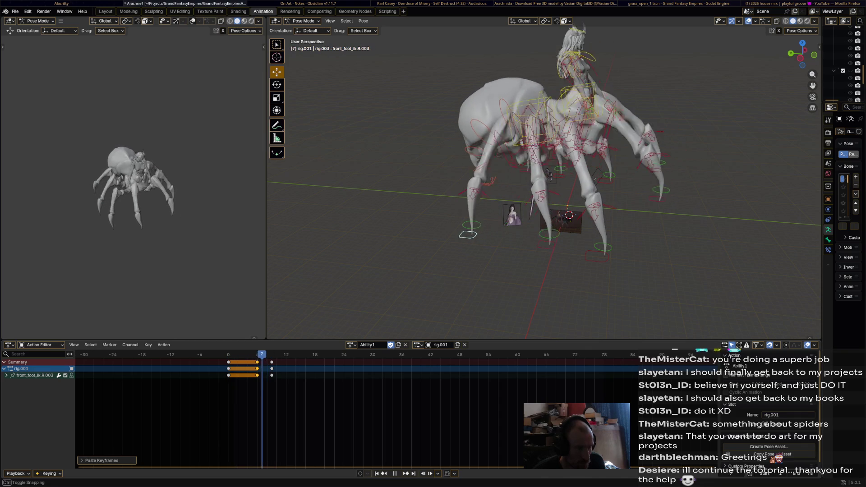
key(space)
middle_drag(555, 99, 554, 26)
key(space)
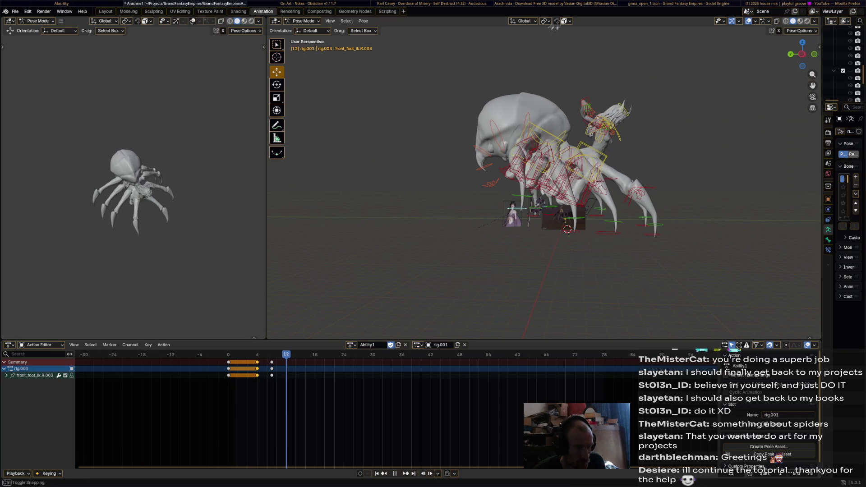
drag(521, 208, 547, 228)
mouse_move(547, 228)
middle_down()
mouse_move(532, 207)
mouse_move(539, 215)
middle_up()
click(566, 261)
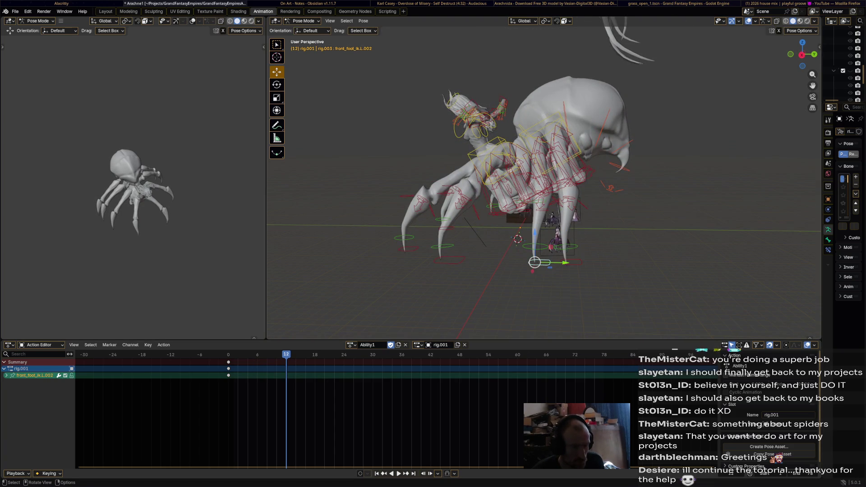
key(space)
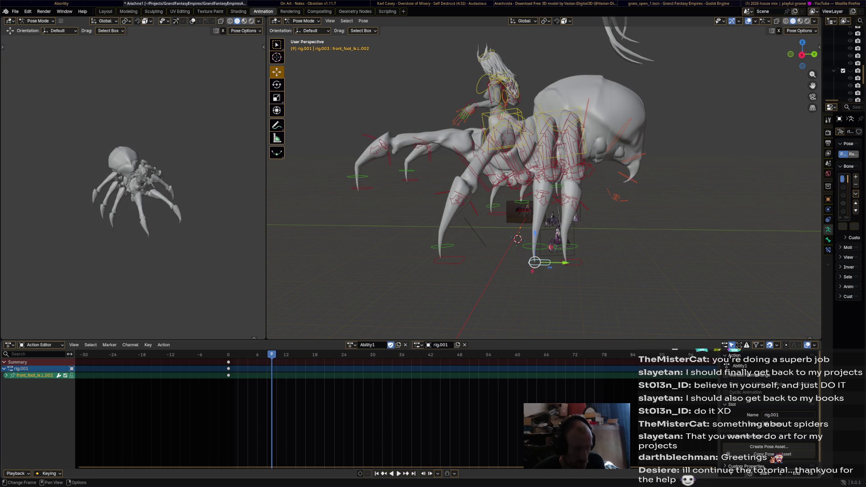
- Key front_foot_ik.L.002 at frame 9, raise it, plant it forward, and slide the last keys to 15
key(i)
click(243, 359)
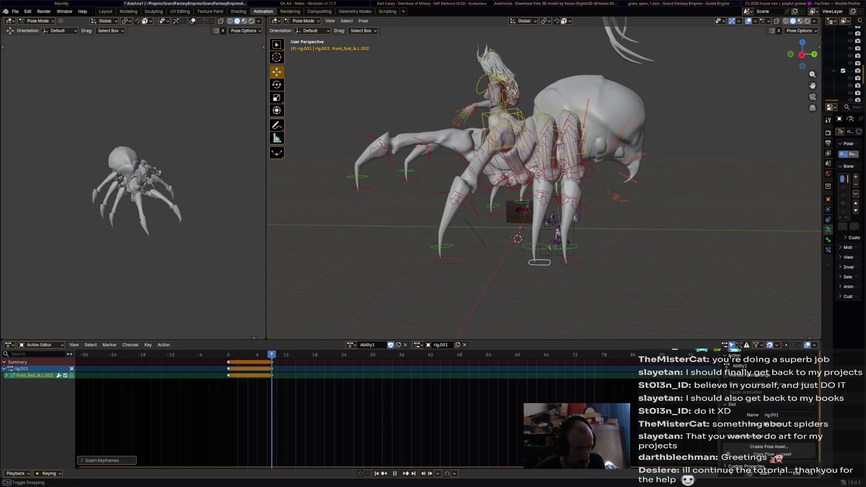
mouse_move(535, 262)
mouse_down()
mouse_move(527, 245)
mouse_move(510, 239)
mouse_up()
key(space)
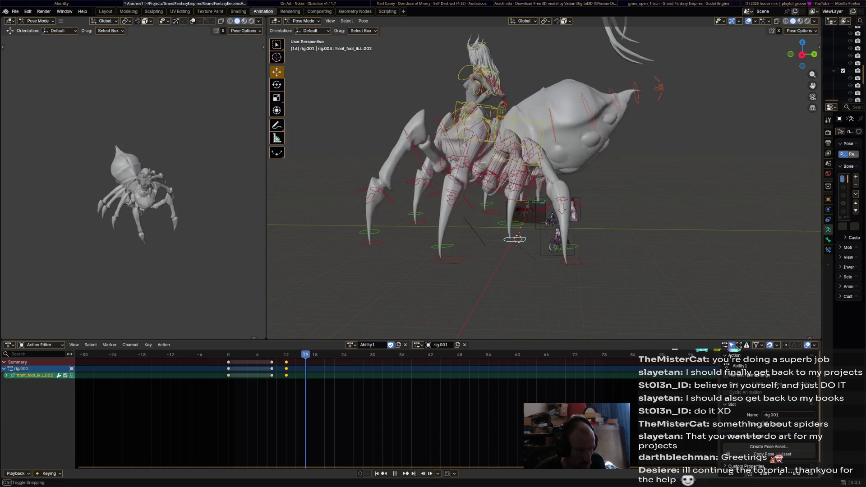
mouse_move(510, 239)
mouse_down()
mouse_move(482, 249)
mouse_move(480, 260)
mouse_up()
key(i)
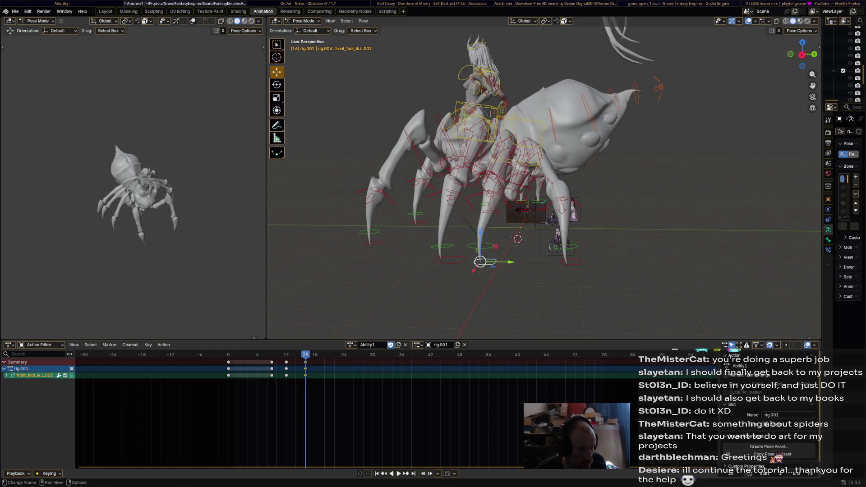
key(g)
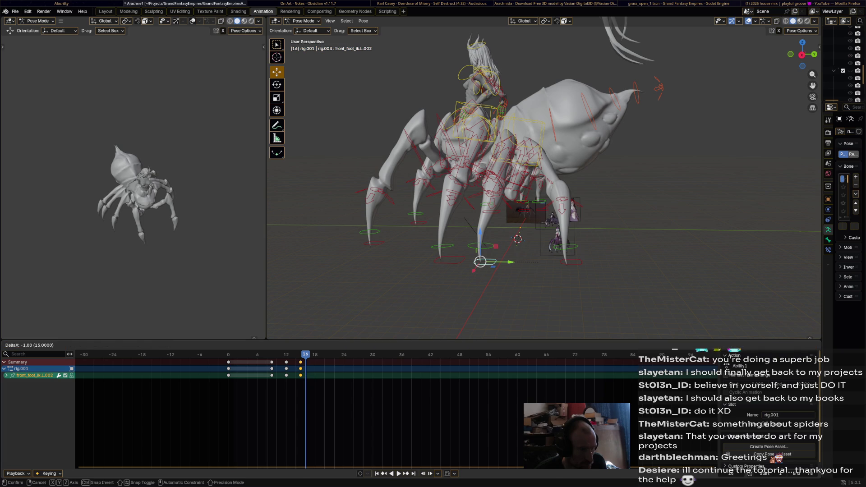
key(Return)
key(space)
key(space)
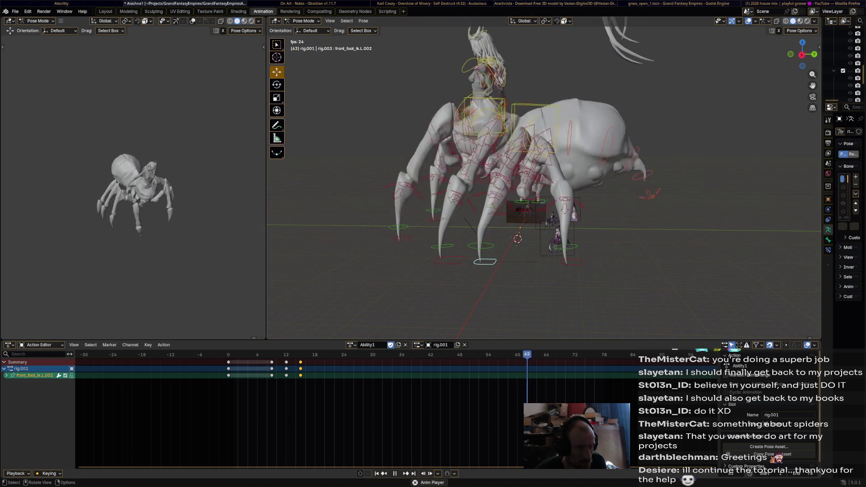
- Select all bones, play the full Ability1 loop, then stop at frame 60 on front_foot_ik.L.002
key(space)
key(space)
key(a)
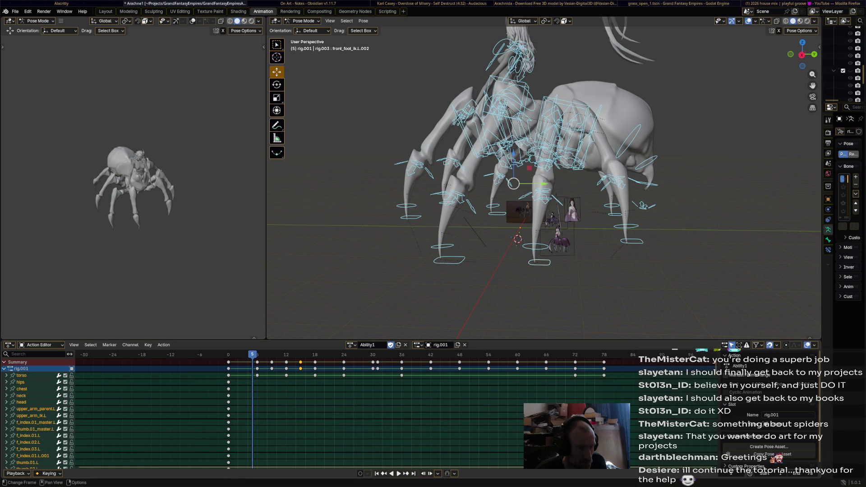
key(space)
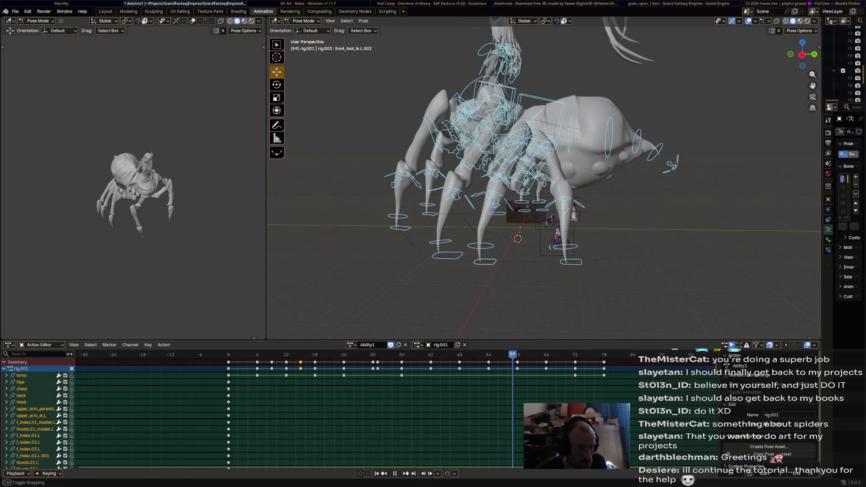
key(Left)
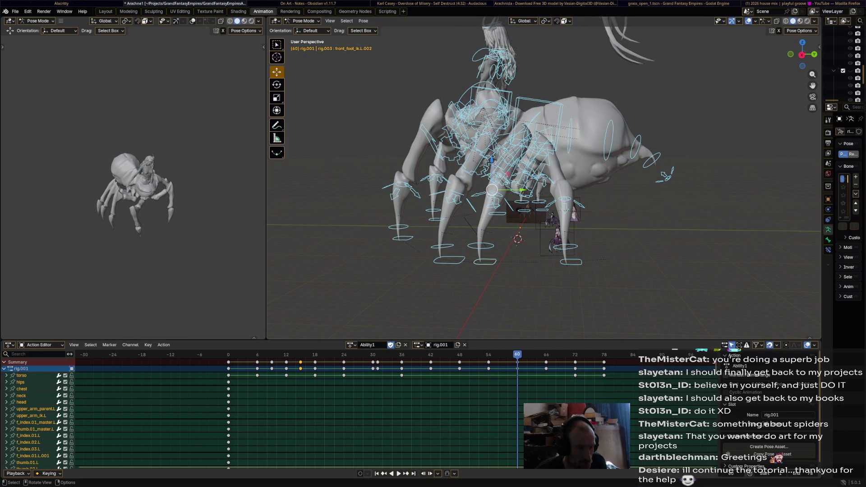
click(485, 262)
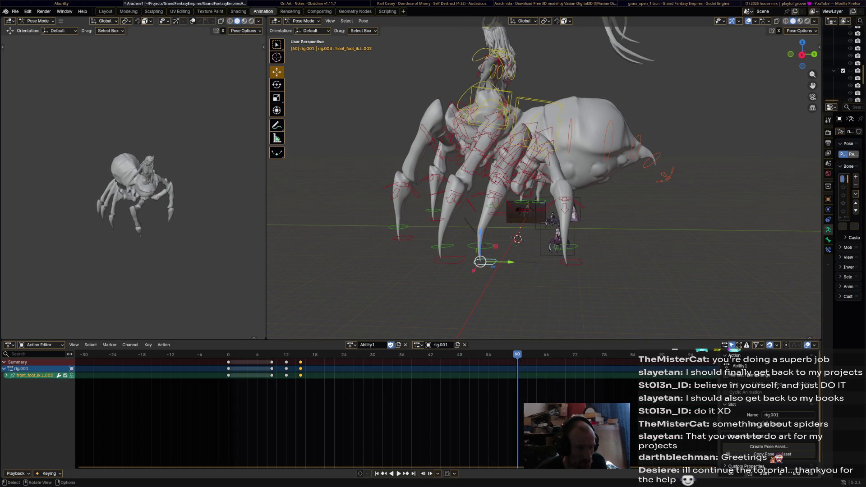
- Key front_foot_ik.L.002 at frame 60, lift it, and paste the frame 0/9 keys at frame 63
key(i)
drag(480, 261, 506, 246)
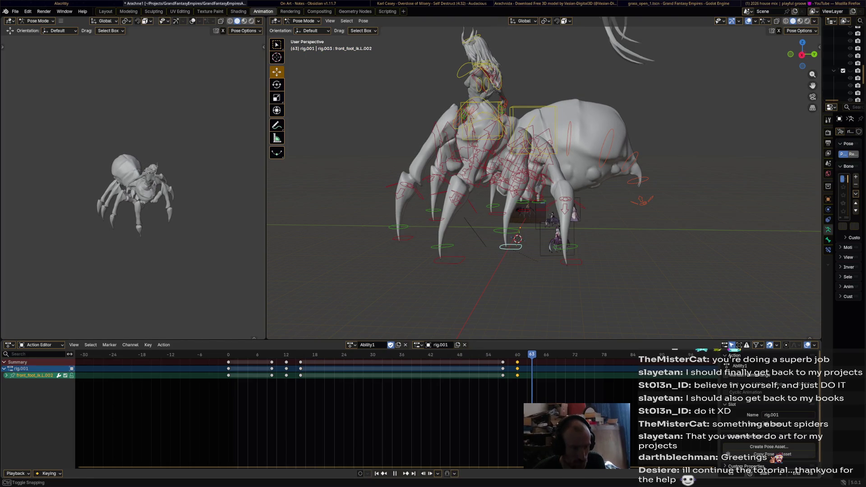
click(250, 369)
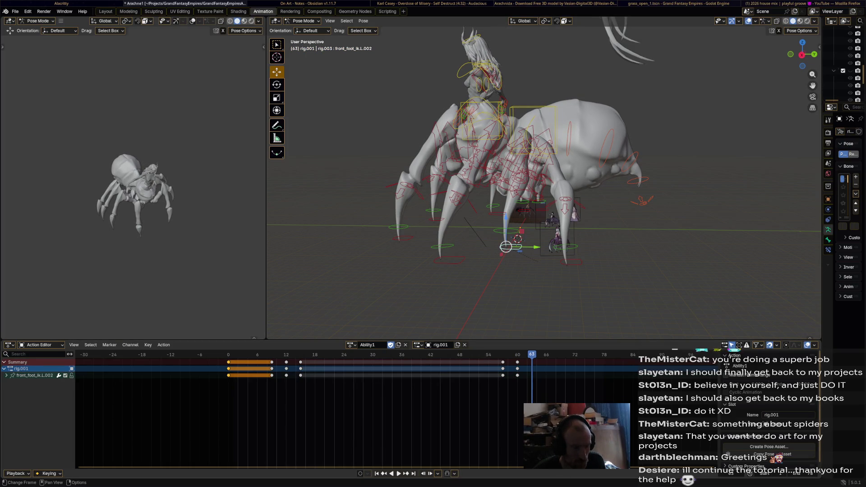
key(ctrl+v)
key(space)
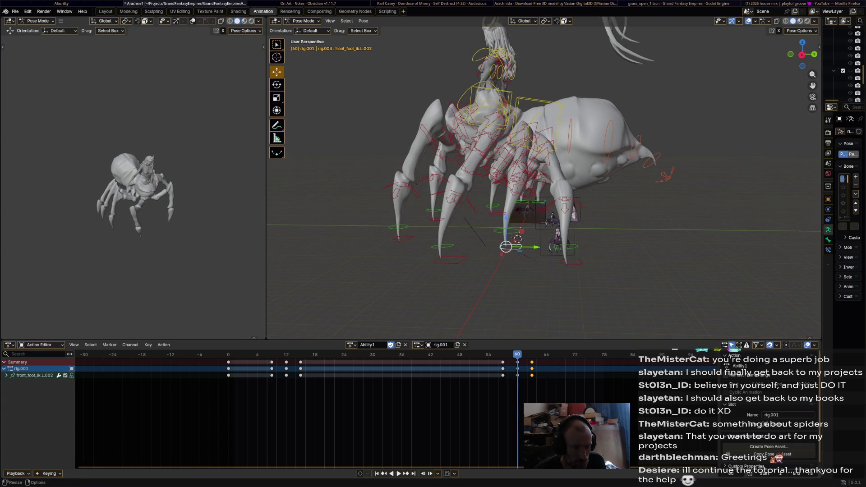
key(space)
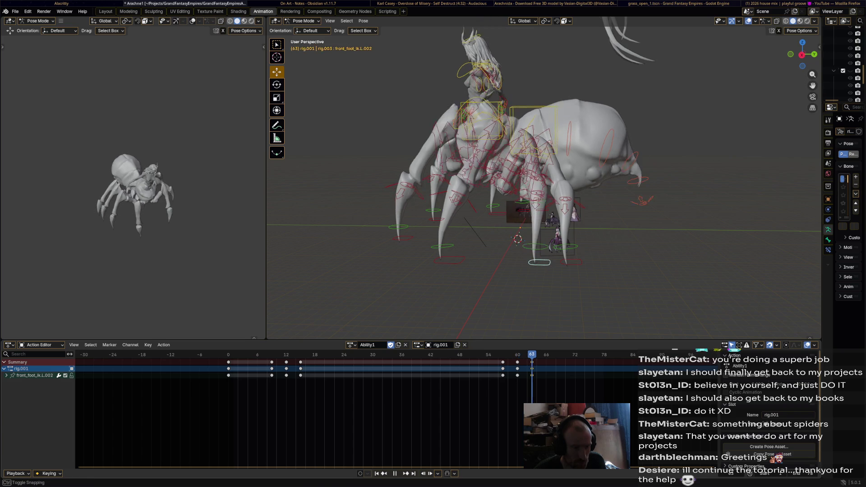
click(567, 260)
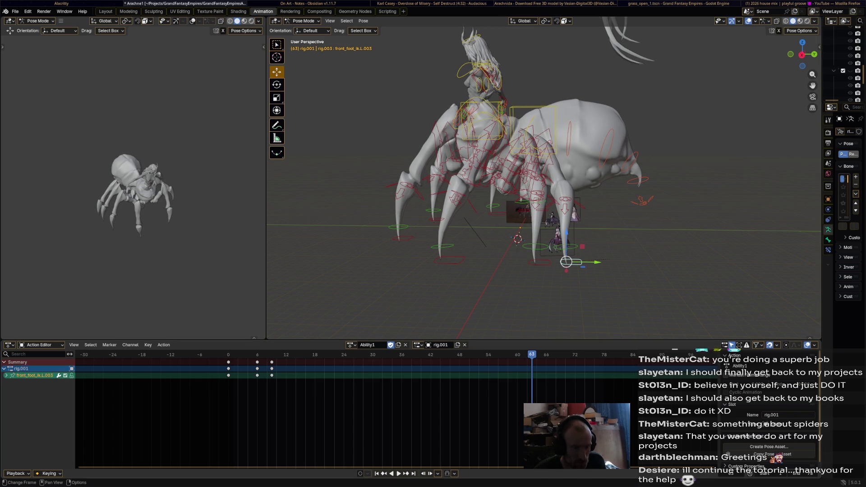
- Key all channels of front_foot_ik.L.003 at frame 60
key(space)
key(i)
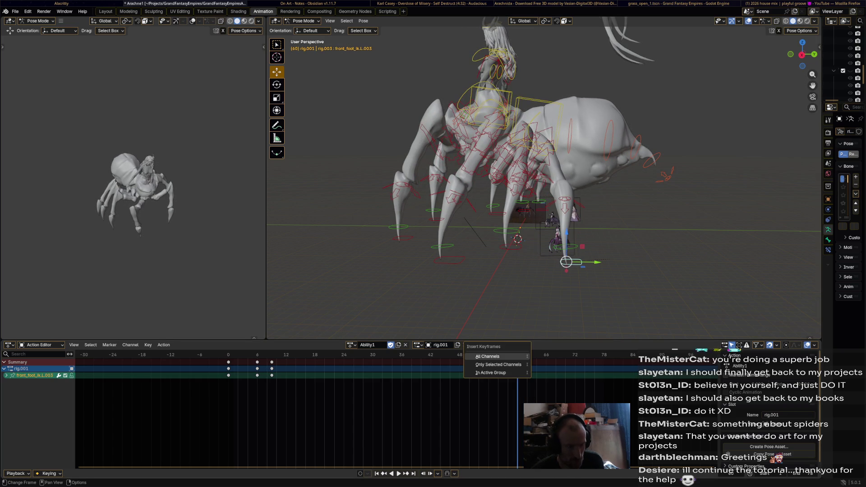
key(Return)
key(space)
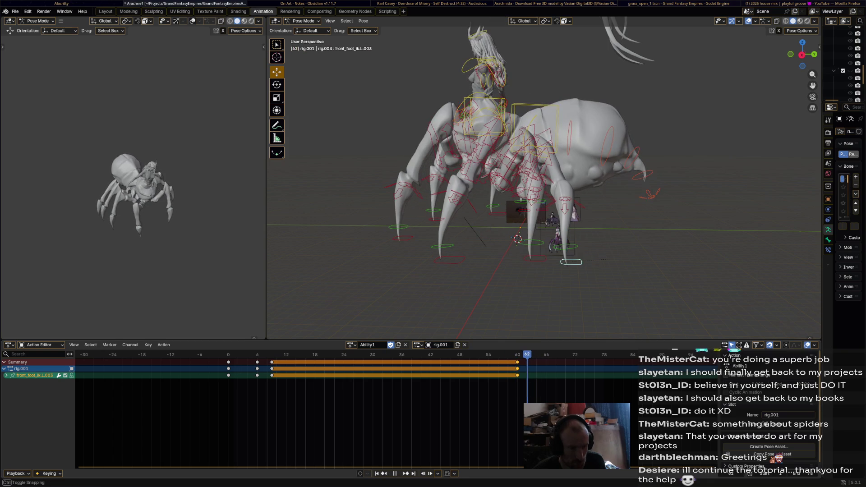
- Move the foot forward and key it at frame 63, then paste the frame 0 pose at 66
key(g)
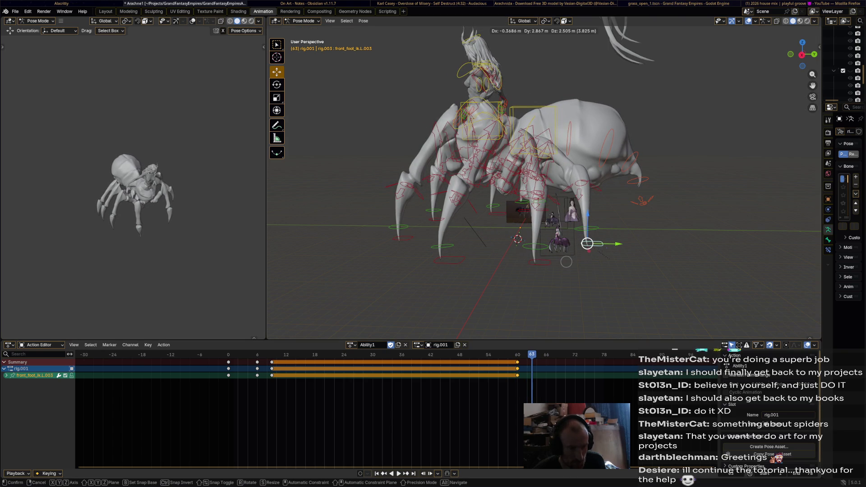
key(Return)
key(i)
key(ctrl+z)
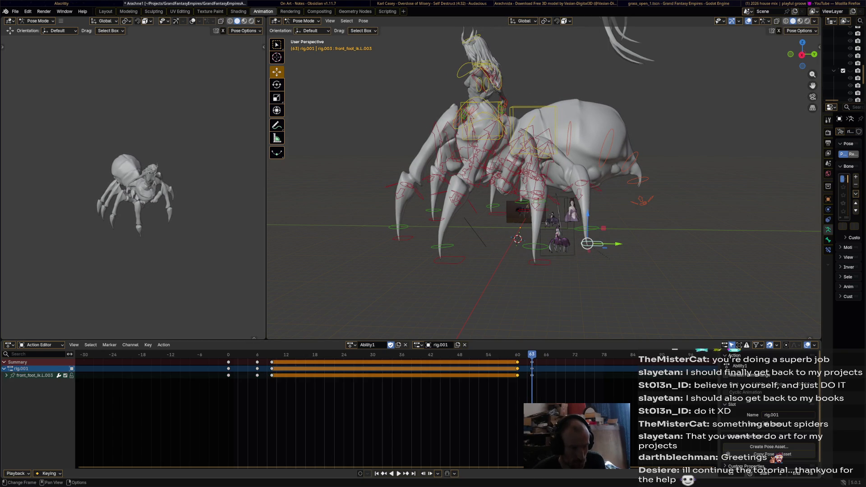
click(229, 362)
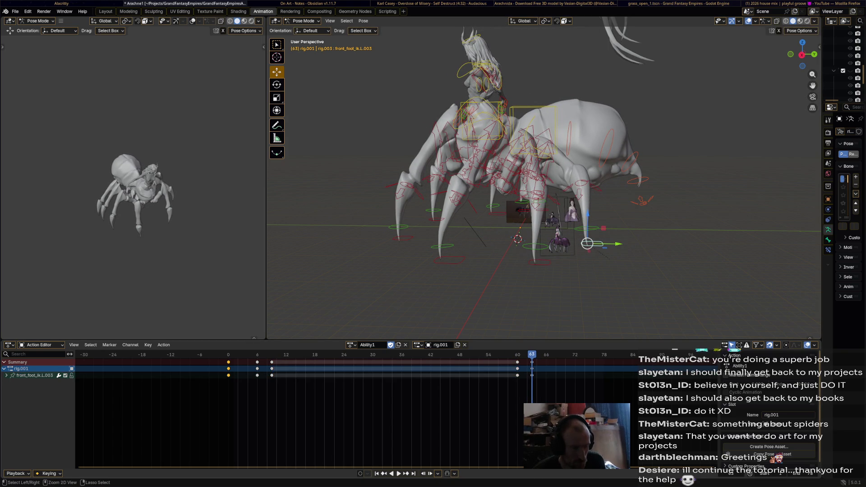
key(space)
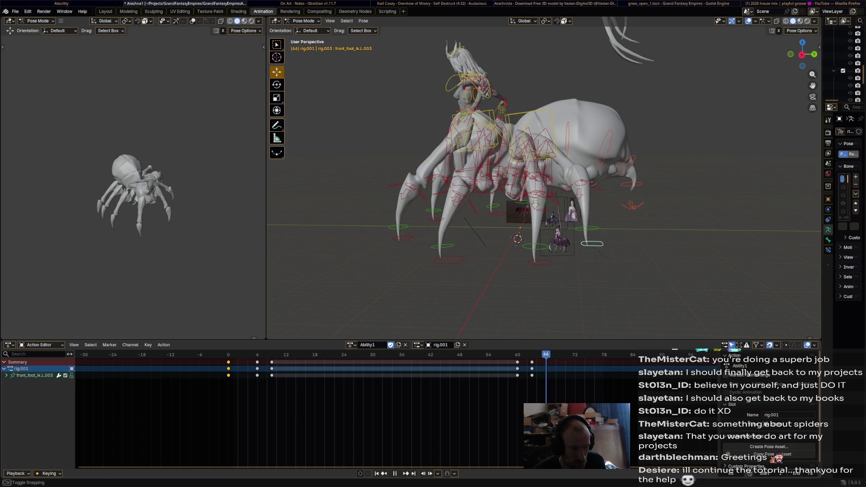
key(ctrl+v)
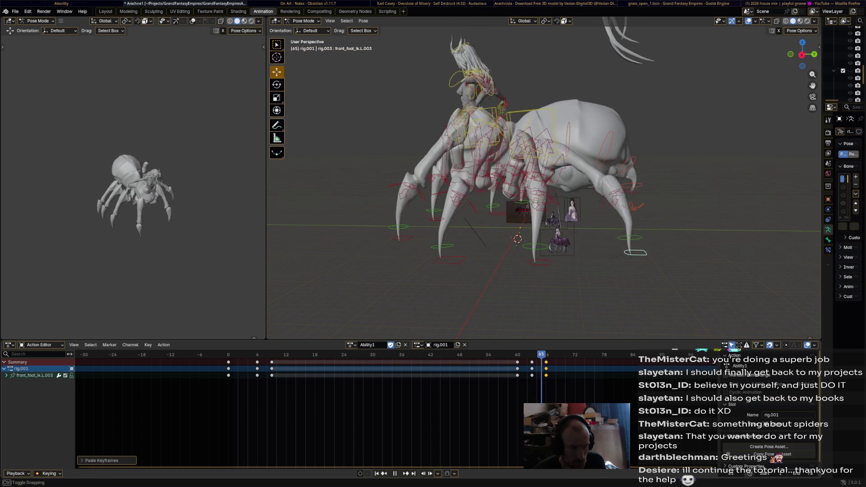
- Orbit to the spider's right side, select front_foot_ik.R.002 and play the animation
key(space)
middle_drag(542, 181, 451, 182)
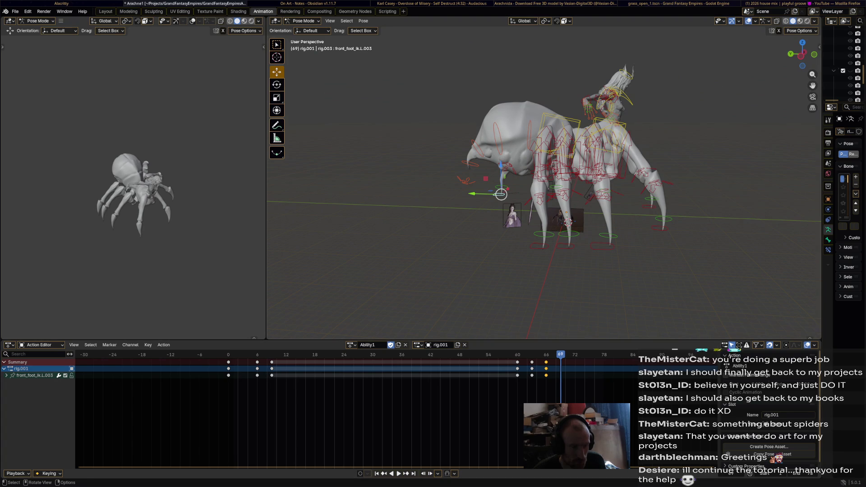
click(568, 221)
key(space)
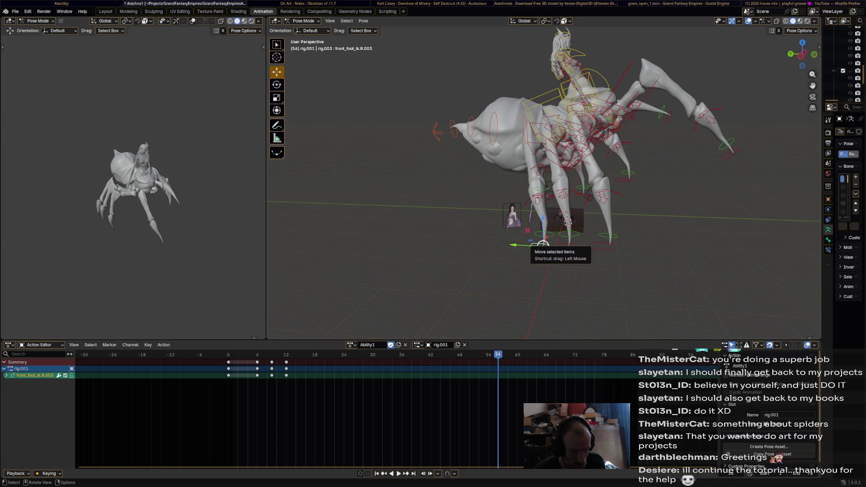
- Key front_foot_ik.R.003 at frame 54, raise it forward at 57, and lower it at 60
click(489, 354)
key(i)
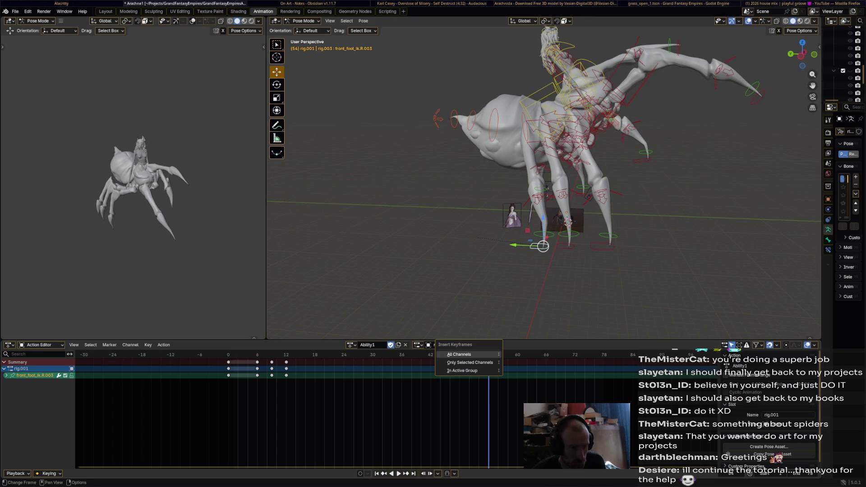
click(470, 355)
key(space)
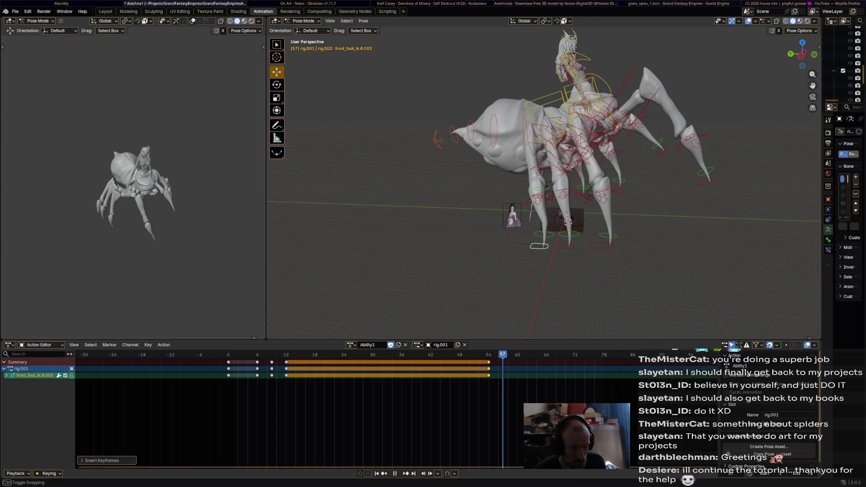
drag(543, 246, 518, 229)
key(Right)
key(Right)
key(Right)
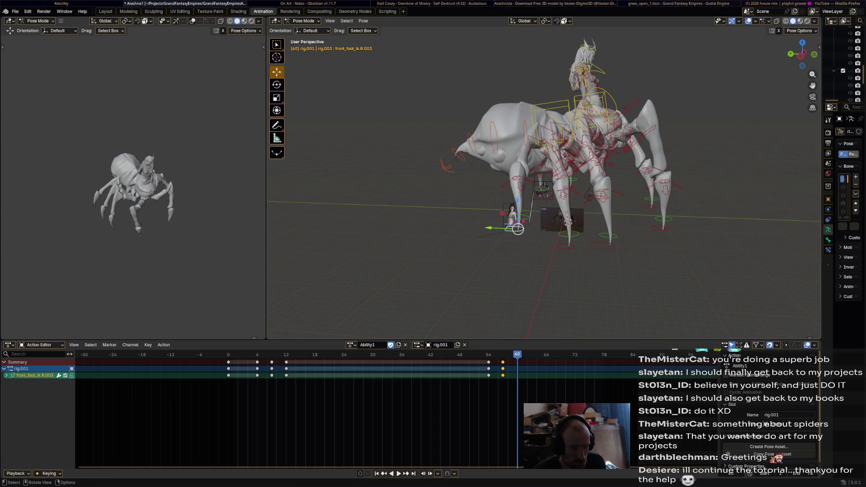
key(g)
click(518, 229)
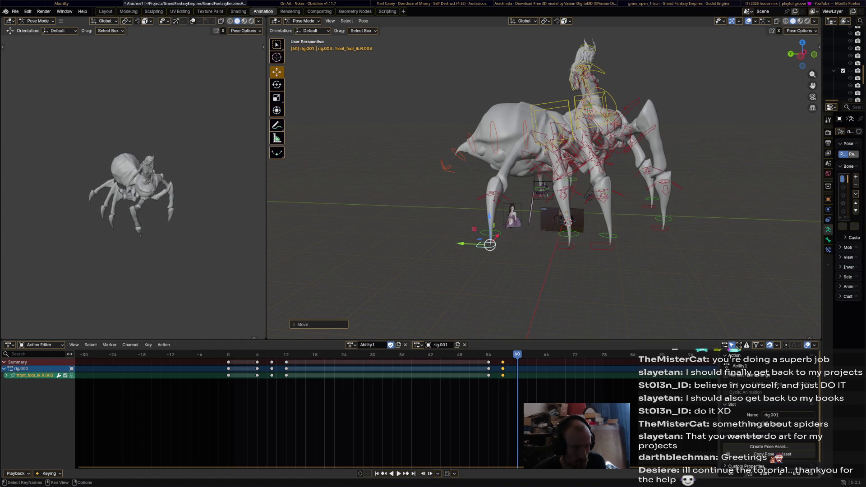
- Copy the frame 0 and 6 keys, paste them at frame 60, and play back the step
click(243, 369)
key(ctrl+c)
key(ctrl+v)
key(space)
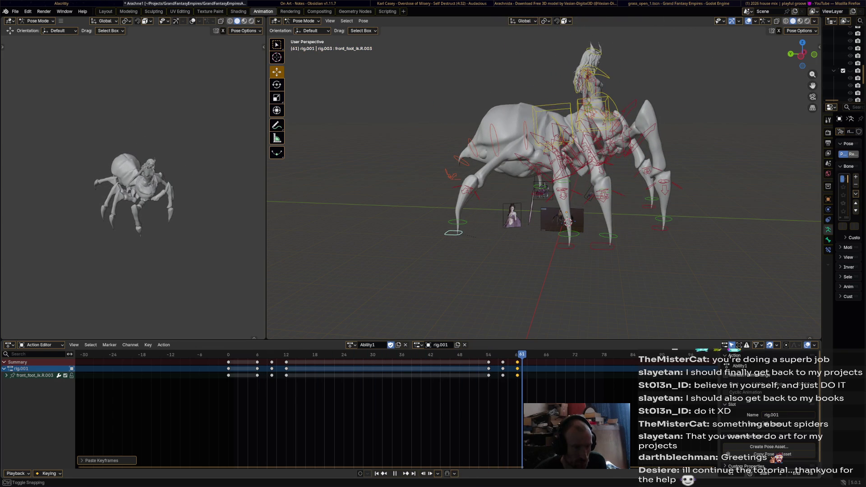
- Key front_foot_ik.R.002 at frame 60, move it to a new spot, and paste its frame 0 pose at 69
click(569, 222)
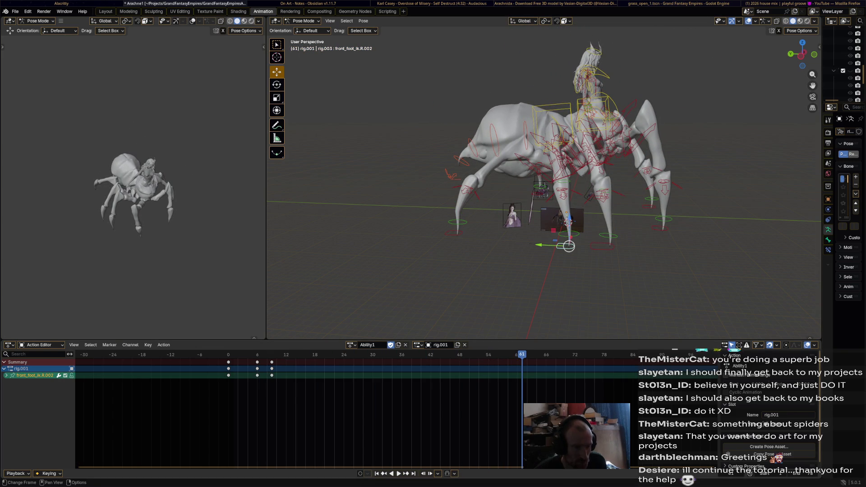
key(space)
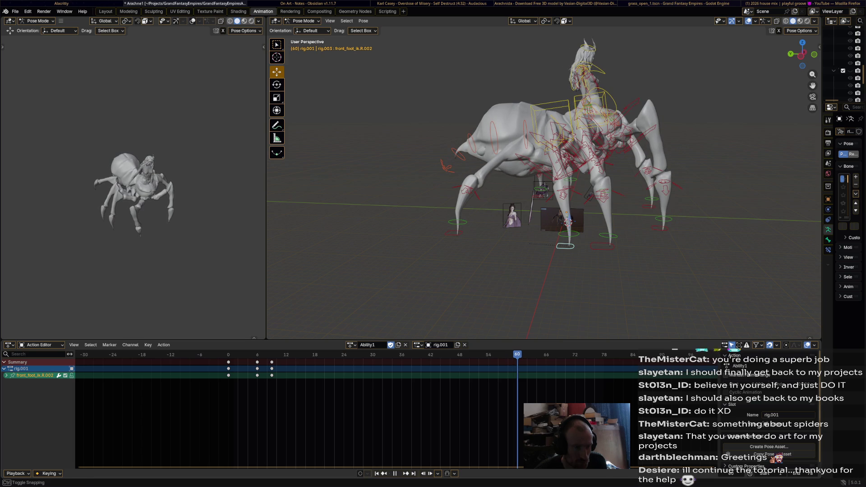
middle_drag(586, 280, 576, 278)
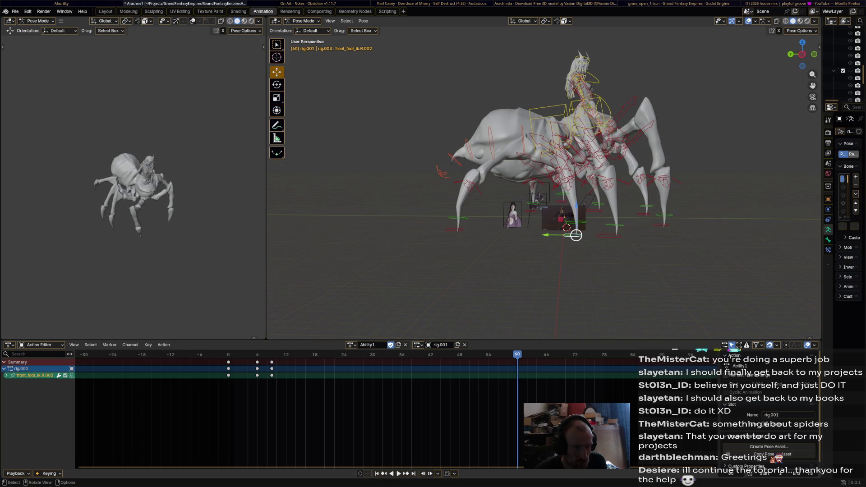
key(i)
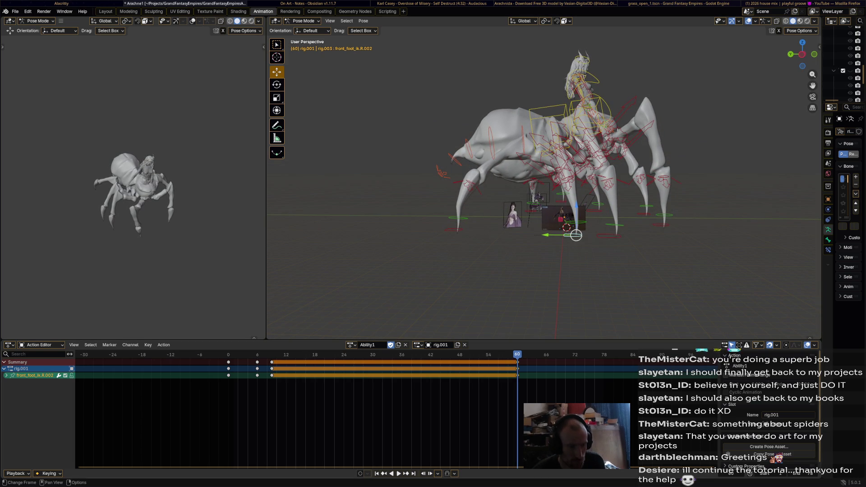
key(space)
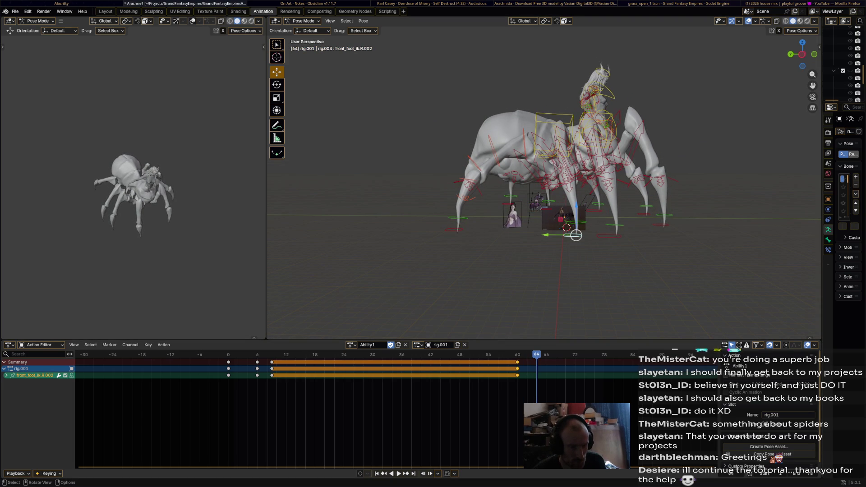
mouse_move(576, 235)
mouse_down()
mouse_move(550, 213)
mouse_move(577, 235)
mouse_up()
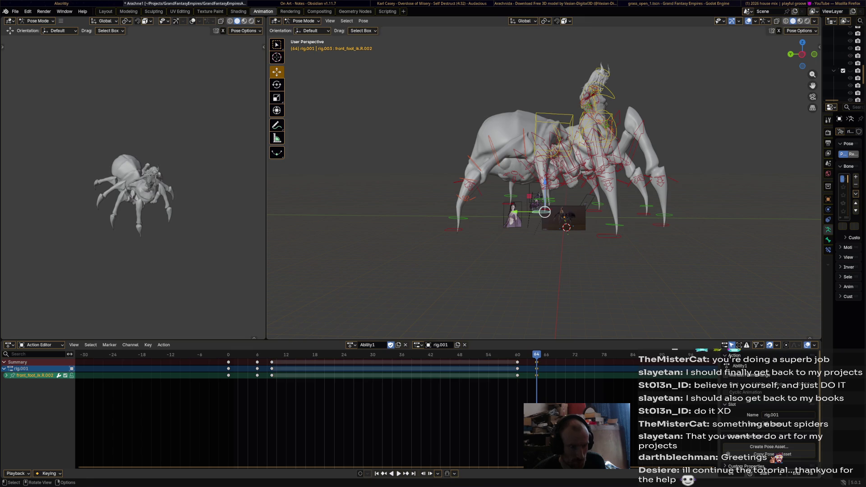
key(space)
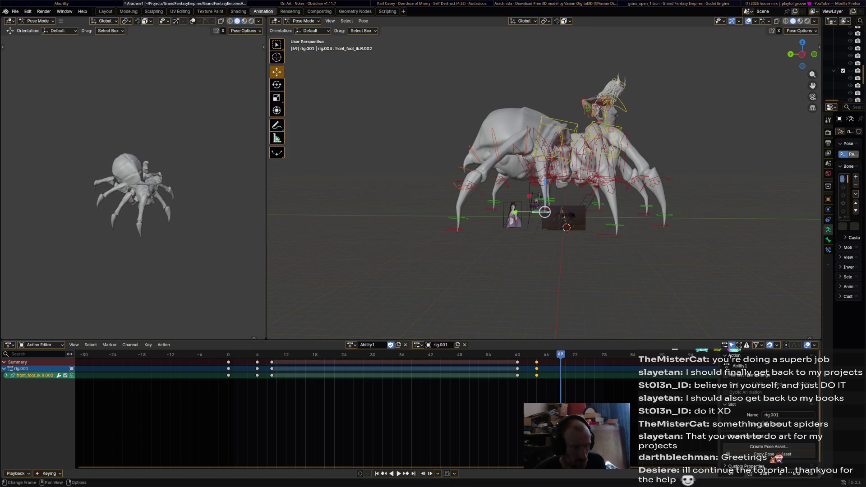
click(228, 362)
key(space)
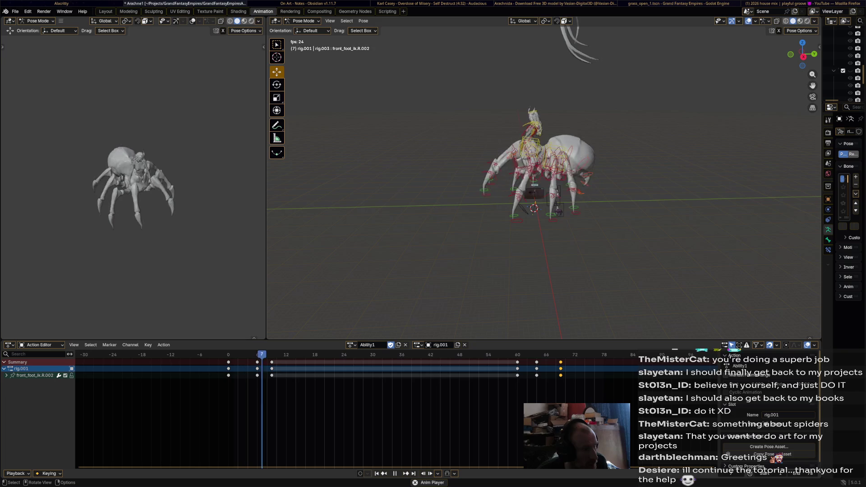
- Select the rider's torso bone and stop at frame 12
key(space)
mouse_move(542, 189)
middle_down()
mouse_move(542, 172)
mouse_move(596, 171)
mouse_move(546, 180)
mouse_move(487, 240)
middle_up()
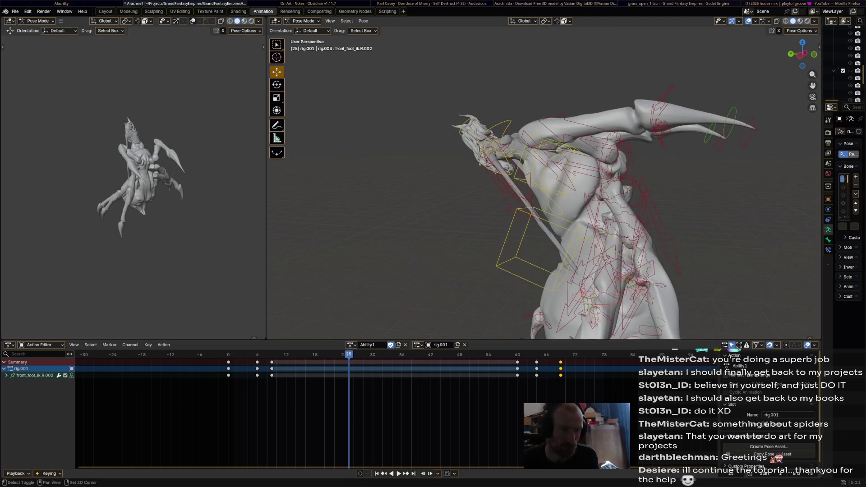
click(555, 149)
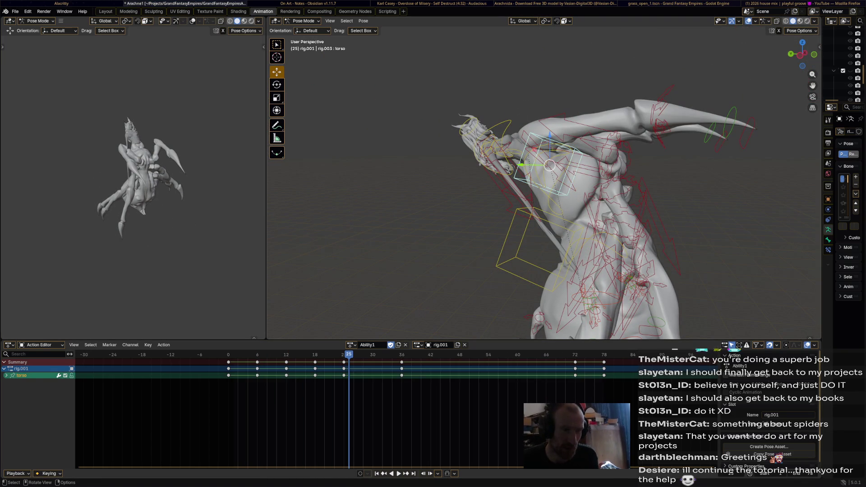
mouse_move(555, 149)
middle_down()
mouse_move(578, 159)
mouse_move(568, 163)
middle_up()
click(553, 160)
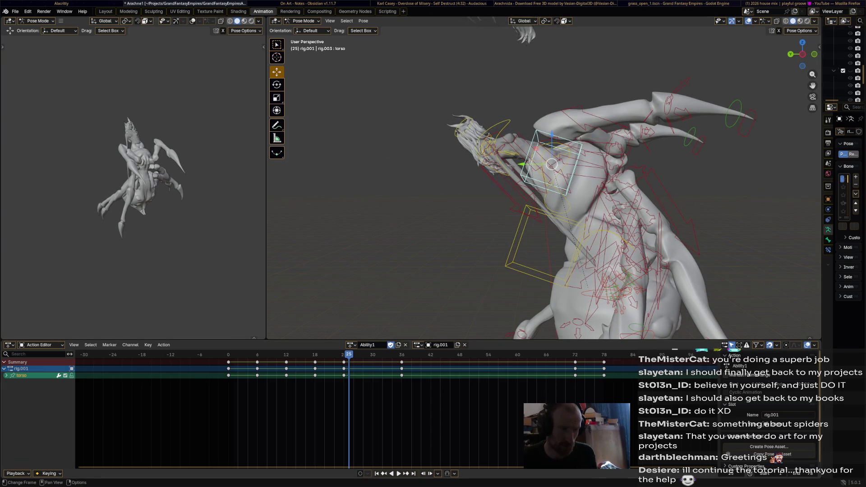
key(shift+Left)
key(space)
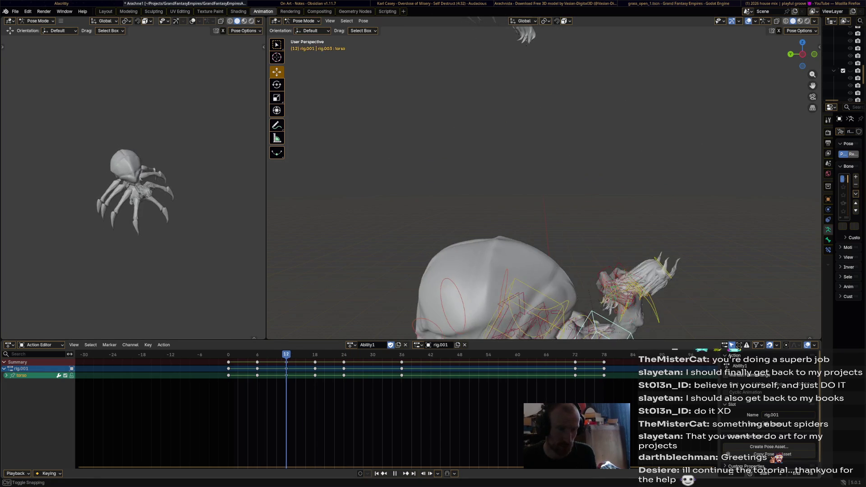
key(Escape)
scroll(666, 224, down, 5)
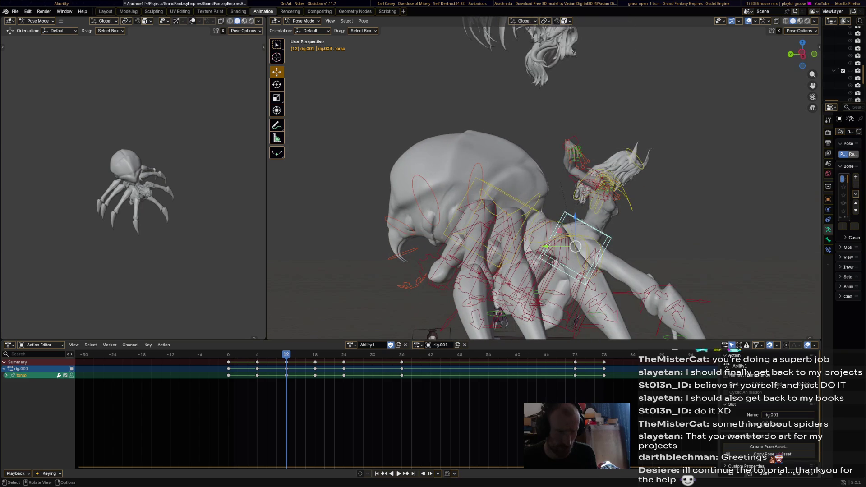
- Rotate the torso into a leaning pose and key it at frame 12
key(r)
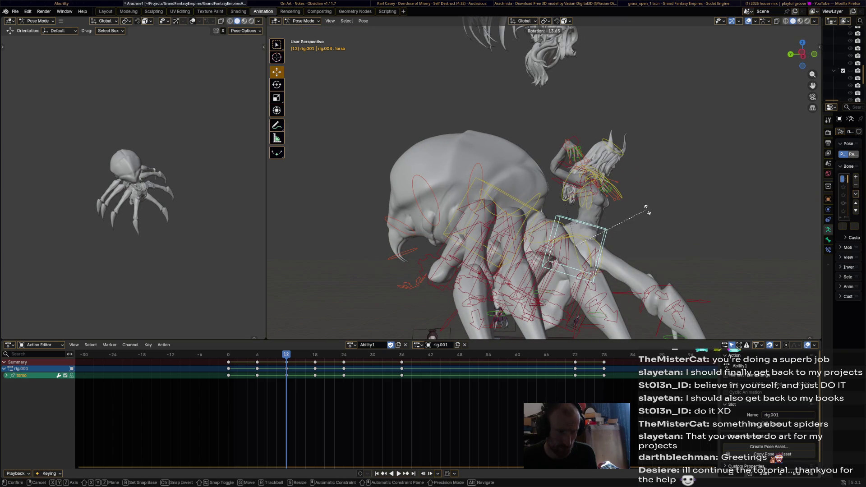
click(647, 211)
middle_drag(647, 210, 591, 213)
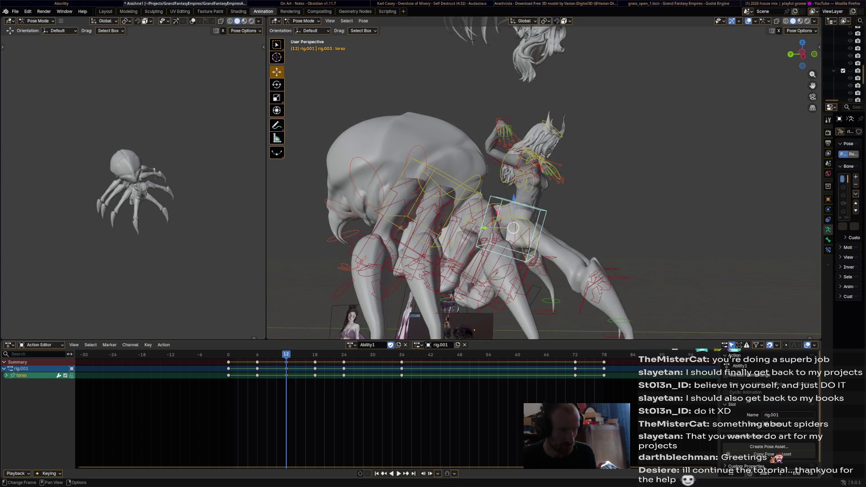
key(space)
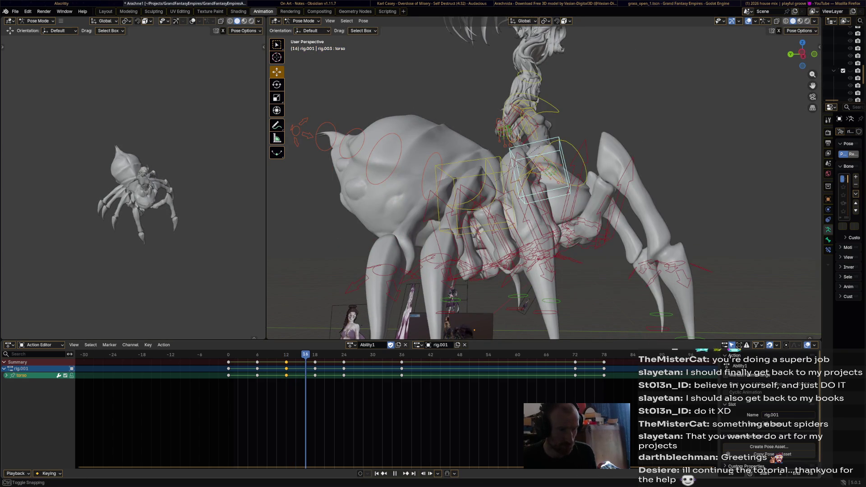
key(Escape)
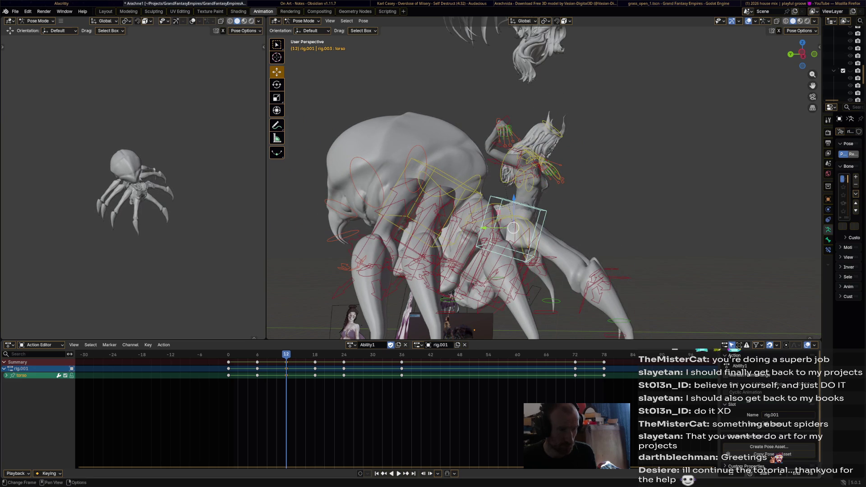
key(r)
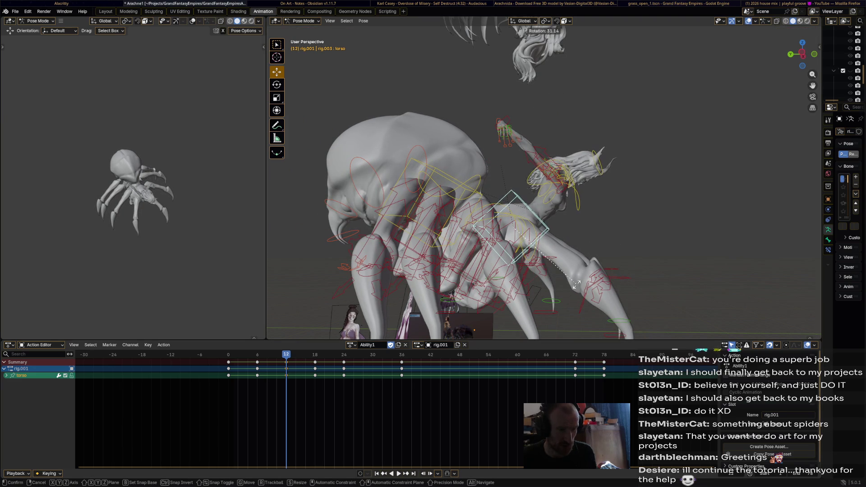
key(Return)
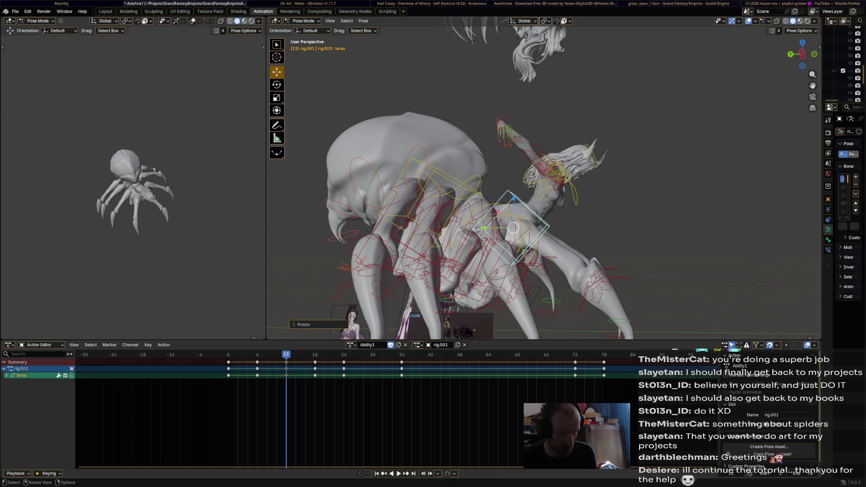
key(i)
key(space)
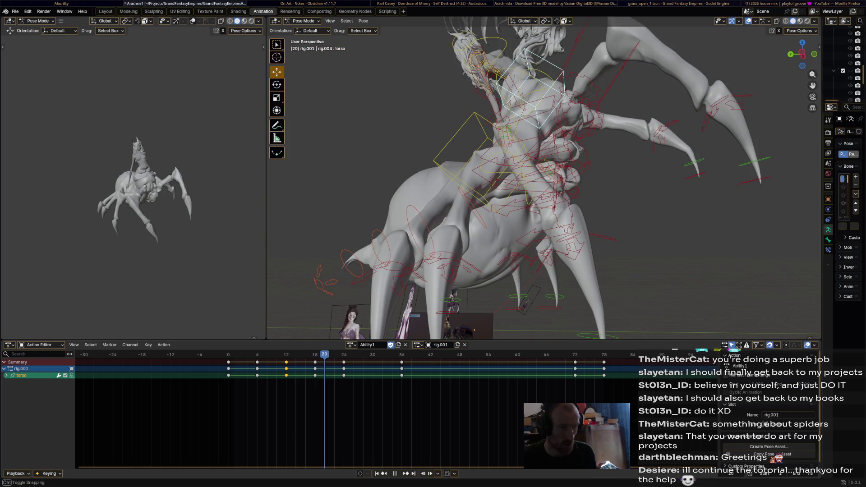
- Rotate and move the torso bone into a new pose at frame 24
middle_drag(541, 180, 596, 153)
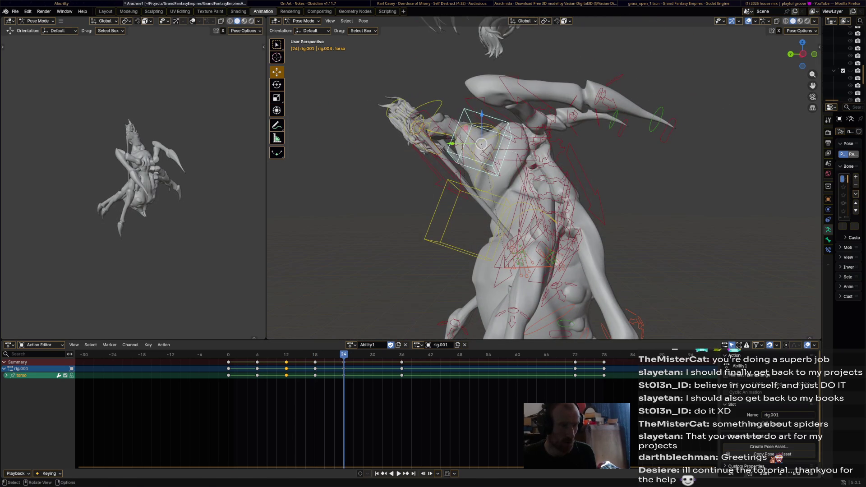
key(r)
click(543, 210)
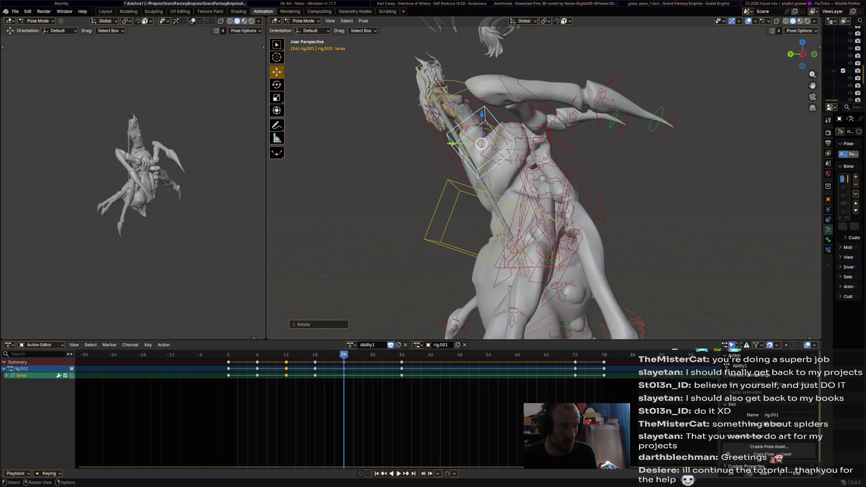
key(g)
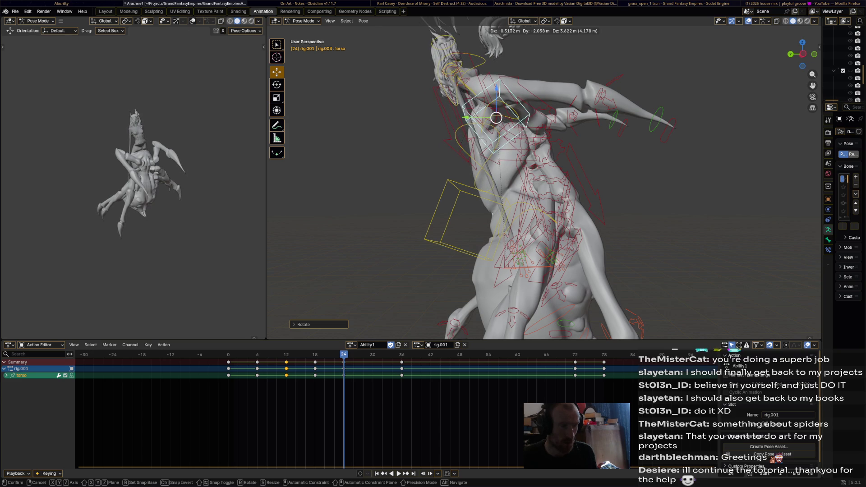
key(Return)
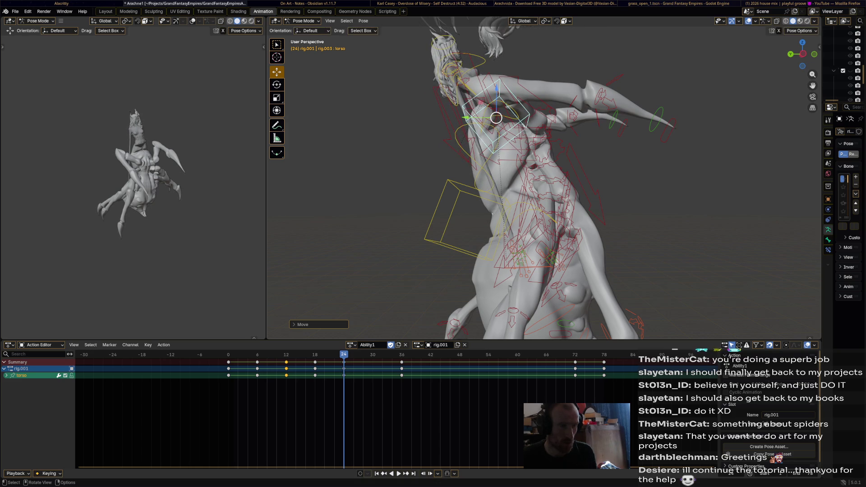
key(r)
key(Return)
middle_drag(519, 203, 542, 203)
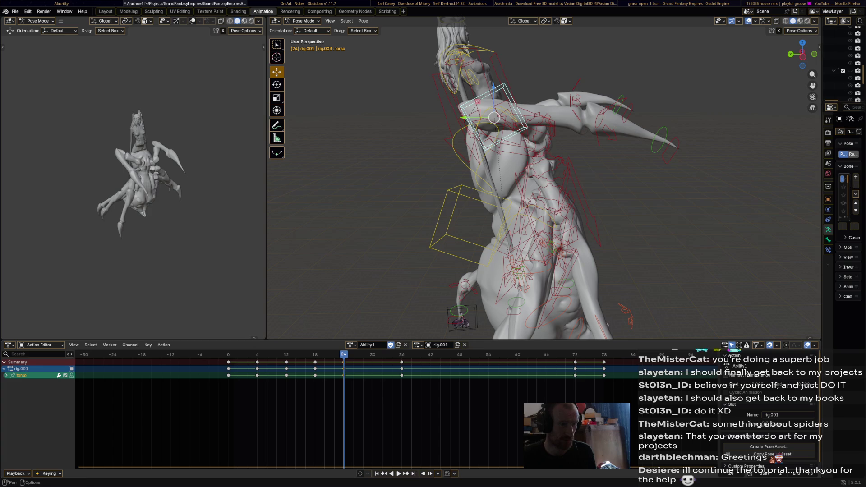
- At frame 36, rotate and move the torso bone
key(Up)
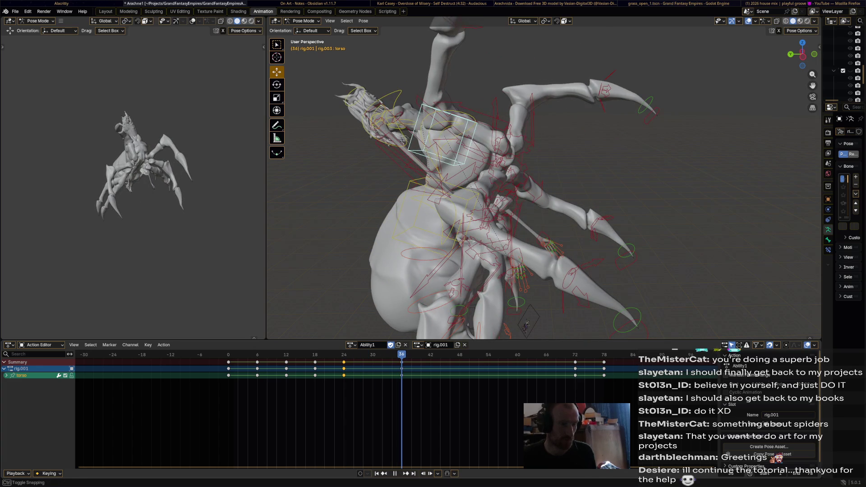
key(r)
key(Return)
key(g)
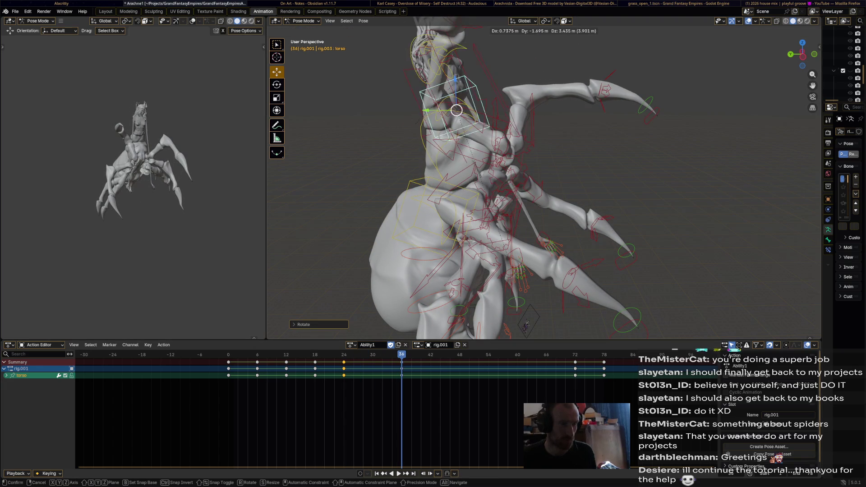
key(Return)
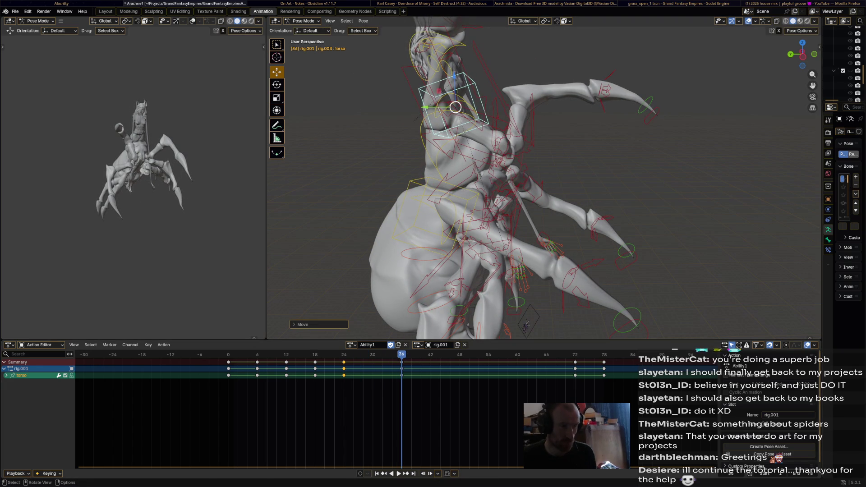
middle_drag(496, 203, 564, 203)
middle_drag(537, 332, 559, 203)
- Turn the rider's torso back upright facing front and key it at frame 36
key(r)
click(573, 130)
middle_drag(573, 130, 537, 139)
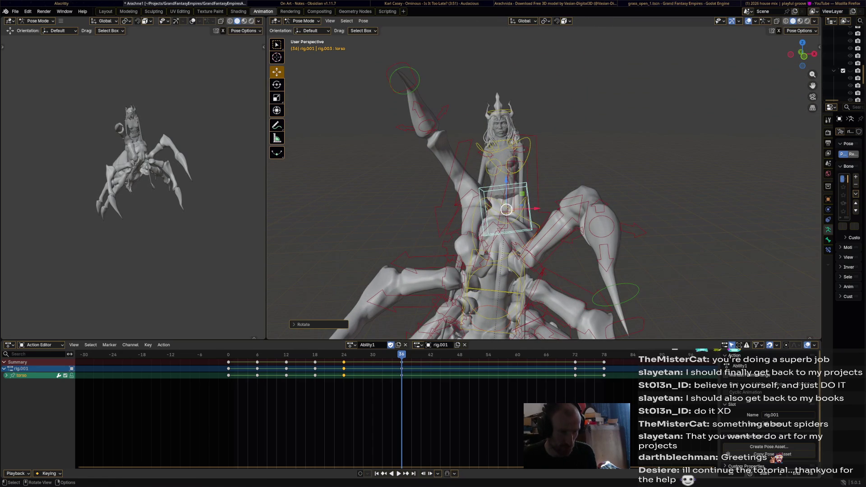
key(r)
key(Return)
middle_drag(519, 203, 605, 194)
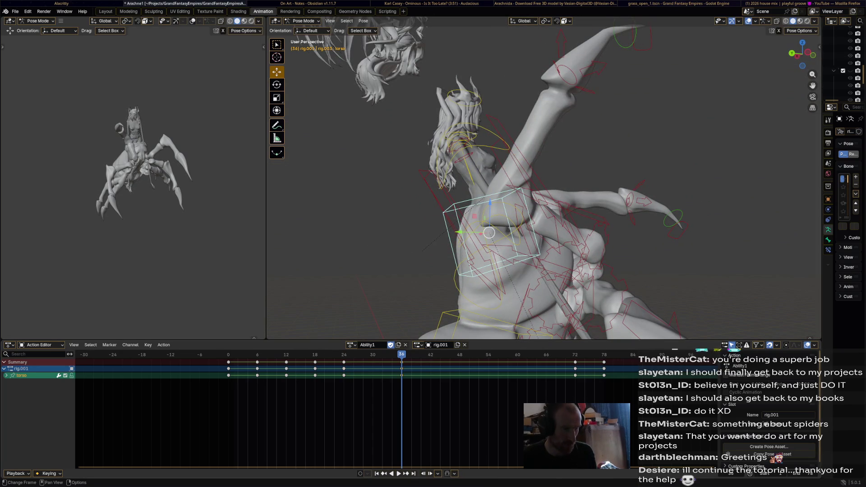
key(i)
key(space)
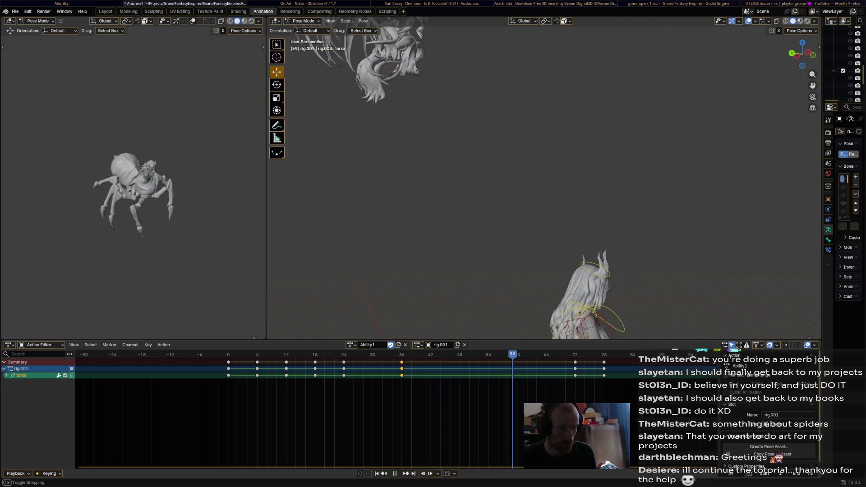
- At frame 72, rotate the torso so the rider leans forward, key it, and play back
key(space)
shift+middle_drag(587, 271, 452, 77)
key(r)
key(Return)
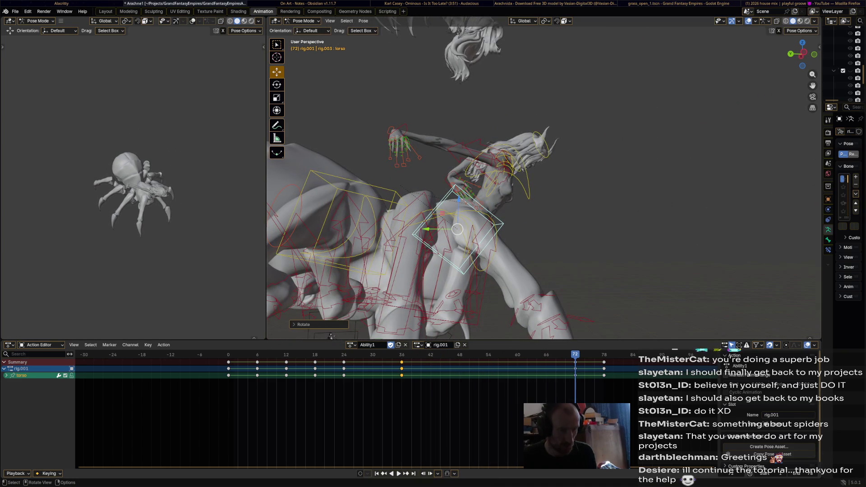
key(i)
key(space)
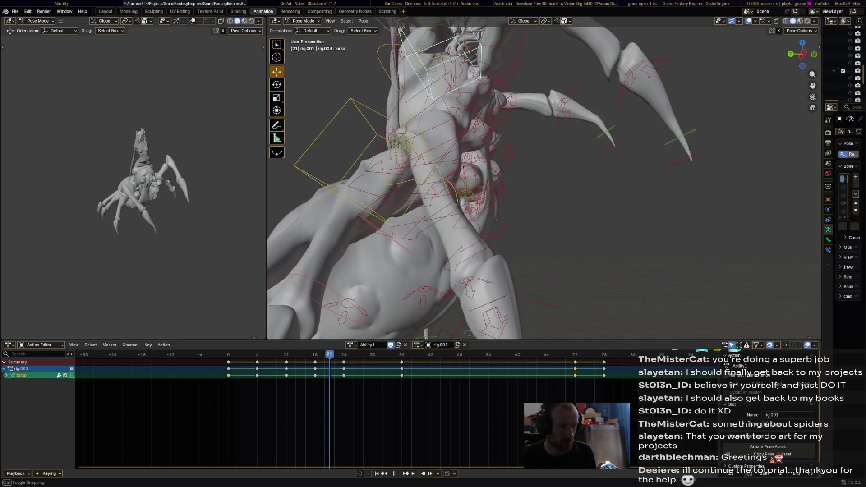
key(space)
- Select the hips bone and rotate it
mouse_move(410, 203)
middle_down()
mouse_move(451, 171)
mouse_move(462, 137)
middle_up()
click(433, 189)
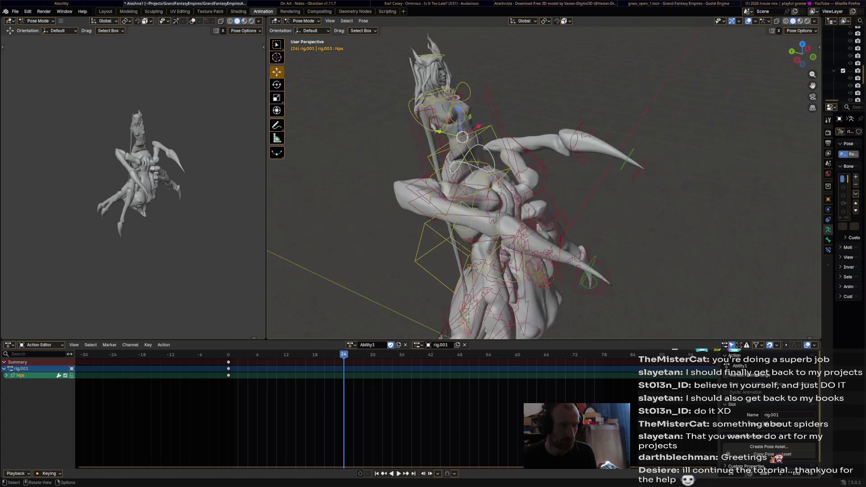
key(r)
click(554, 141)
- Try rotating and moving the chest bone at frame 24, cancelling the attempts
key(r)
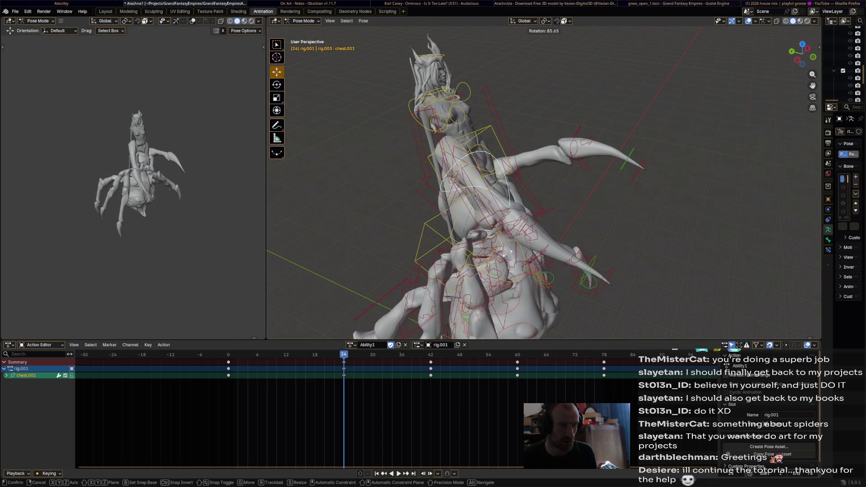
right_click(470, 286)
mouse_move(470, 286)
middle_down()
mouse_move(537, 213)
mouse_move(448, 190)
mouse_move(463, 177)
middle_up()
key(g)
click(537, 213)
key(g)
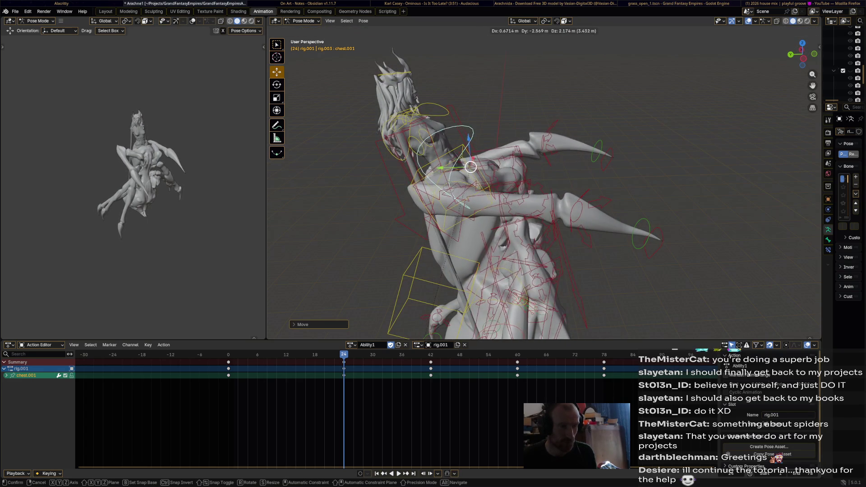
right_click(444, 154)
- Undo the recent chest bone changes
scroll(444, 154, down, 6)
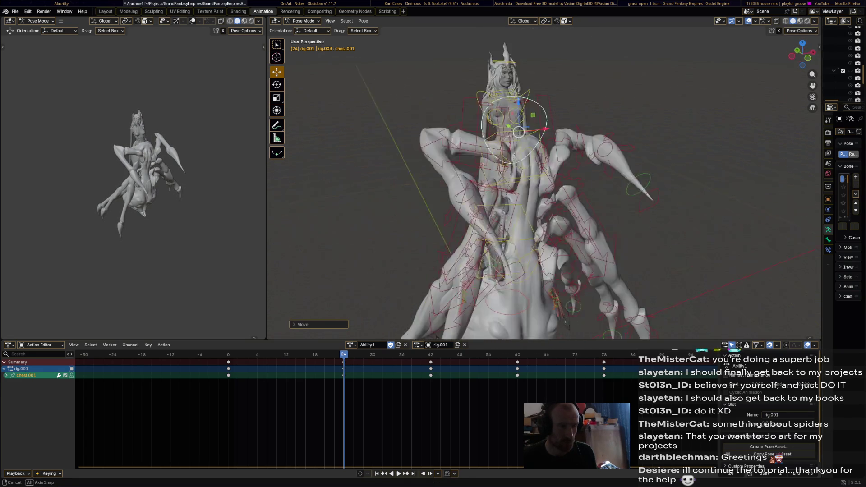
key(ctrl+z)
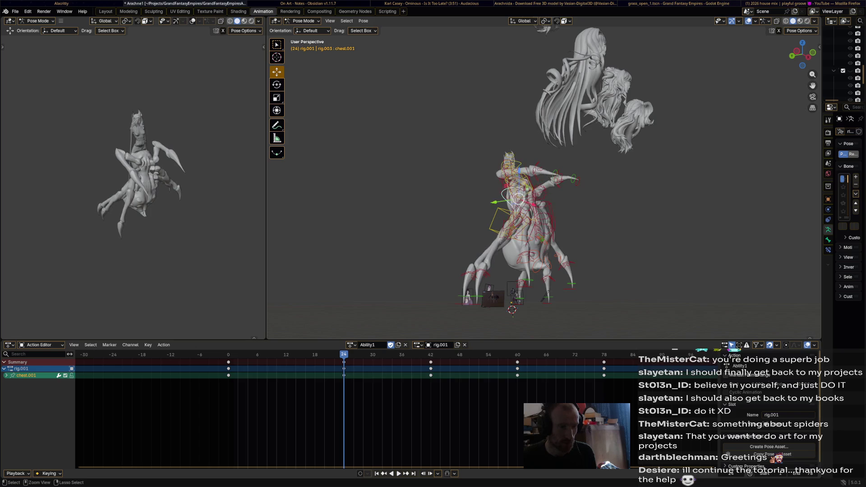
scroll(533, 189, up, 5)
scroll(533, 189, up, 3)
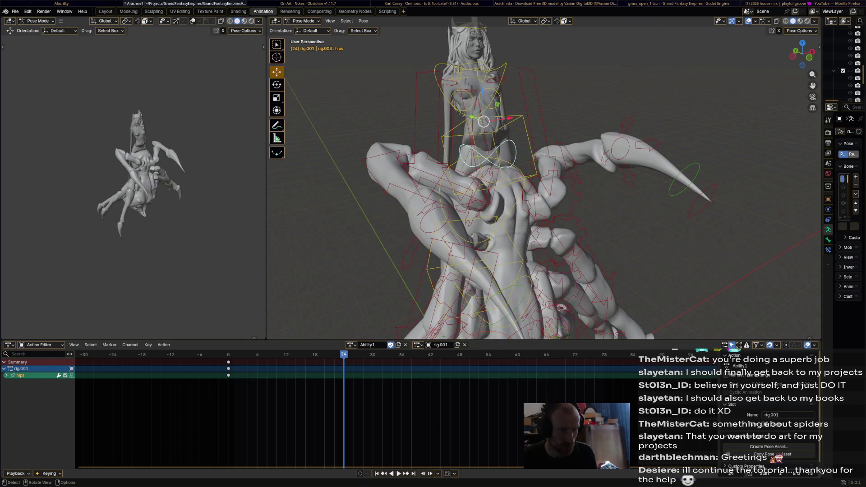
key(ctrl+z)
key(ctrl+z)
key(ctrl+z)
- Replay Ability1 while orbiting the rig to check the torso motion, then nudge the torso bone
key(space)
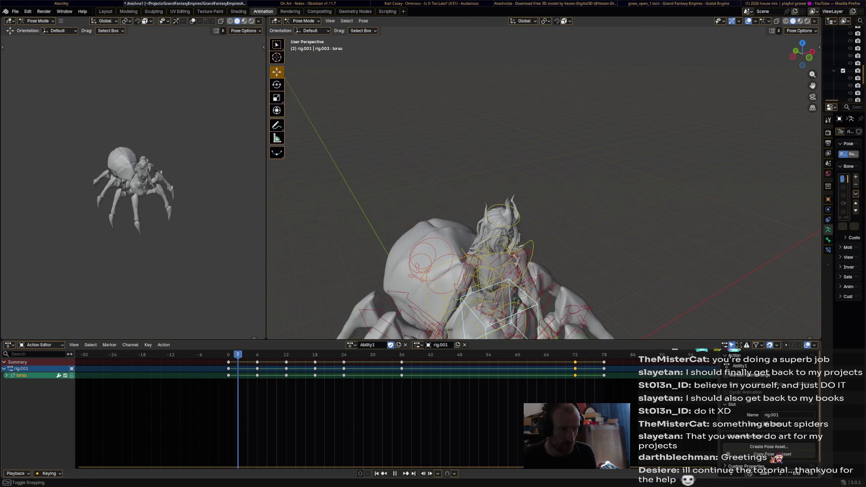
key(space)
key(Left)
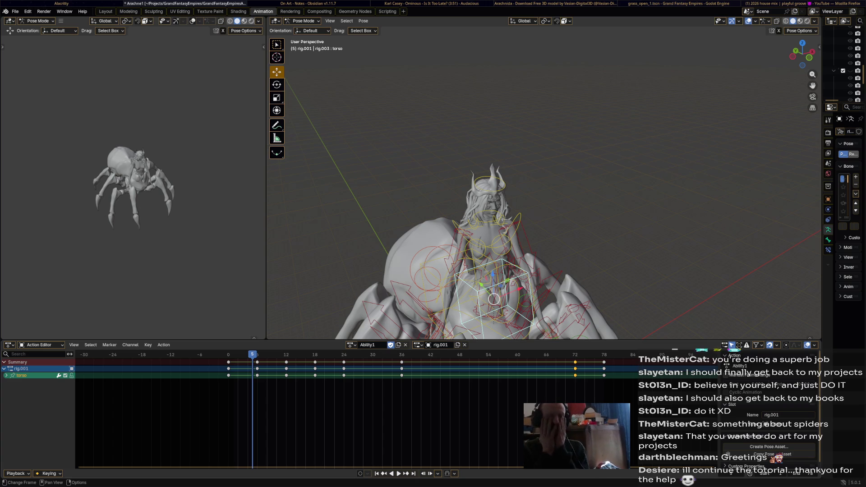
key(space)
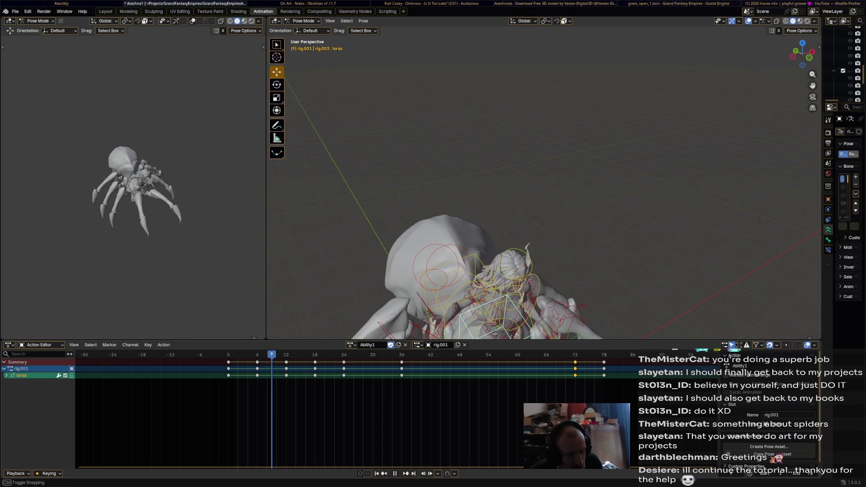
middle_drag(542, 225, 542, 172)
scroll(541, 203, up, 5)
middle_drag(541, 203, 490, 193)
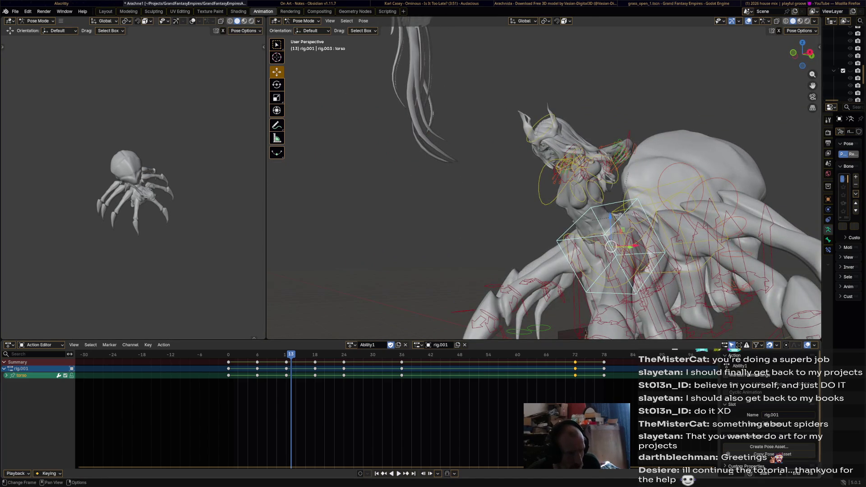
key(space)
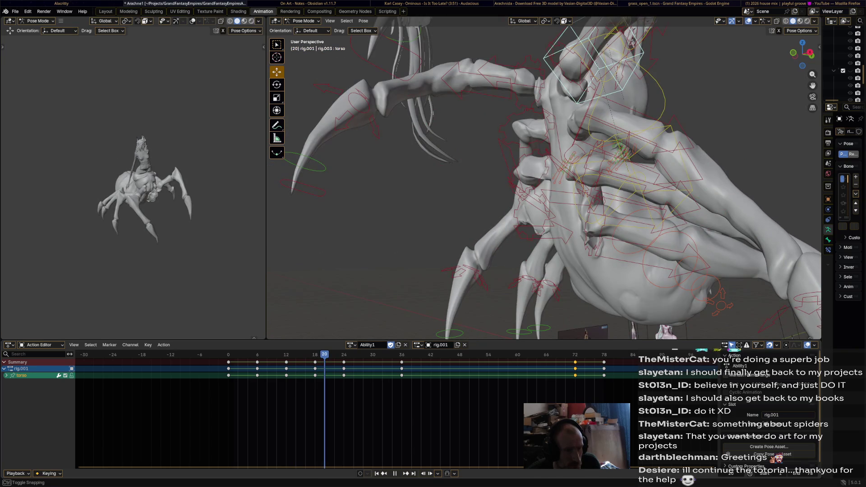
mouse_move(542, 180)
middle_down()
mouse_move(569, 162)
mouse_move(519, 185)
mouse_move(451, 198)
mouse_move(519, 203)
mouse_move(587, 181)
middle_up()
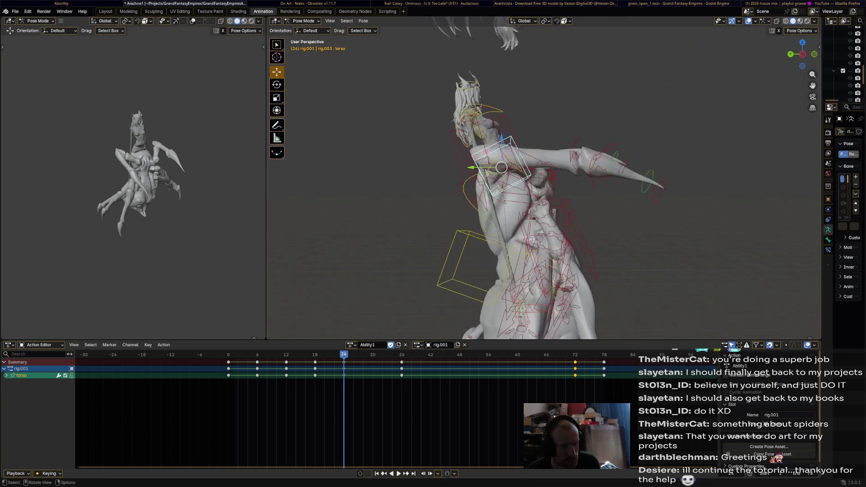
drag(501, 167, 502, 186)
- Reposition and rotate the torso bone to refine the rider's lean
mouse_move(502, 186)
middle_down()
mouse_move(406, 203)
mouse_move(419, 212)
mouse_move(414, 247)
middle_up()
drag(414, 248, 417, 268)
mouse_move(417, 268)
alt+middle_down()
mouse_move(440, 144)
mouse_move(460, 162)
alt+middle_up()
key(r)
click(440, 144)
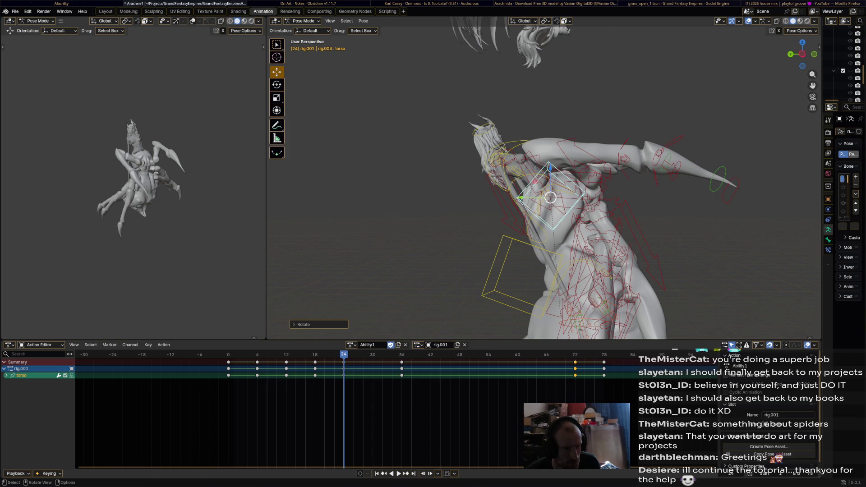
drag(551, 197, 540, 197)
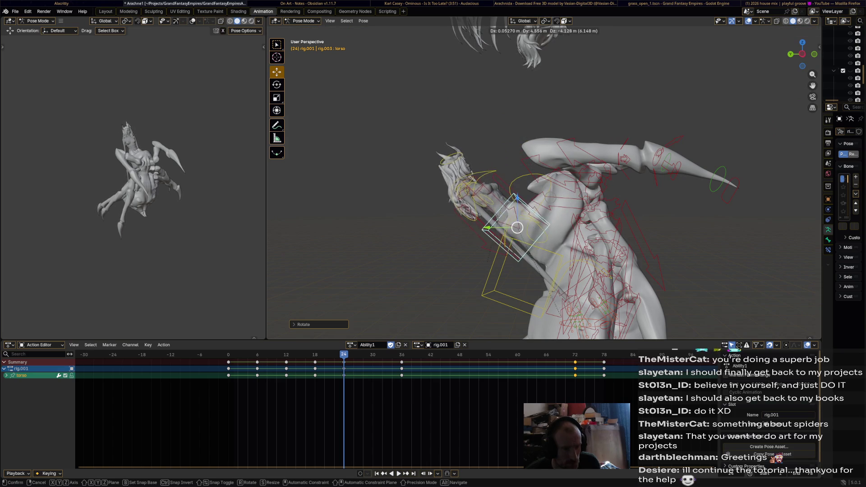
mouse_move(535, 238)
alt+middle_down()
mouse_move(469, 233)
mouse_move(545, 247)
alt+middle_up()
click(545, 247)
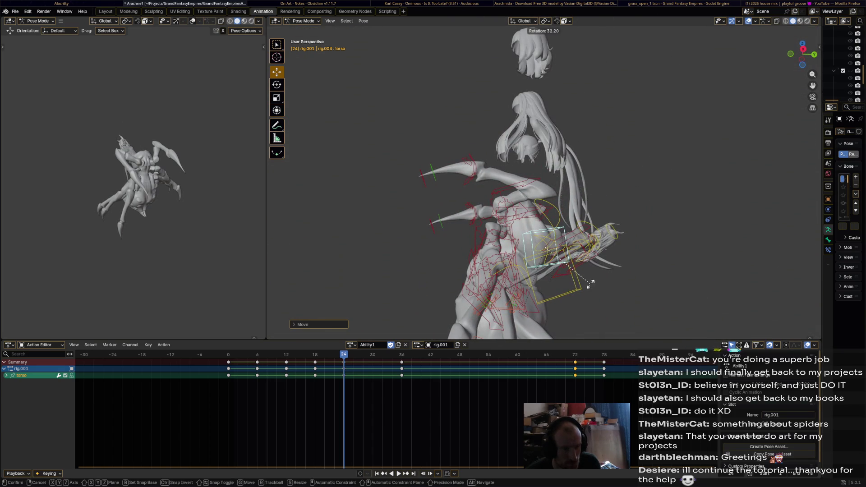
click(612, 242)
- Move and rotate the torso bone again, locking a final move to the vertical axis
middle_drag(613, 241, 555, 225)
mouse_move(608, 225)
middle_down()
mouse_move(573, 222)
mouse_move(613, 189)
middle_up()
key(g)
click(569, 212)
key(r)
key(r)
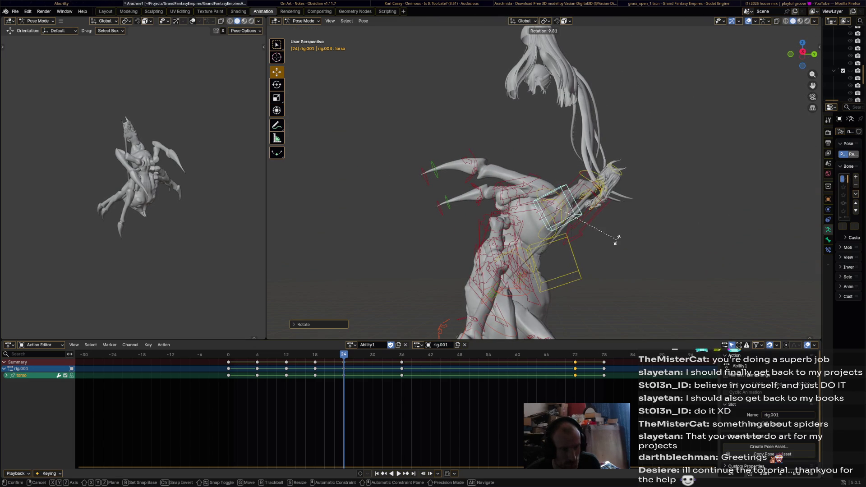
click(617, 231)
mouse_move(616, 231)
middle_down()
mouse_move(602, 298)
mouse_move(596, 259)
mouse_move(519, 245)
middle_up()
scroll(603, 289, up, 5)
key(g)
click(596, 260)
key(z)
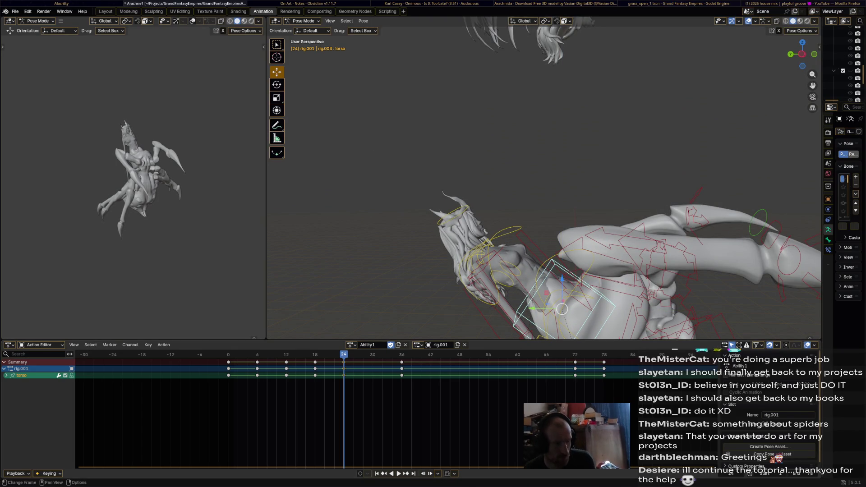
- Jump back to frame 10 and play Ability1 to check the torso sway
drag(344, 354, 277, 354)
middle_drag(541, 203, 415, 203)
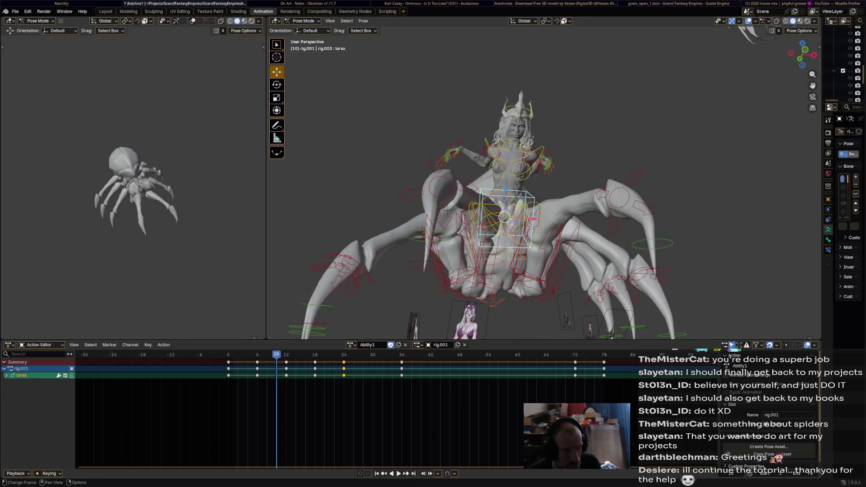
key(space)
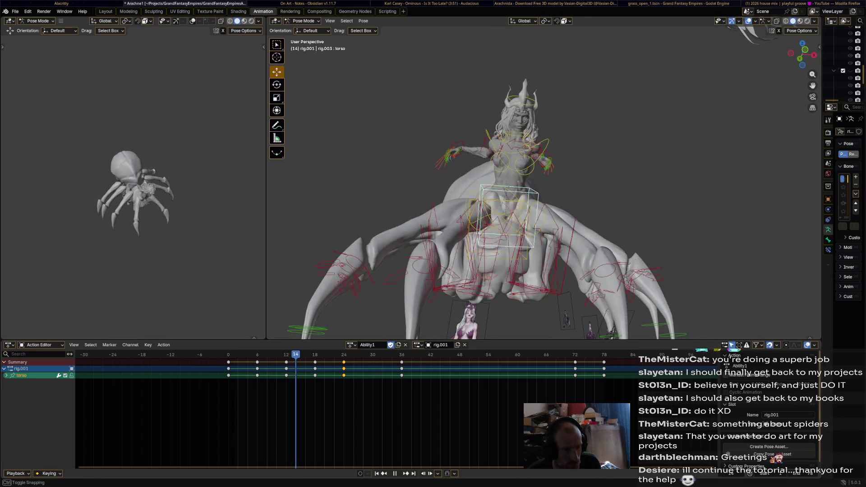
scroll(543, 180, up, 10)
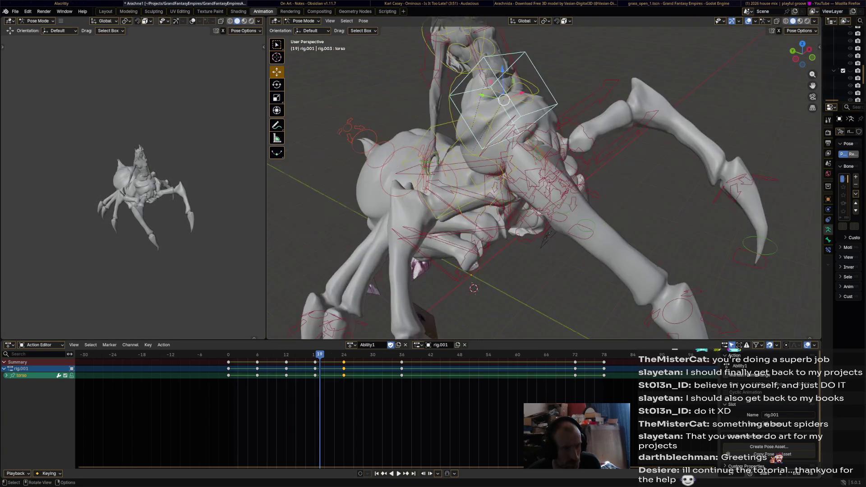
scroll(544, 180, down, 5)
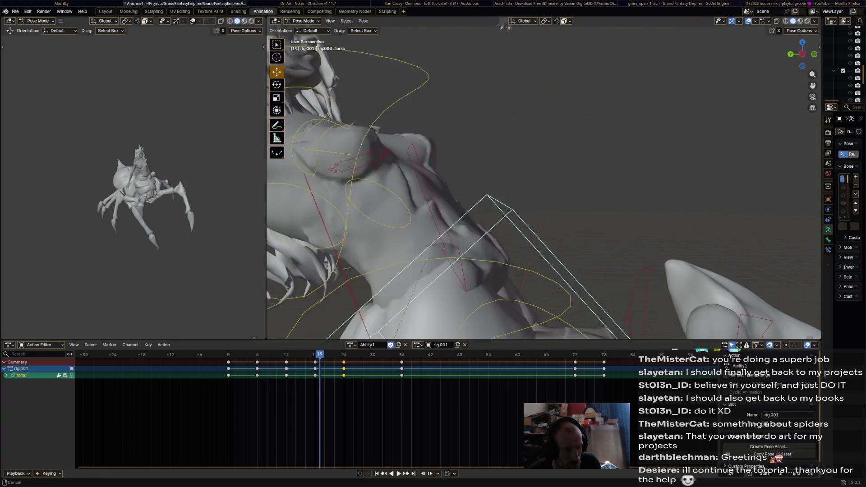
key(space)
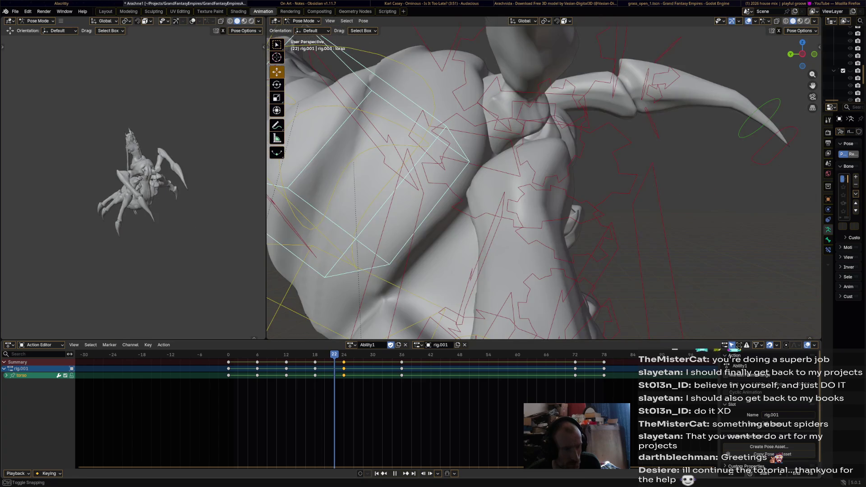
mouse_move(544, 180)
shift+middle_down()
mouse_move(505, 117)
mouse_move(555, 180)
shift+middle_up()
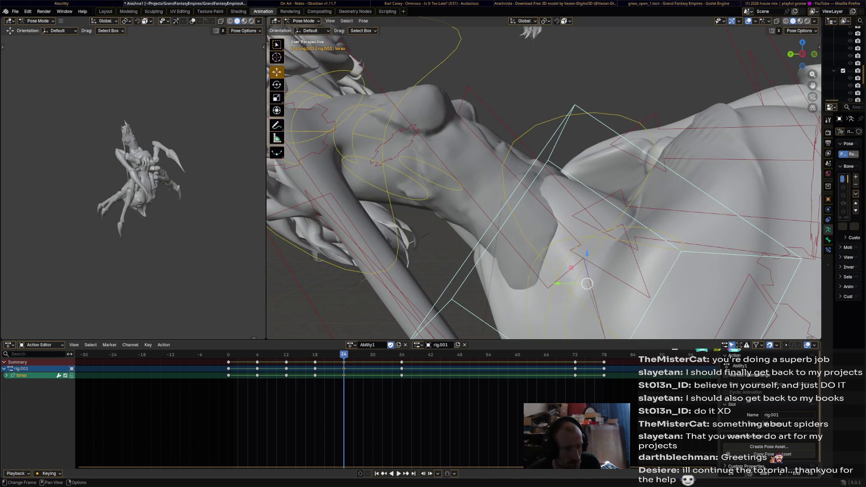
key(space)
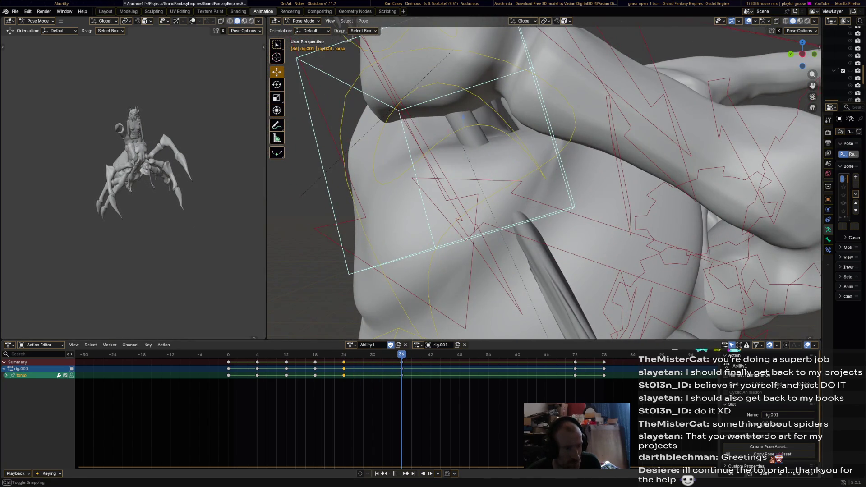
scroll(544, 180, down, 5)
middle_drag(544, 181, 496, 176)
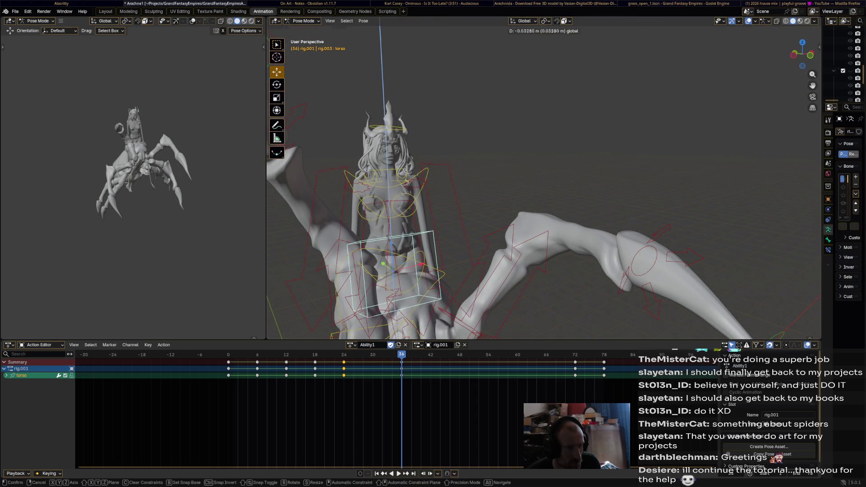
- Make a further rotate-and-move adjustment to the torso bone
key(Return)
scroll(448, 231, up, 4)
mouse_move(448, 231)
middle_down()
mouse_move(412, 239)
mouse_move(396, 263)
mouse_move(519, 167)
middle_up()
key(r)
key(g)
key(Return)
middle_drag(503, 209, 433, 243)
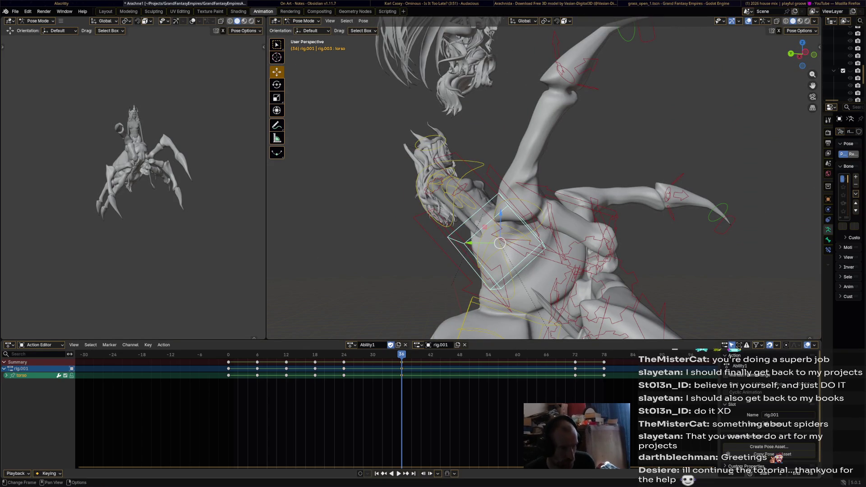
- Return to frame 2 and play the Ability1 animation through again
drag(402, 355, 238, 355)
middle_drag(433, 244, 402, 257)
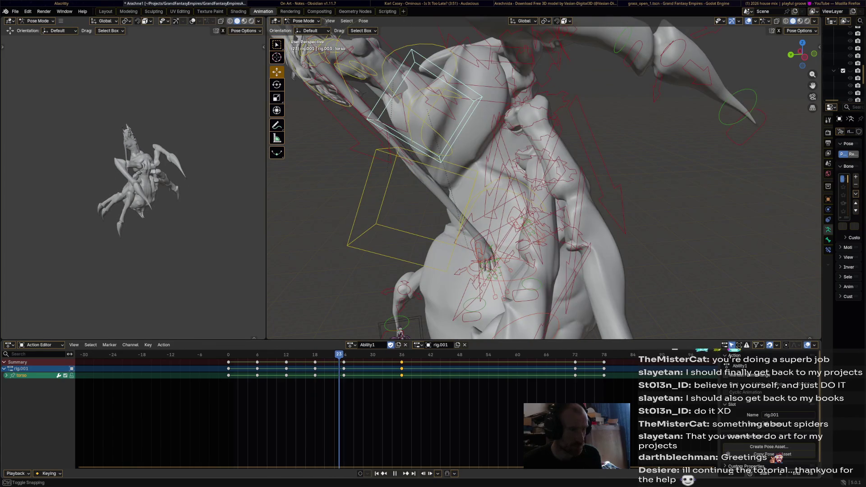
key(space)
middle_drag(541, 180, 573, 163)
key(space)
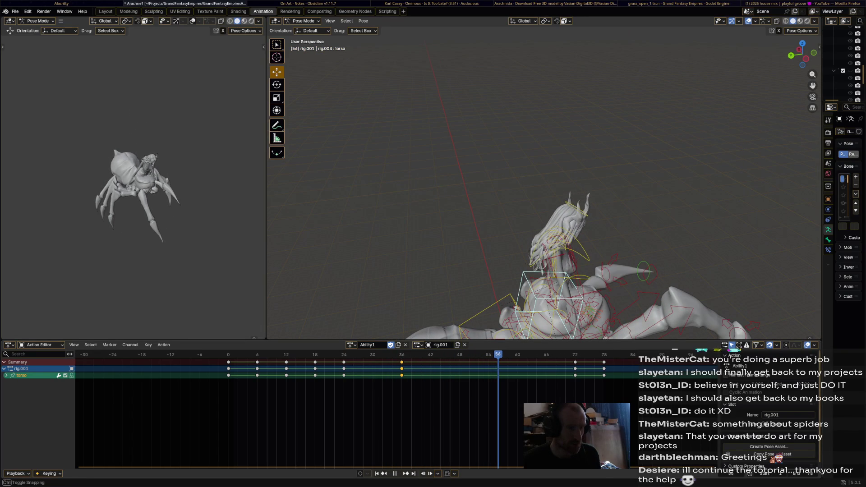
- Stop at frame 54, rotate and move the torso bone, and insert a keyframe
key(space)
key(KP_Decimal)
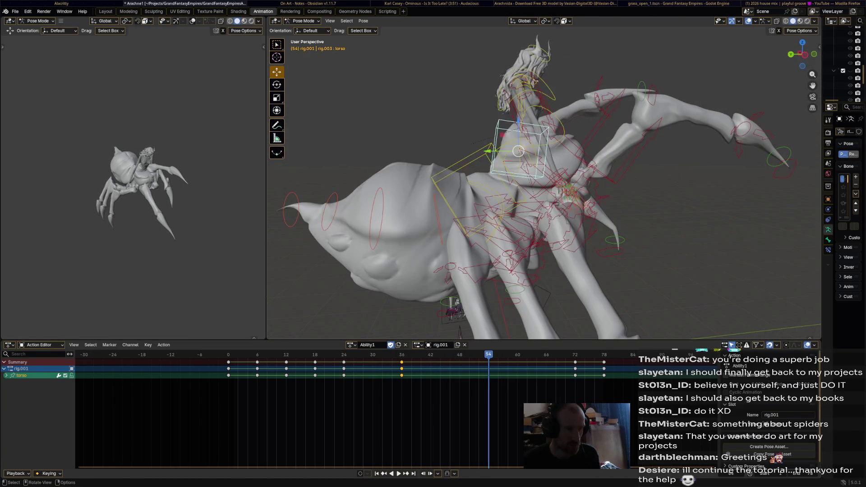
key(r)
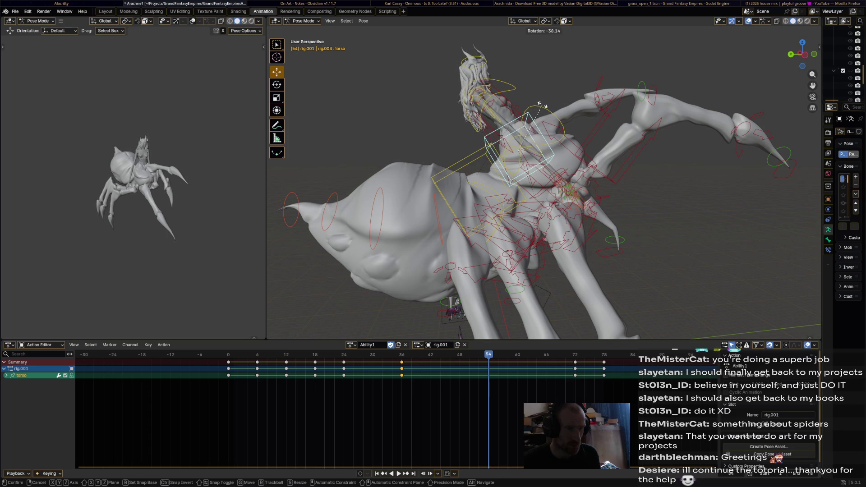
click(537, 105)
key(g)
click(539, 109)
mouse_move(539, 108)
middle_down()
mouse_move(464, 118)
mouse_move(500, 130)
mouse_move(451, 138)
middle_up()
key(r)
click(469, 119)
click(498, 134)
key(r)
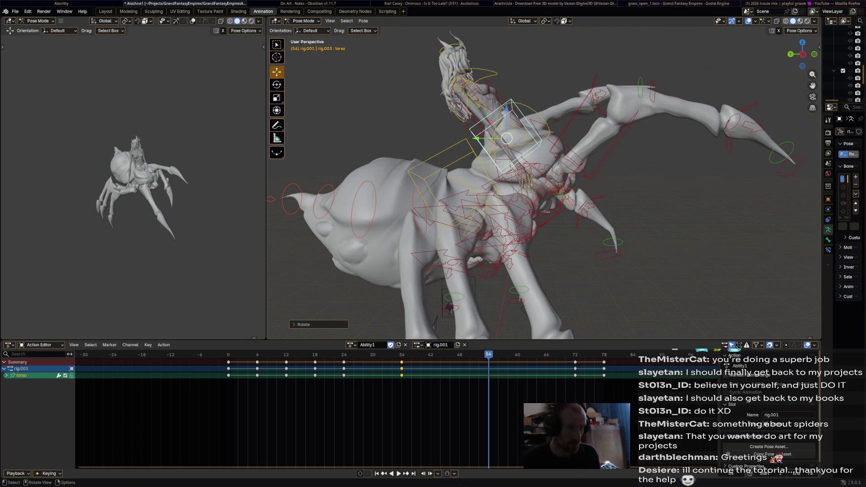
key(g)
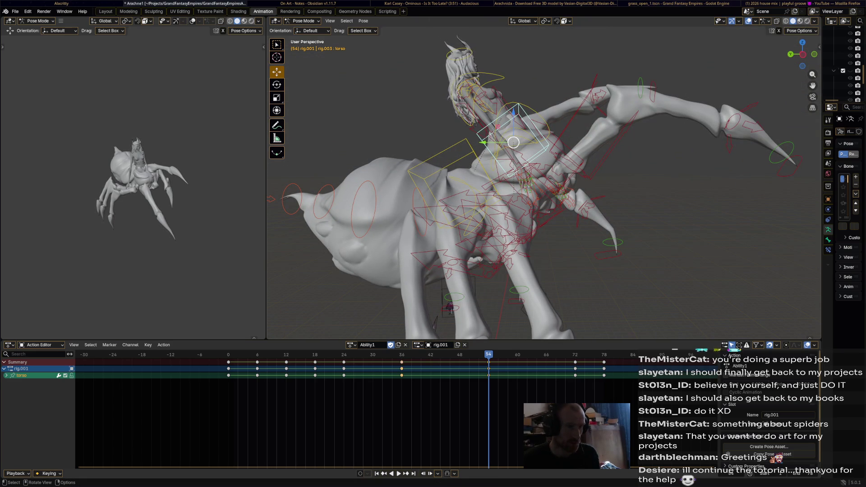
key(i)
- Play and stop Ability1 repeatedly, reviewing the torso from low, side and front angles
key(space)
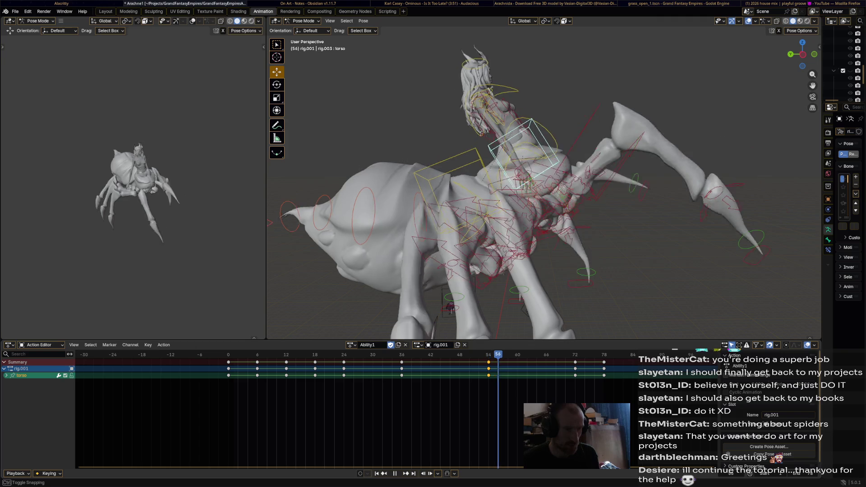
key(space)
middle_drag(496, 226, 446, 176)
key(space)
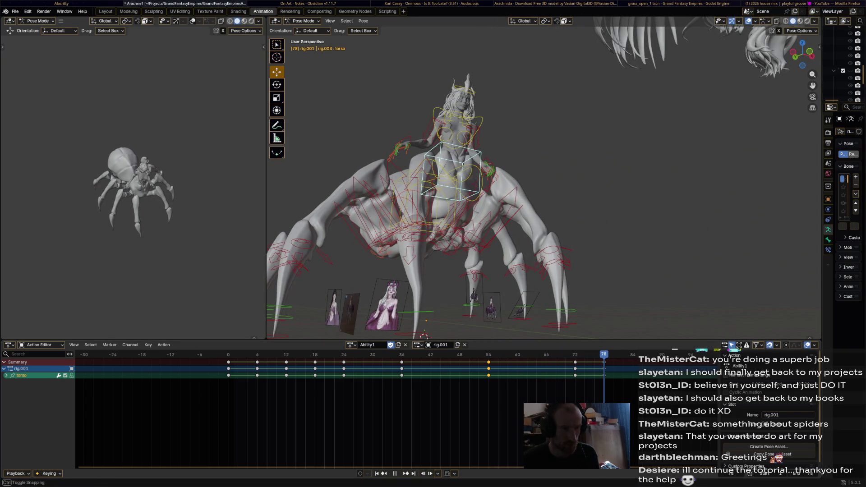
key(space)
scroll(542, 181, down, 5)
middle_drag(542, 181, 505, 190)
scroll(505, 190, up, 8)
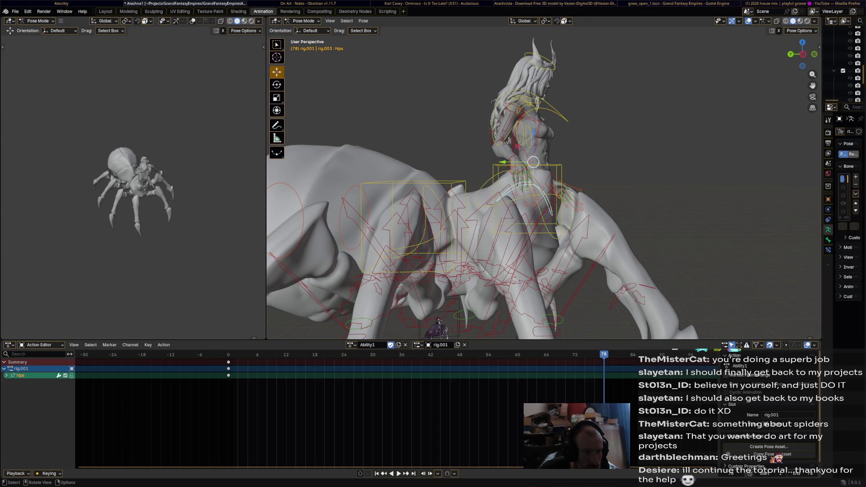
middle_drag(505, 189, 428, 190)
- Play to frame 36 and begin rotating the spine.010 tail bone
key(space)
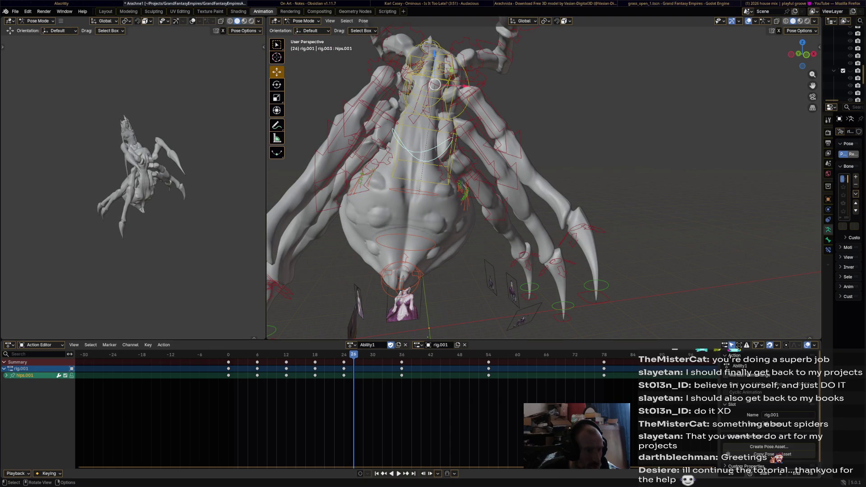
key(shift+ctrl+space)
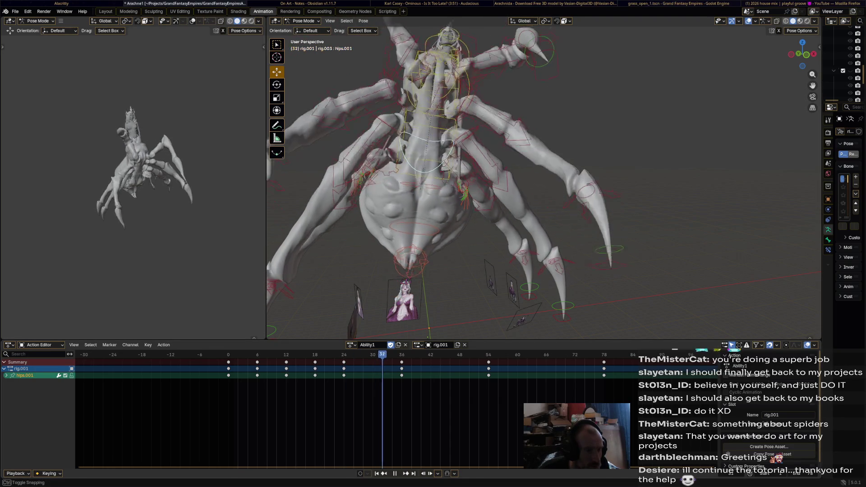
key(space)
key(r)
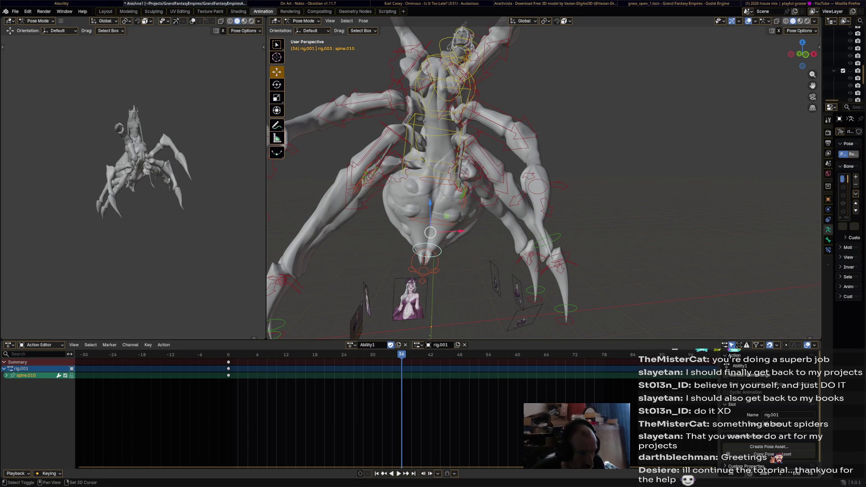
- Rotate the spine.010 and spine.011 tail bones together, then keep only spine.010 selected
shift+click(428, 251)
key(r)
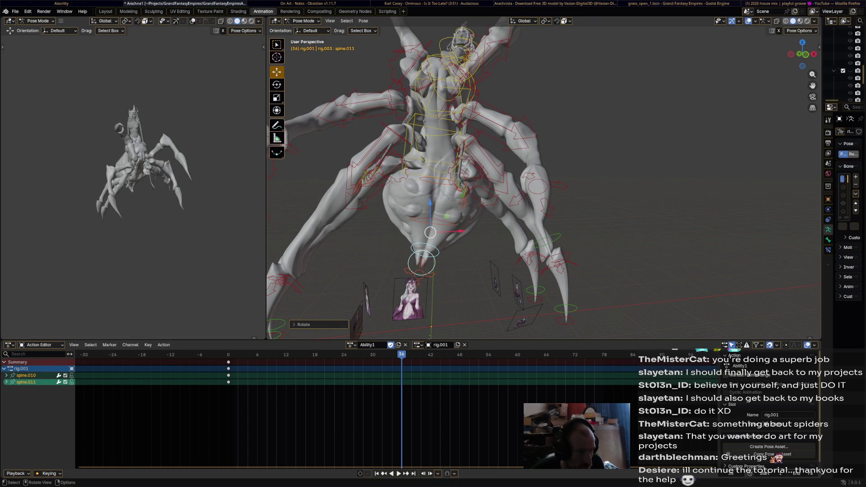
click(427, 251)
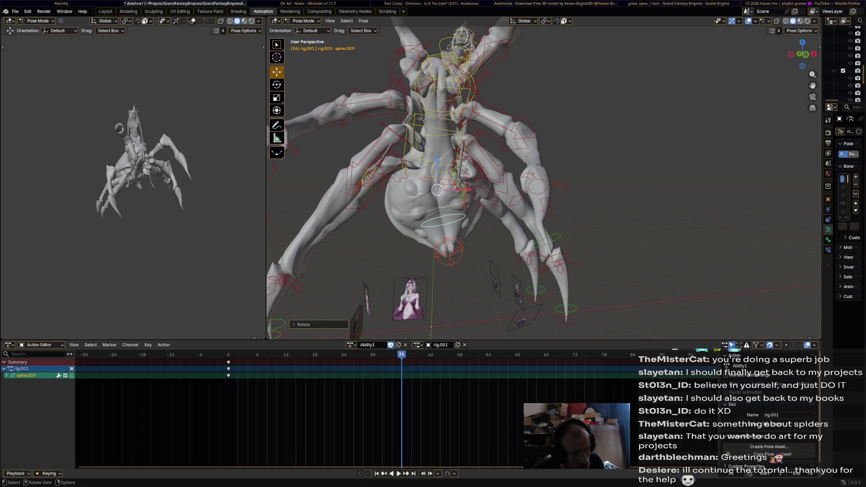
- Paste the copied tail keyframes at end frame 78 and frame 48, checking the loop
key(alt+a)
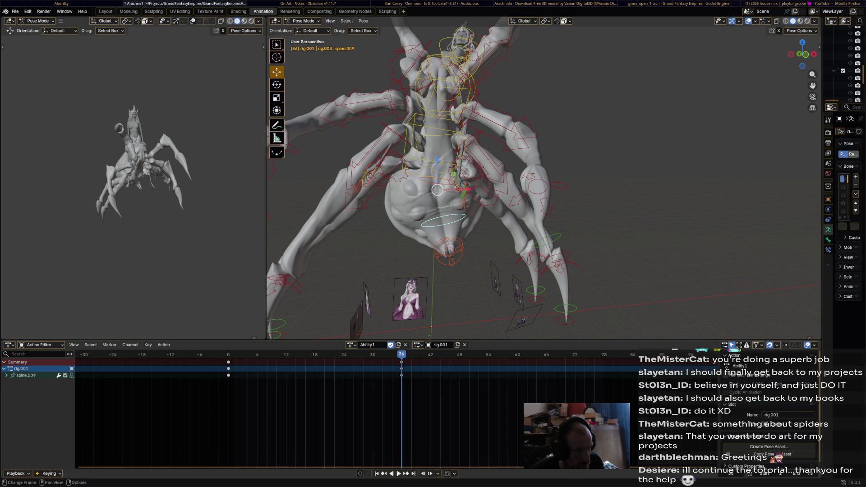
key(shift+Right)
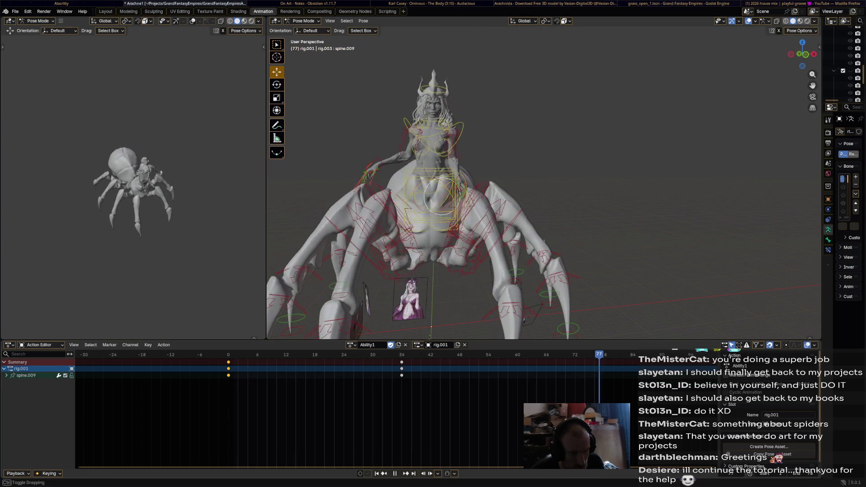
key(ctrl+v)
key(space)
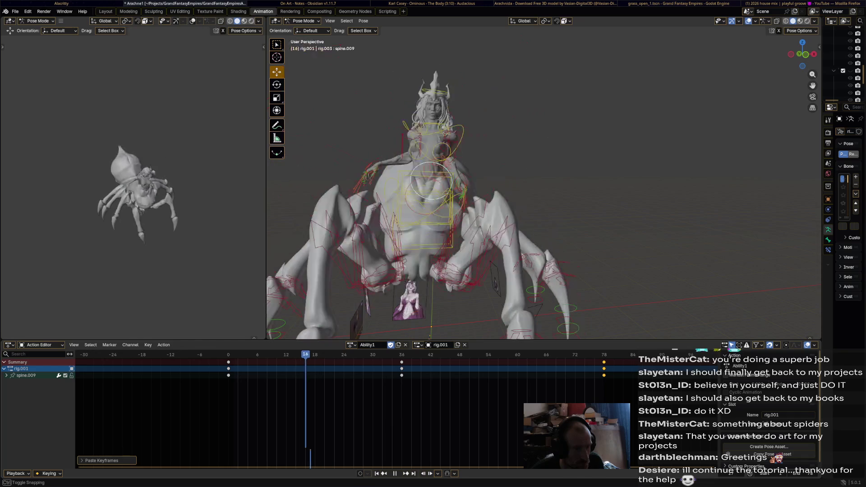
key(space)
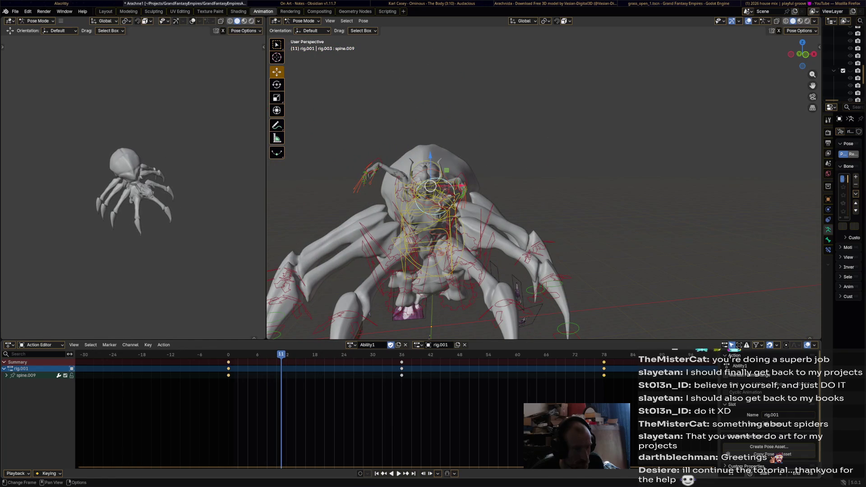
key(space)
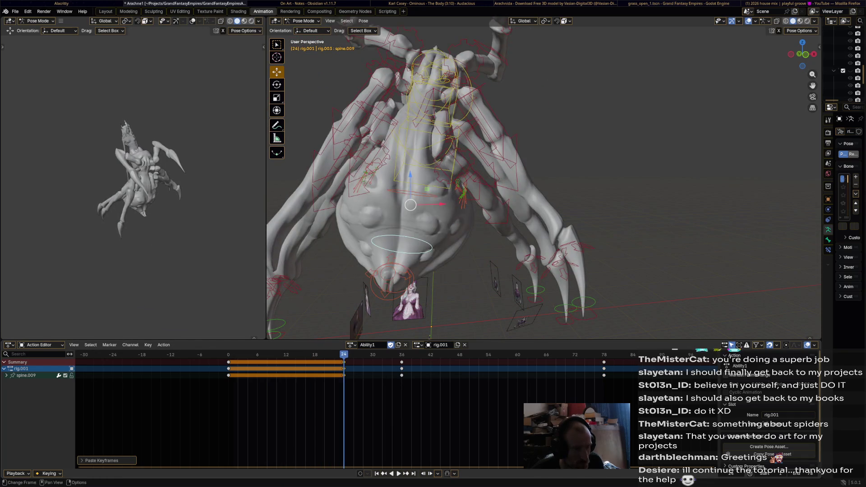
key(ctrl+v)
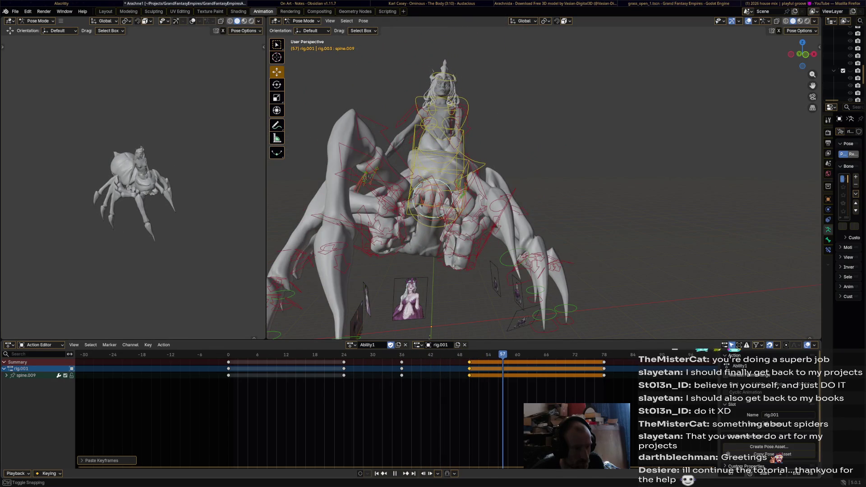
- Rotate the hips.001 bone at frame 54 and play back to review it
click(443, 131)
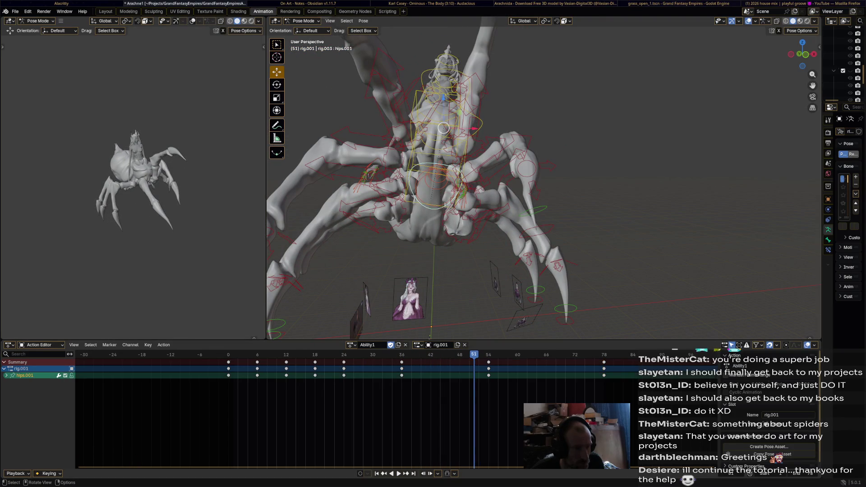
key(Up)
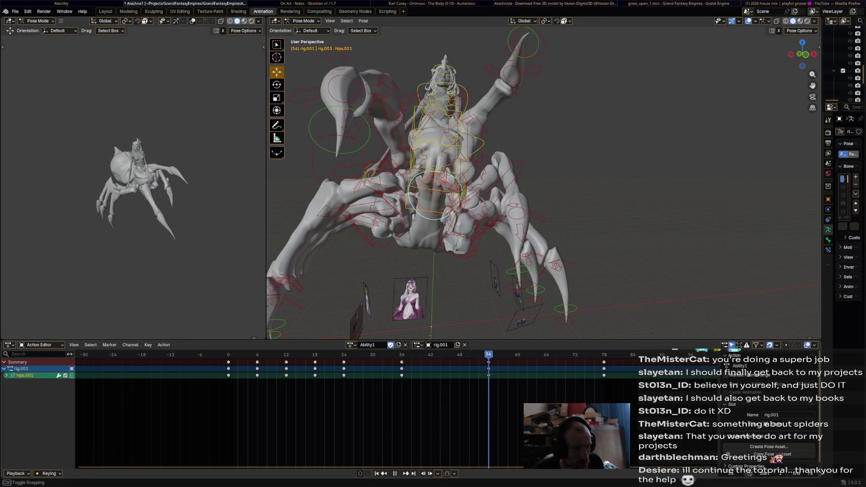
key(r)
click(565, 164)
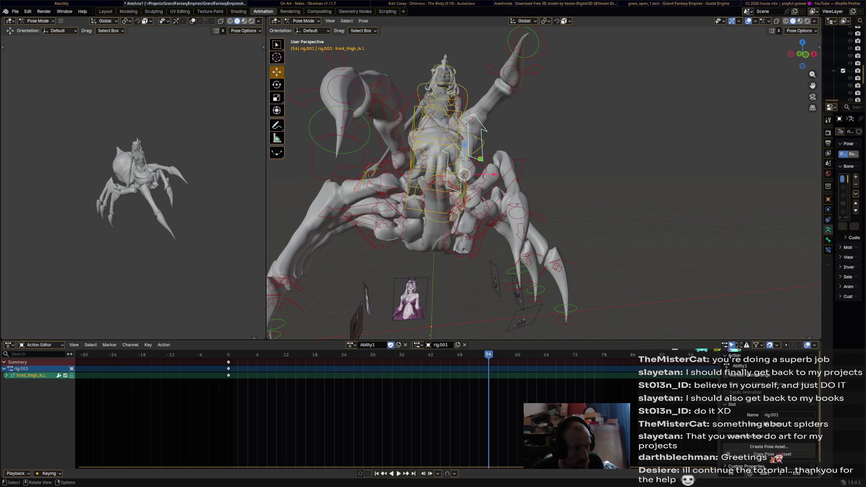
key(space)
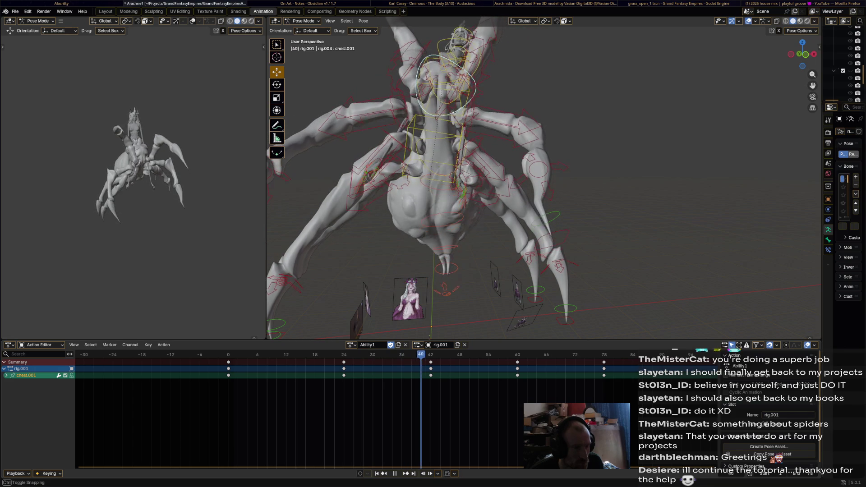
- Rotate the chest.001 bone at frames 42 and 60, replaying to review each change
key(r)
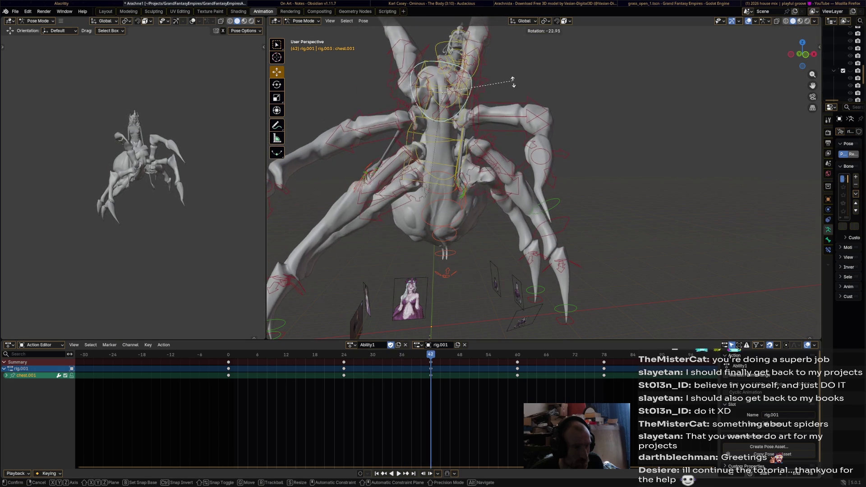
key(Return)
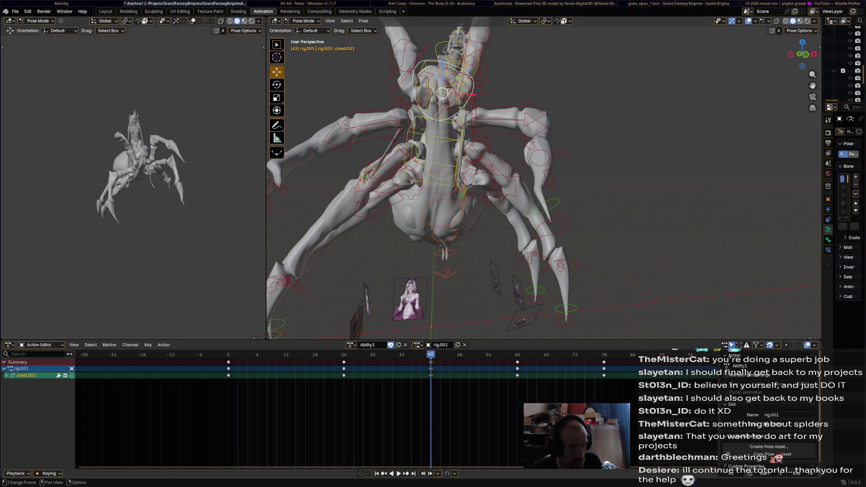
key(shift+Left)
key(space)
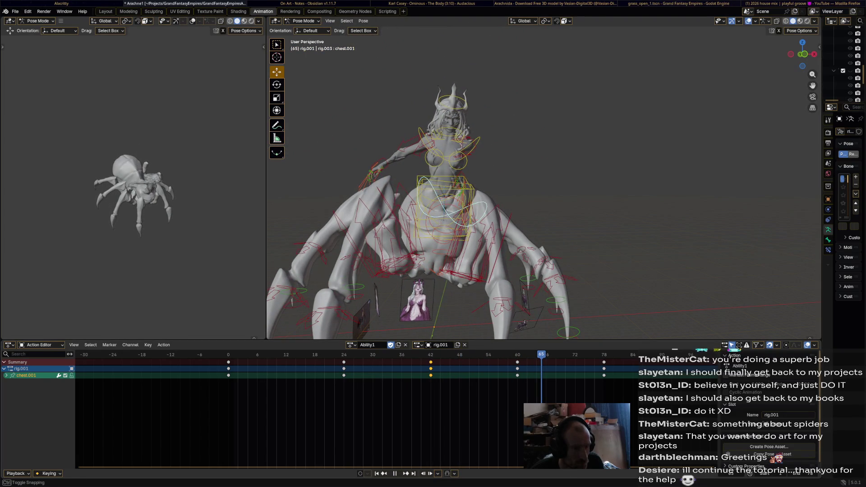
key(Down)
key(r)
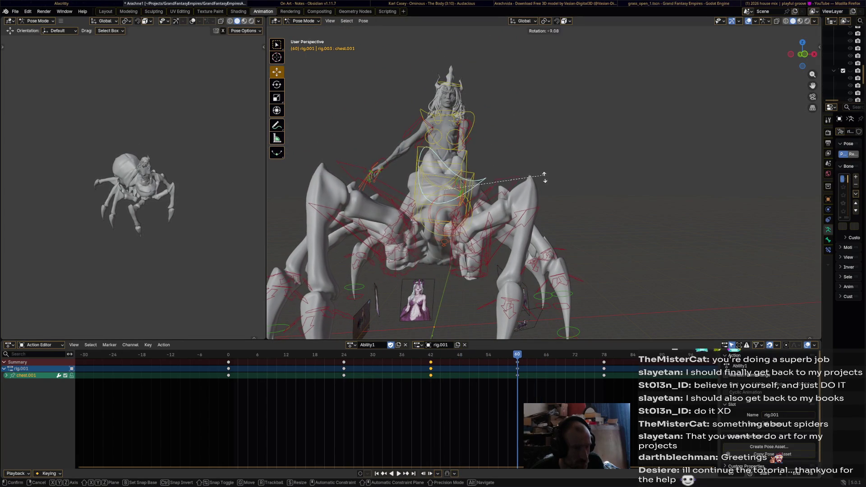
click(544, 177)
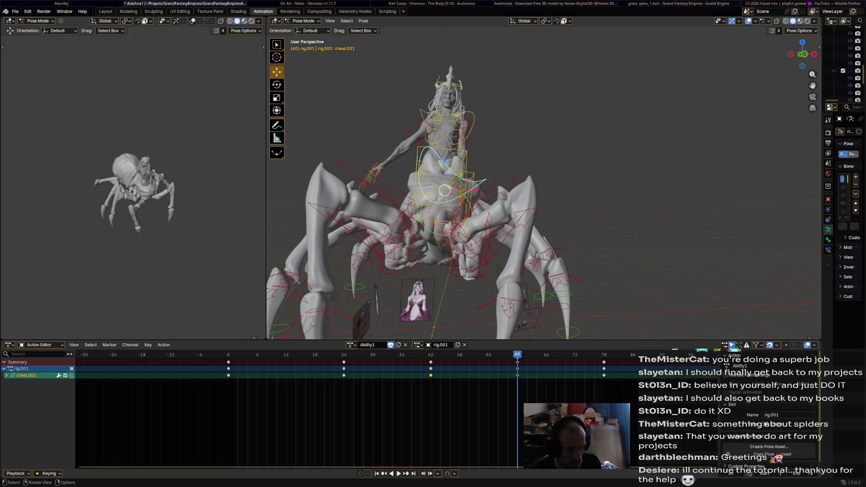
key(space)
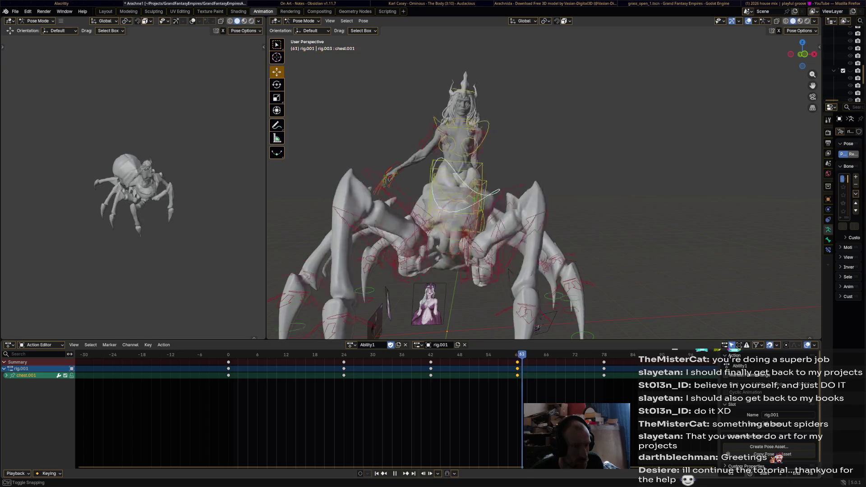
key(space)
- Move the front_foot_ik.L control outward at frame 54 and play the loop
middle_drag(451, 203, 503, 207)
click(661, 163)
key(shift+ctrl+space)
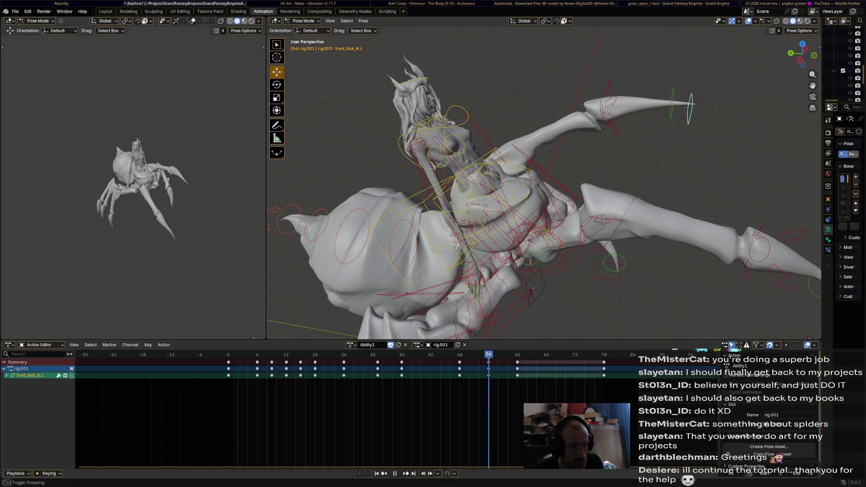
mouse_move(691, 104)
mouse_down()
mouse_move(767, 106)
mouse_move(747, 106)
mouse_up()
mouse_move(746, 106)
middle_down()
mouse_move(649, 113)
mouse_move(631, 126)
middle_up()
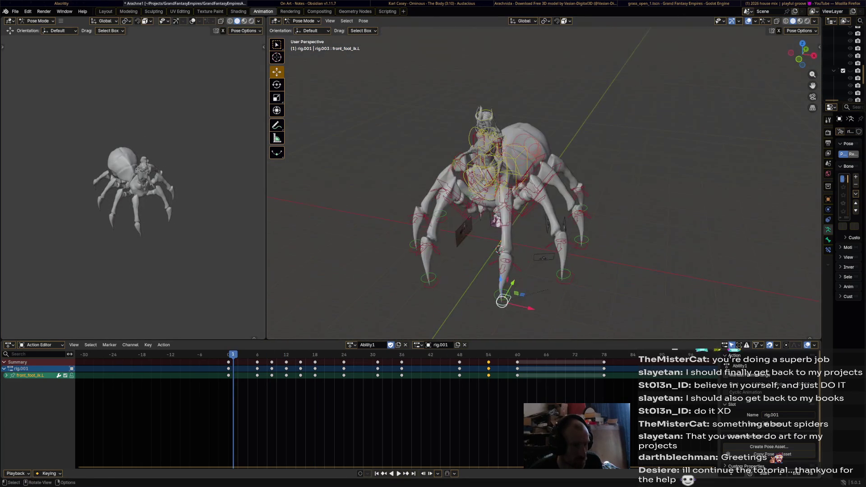
key(space)
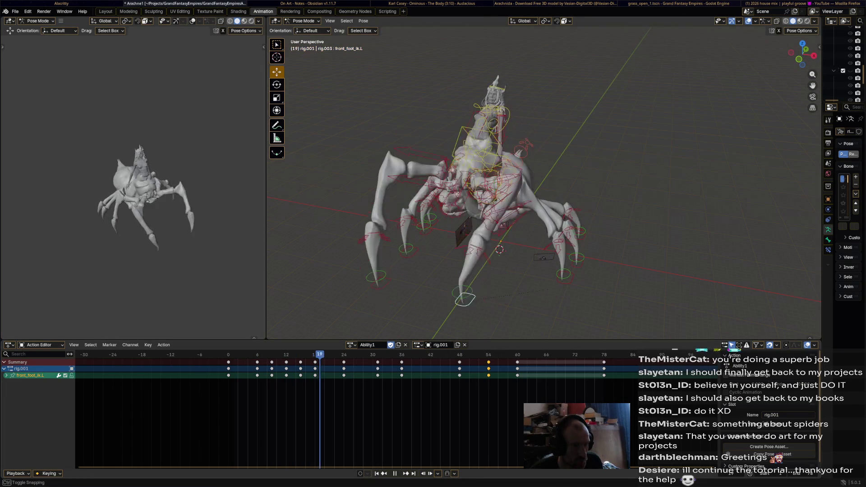
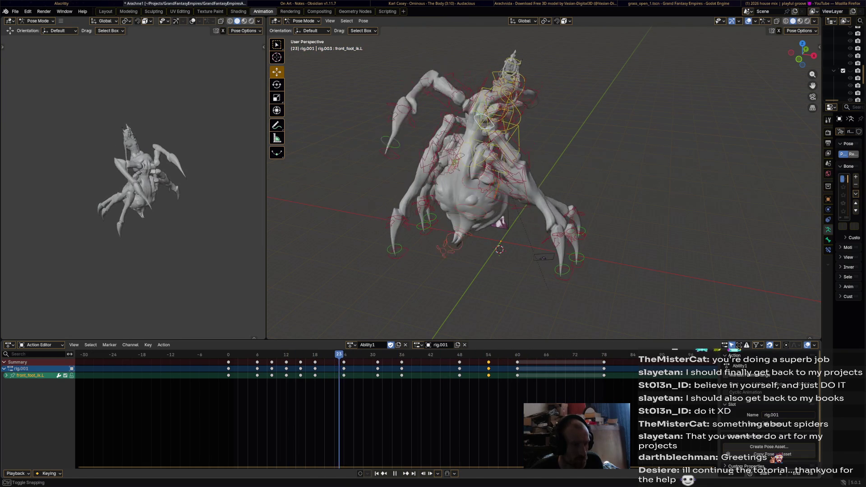
- Orbit to a tilted view of the spider and play the Ability1 animation
middle_drag(542, 189, 519, 181)
mouse_move(481, 259)
middle_down()
mouse_move(519, 322)
mouse_move(510, 333)
middle_up()
key(space)
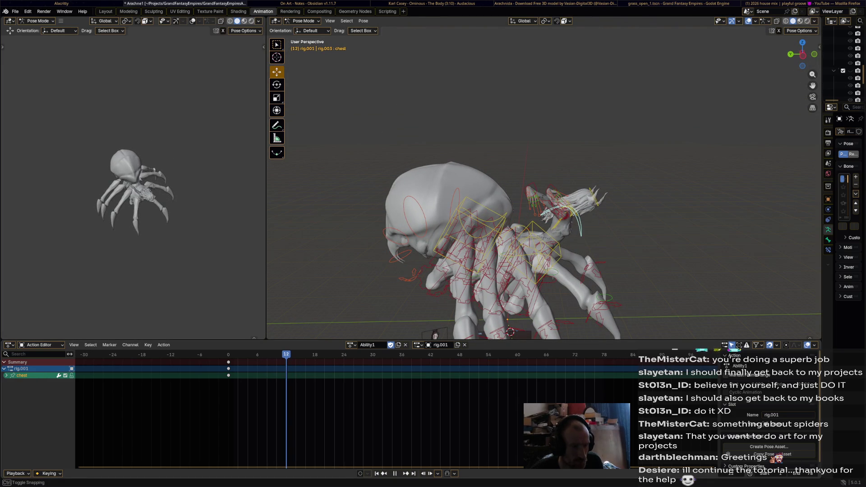
scroll(423, 277, up, 5)
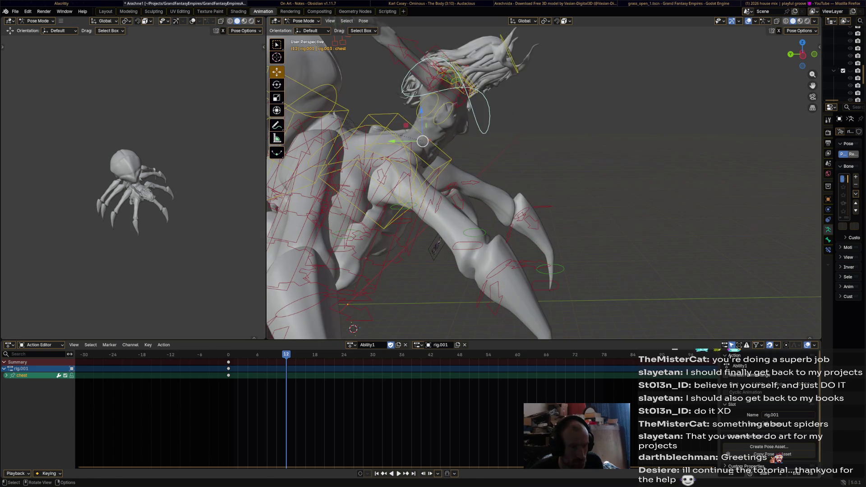
- Rotate the chest and head bones into a new pose at frame 12, selecting both
key(r)
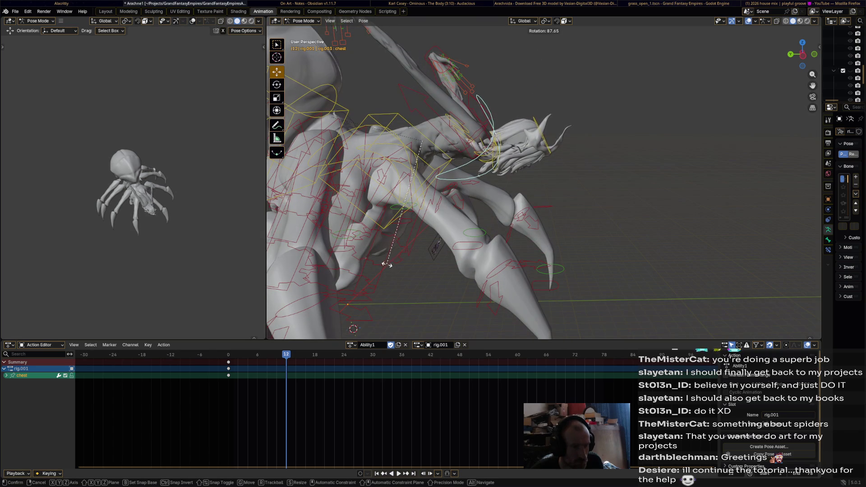
click(386, 264)
click(543, 135)
key(r)
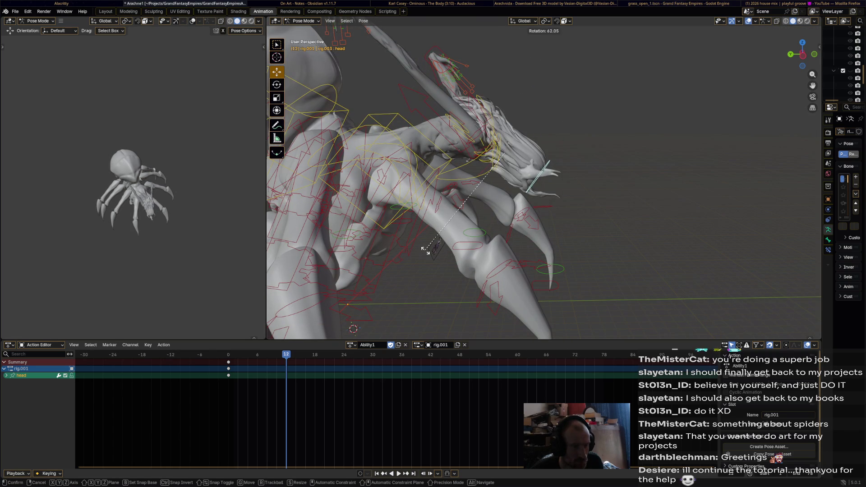
click(347, 239)
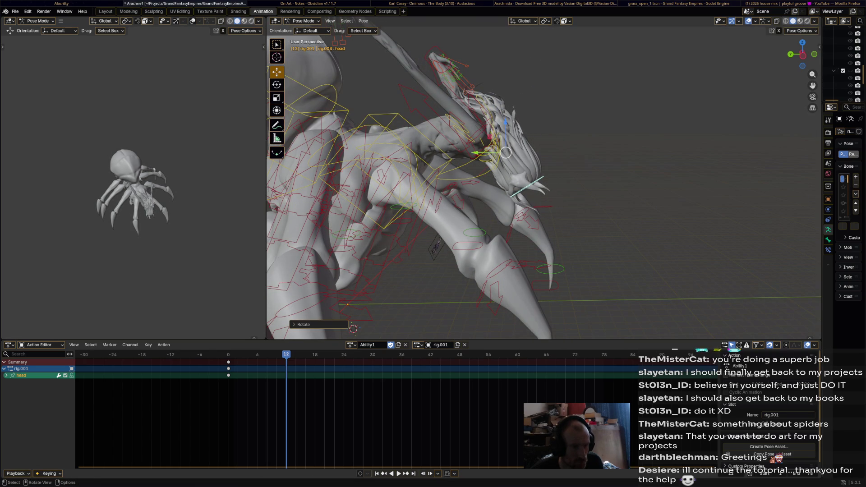
shift+click(465, 174)
- Play the animation from front and three-quarter views to check the new pose
middle_drag(519, 203, 370, 212)
key(space)
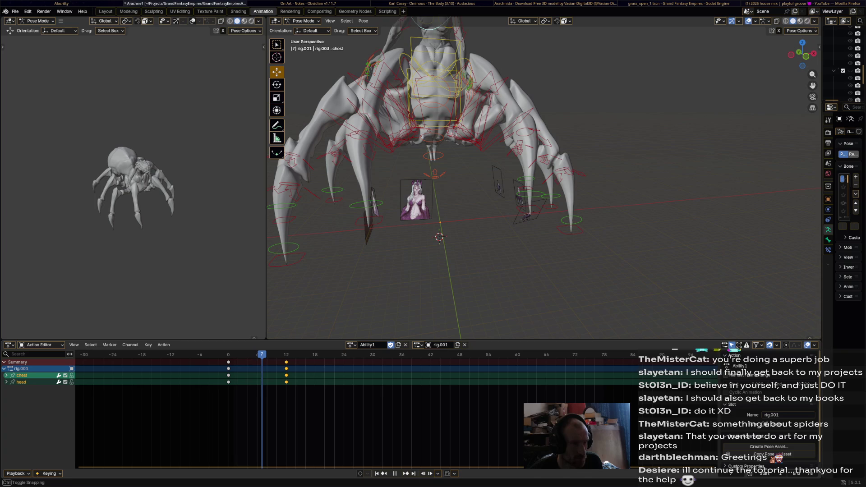
middle_drag(451, 181, 383, 187)
- At frame 6, tilt the chest to the left and turn the head, then play back
scroll(545, 182, up, 2)
key(shift+ctrl+space)
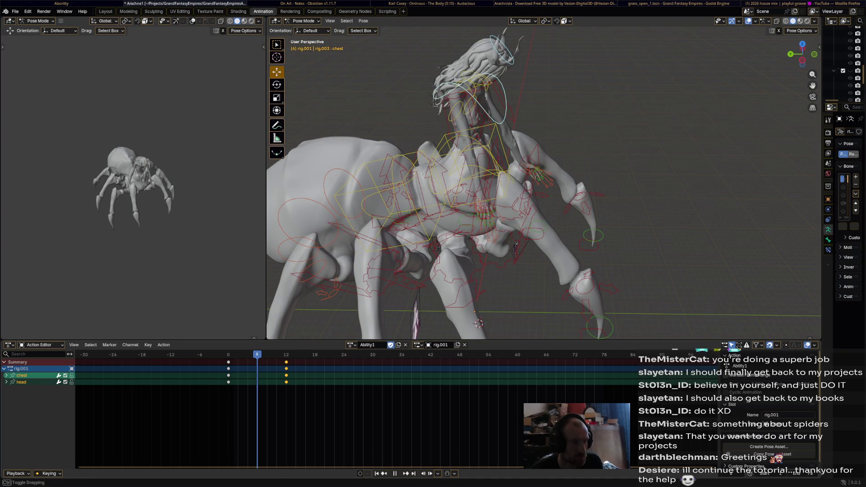
click(501, 102)
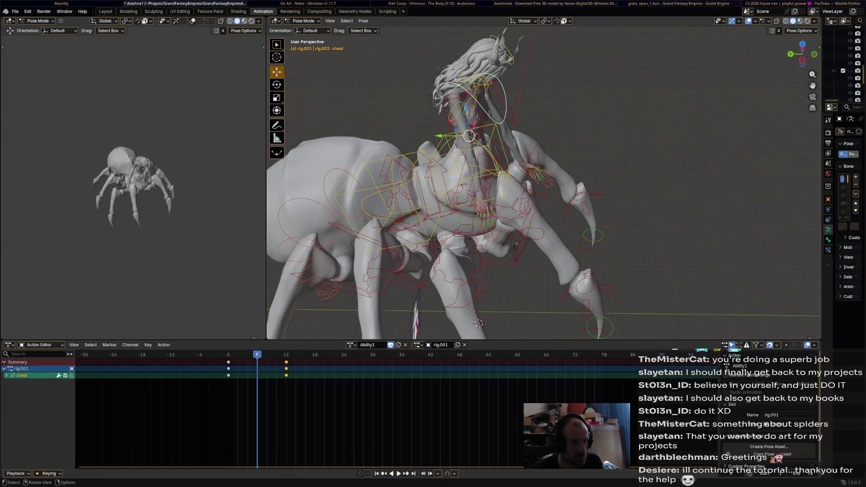
key(r)
key(Return)
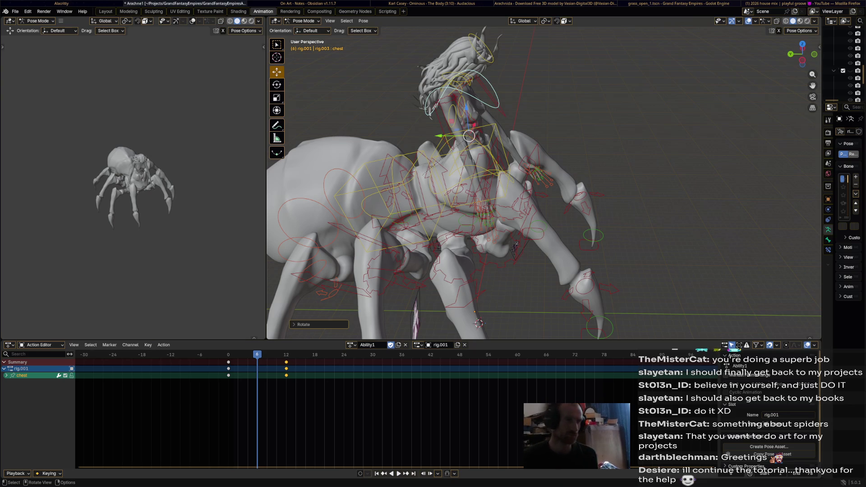
key(r)
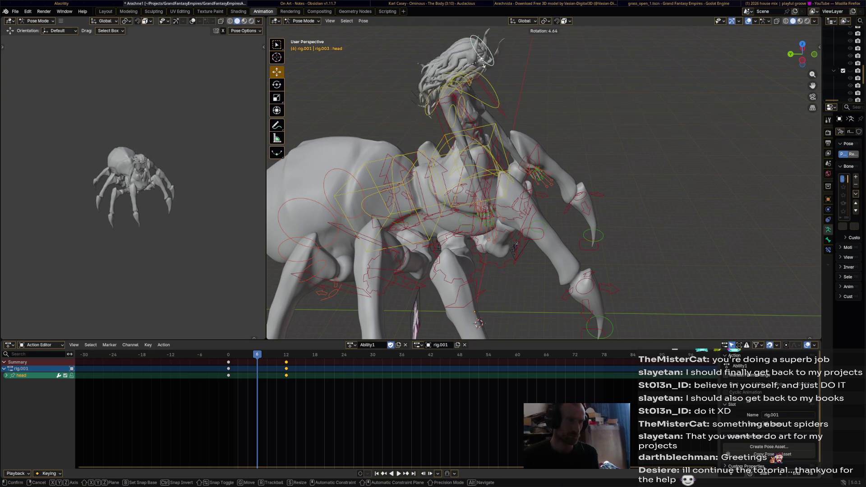
click(473, 48)
mouse_move(474, 47)
middle_down()
mouse_move(455, 43)
mouse_move(473, 37)
mouse_move(486, 61)
middle_up()
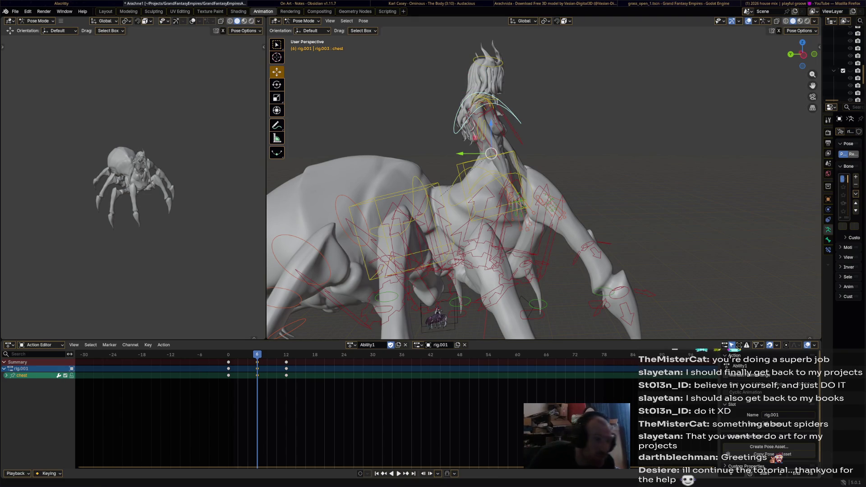
key(space)
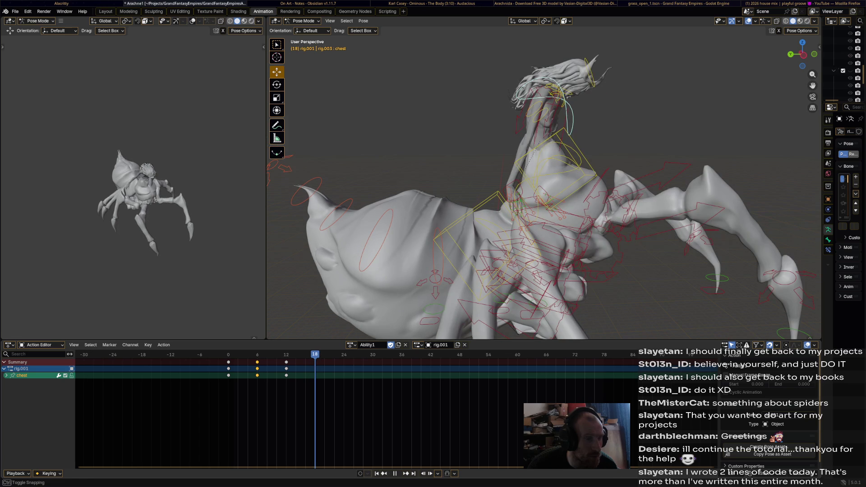
- Turn the head again, select the head with the chest, and review the poses in playback
click(591, 73)
key(r)
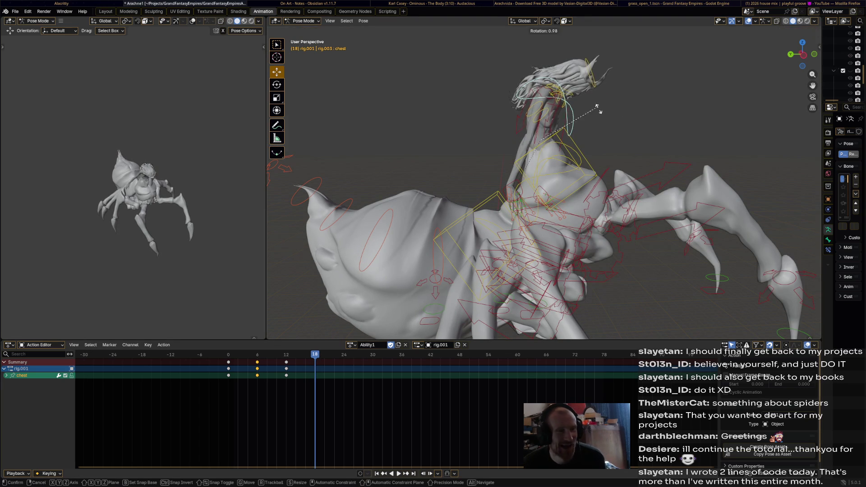
click(610, 101)
shift+click(548, 88)
shift+click(555, 90)
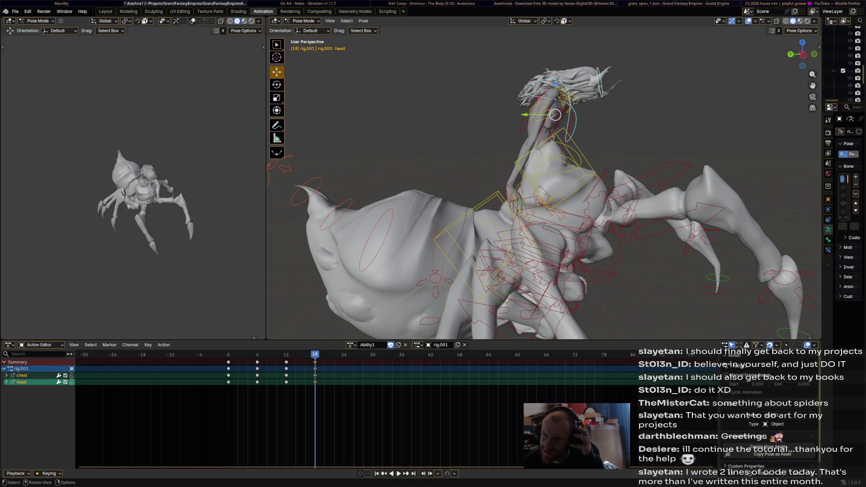
key(space)
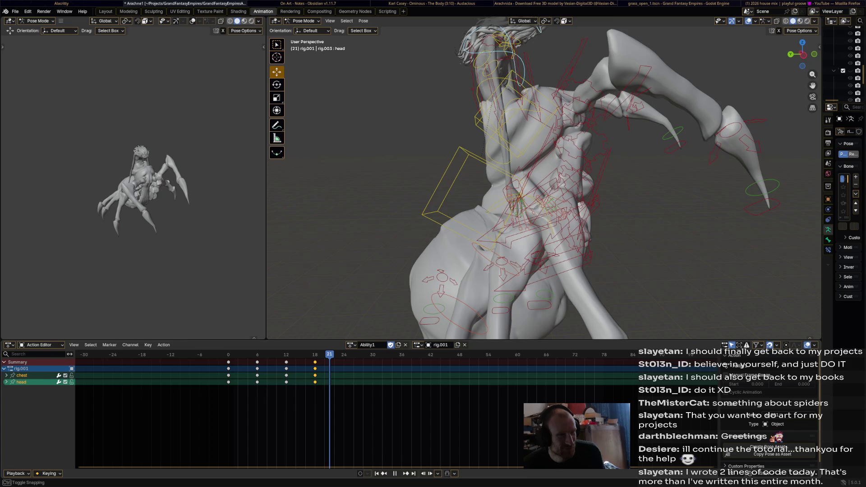
middle_drag(541, 180, 510, 194)
key(space)
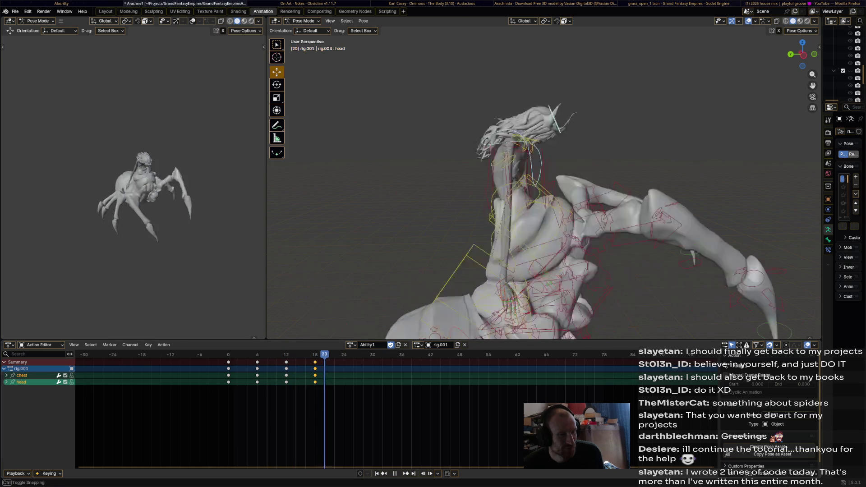
click(518, 113)
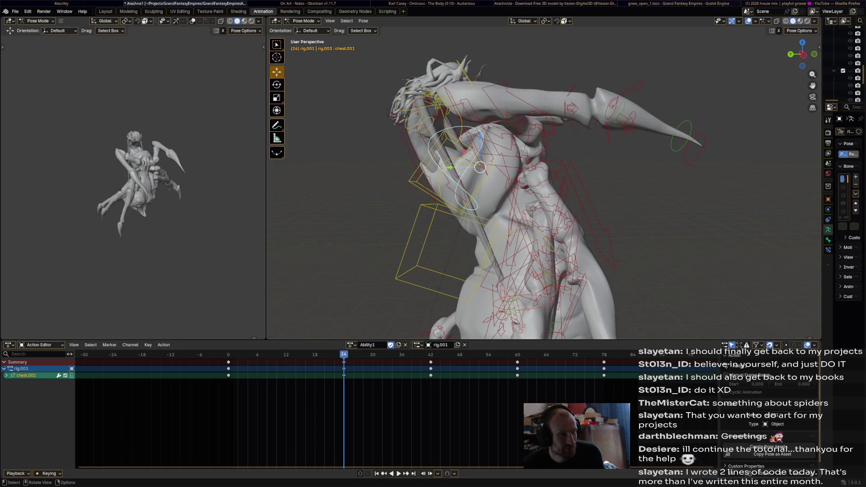
- Rotate the chest and head bones into a leaning pose at frame 24 and play it
key(r)
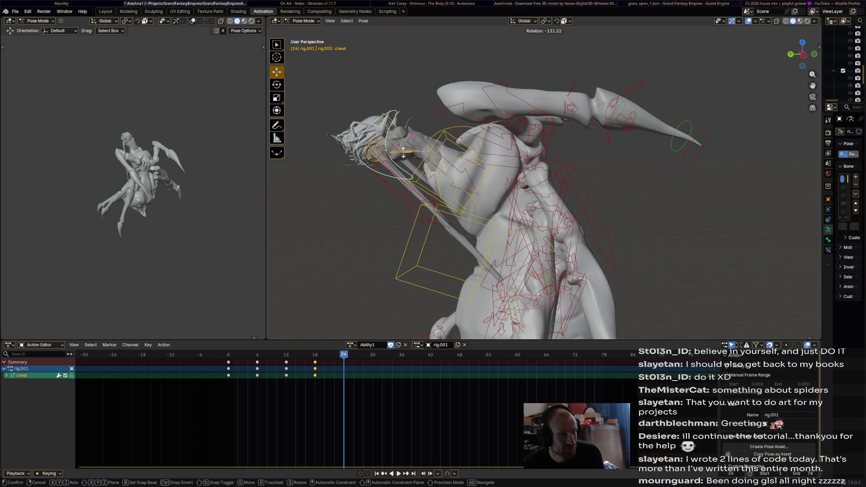
click(404, 151)
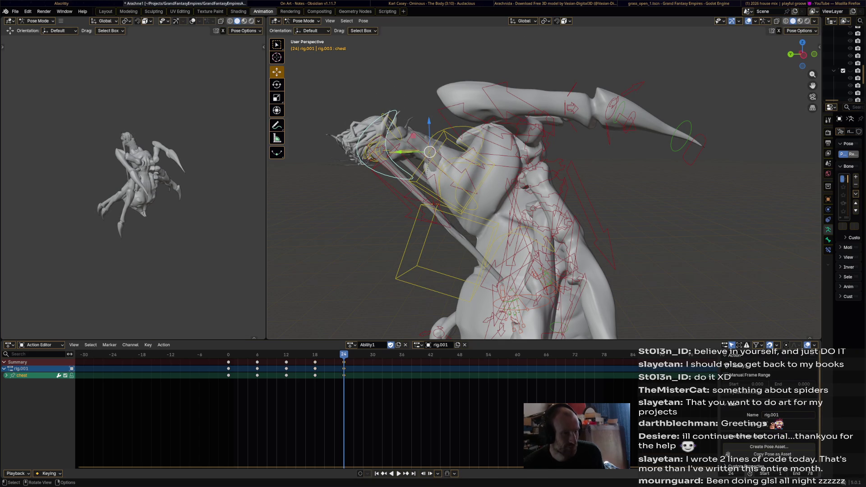
key(r)
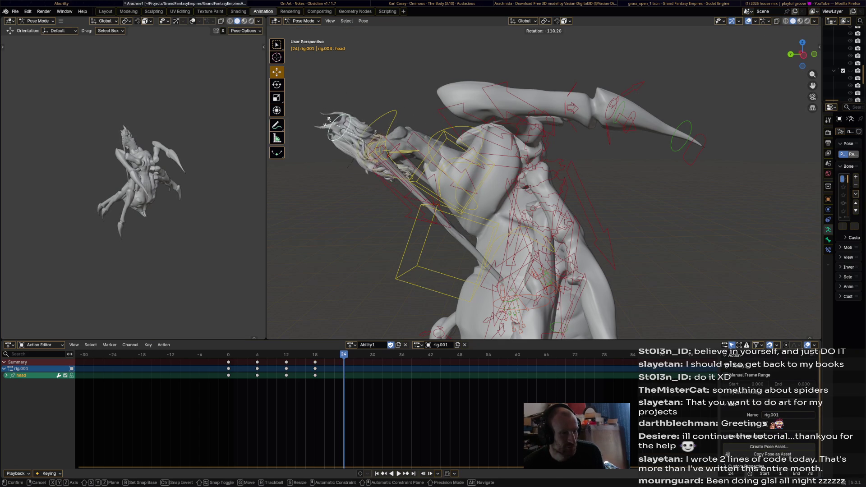
click(337, 149)
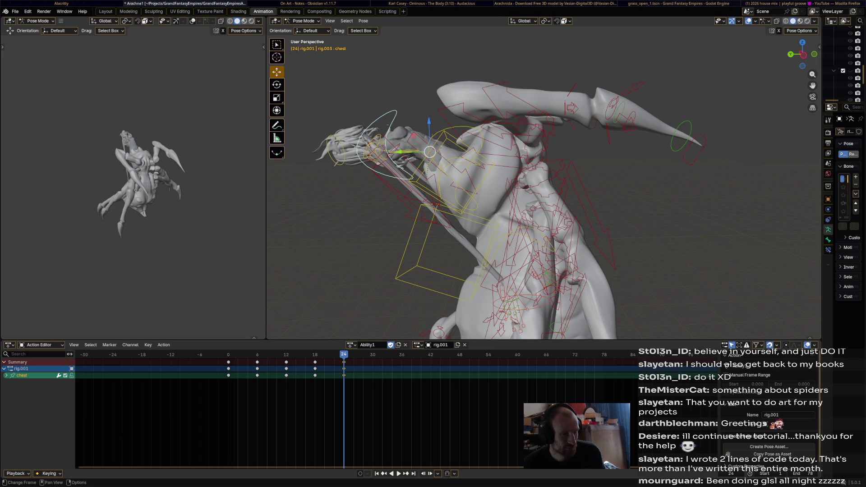
key(space)
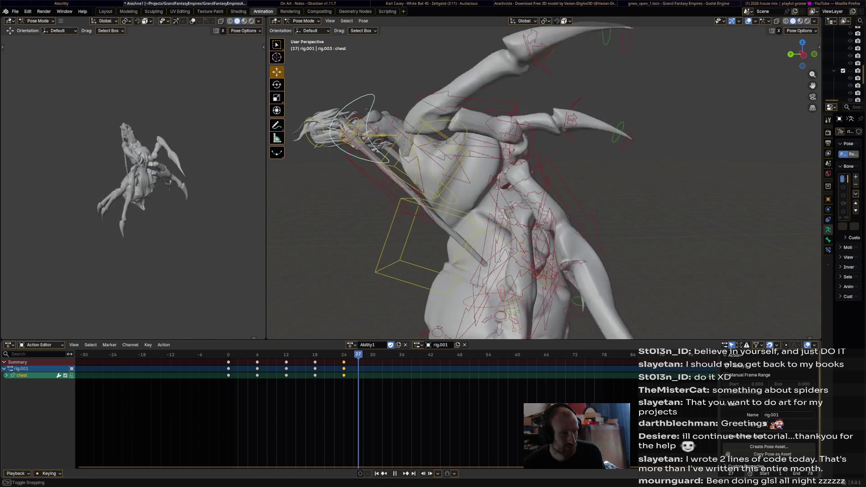
- Stop at frame 42 and rotate the chest into a new lean
key(space)
middle_drag(496, 181, 460, 189)
key(r)
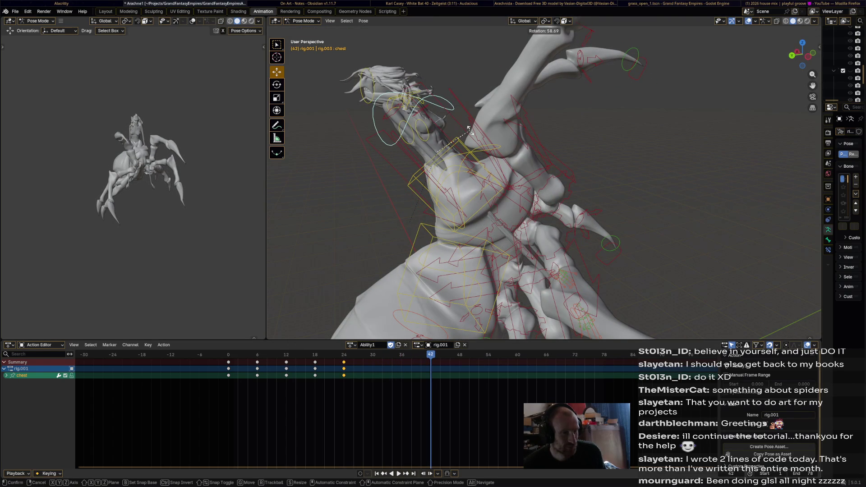
click(482, 143)
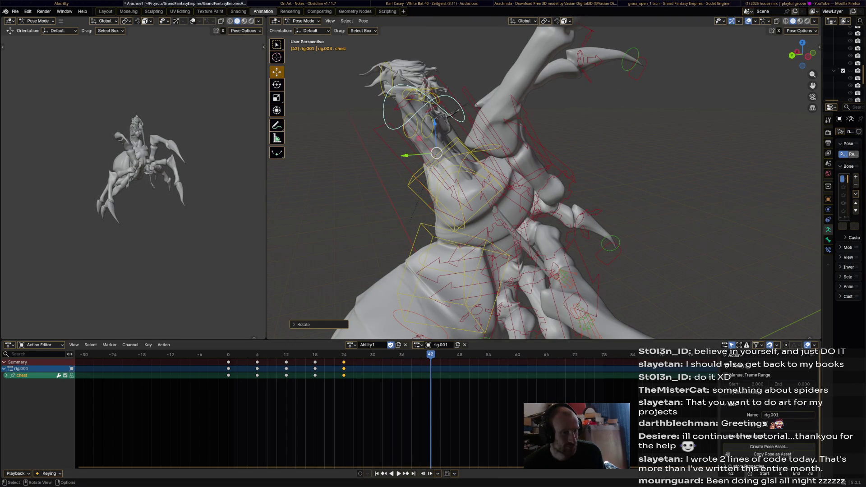
click(424, 97)
middle_drag(424, 97, 465, 99)
- Tilt the upper body further and keyframe the chest and head at frame 42
click(460, 113)
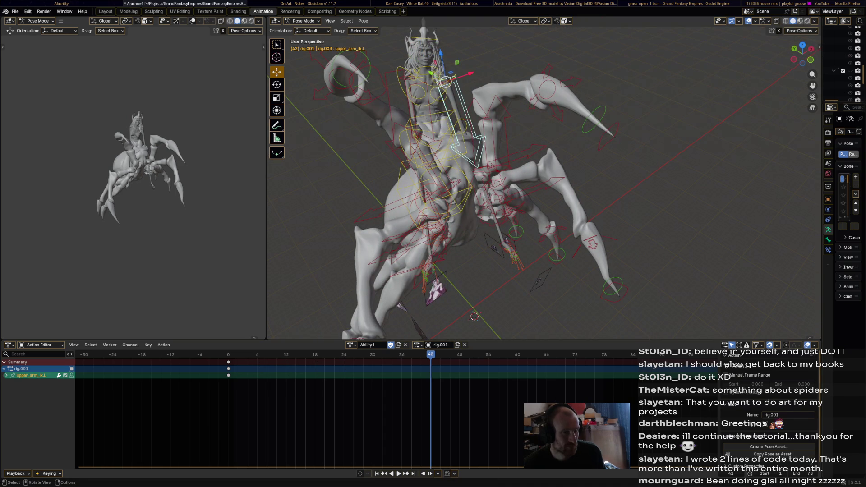
key(r)
key(Return)
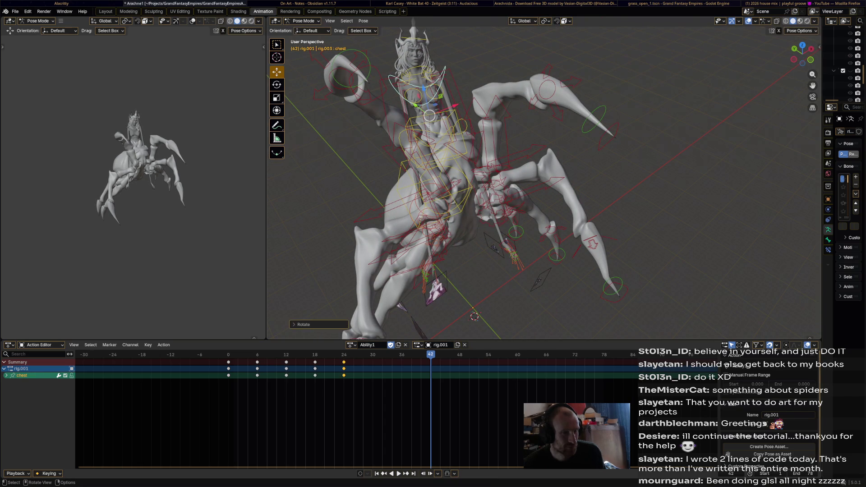
shift+click(422, 90)
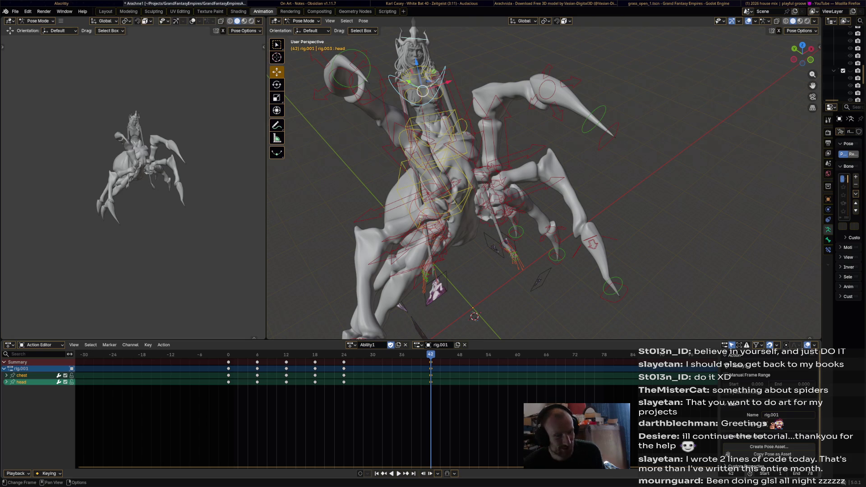
key(i)
key(space)
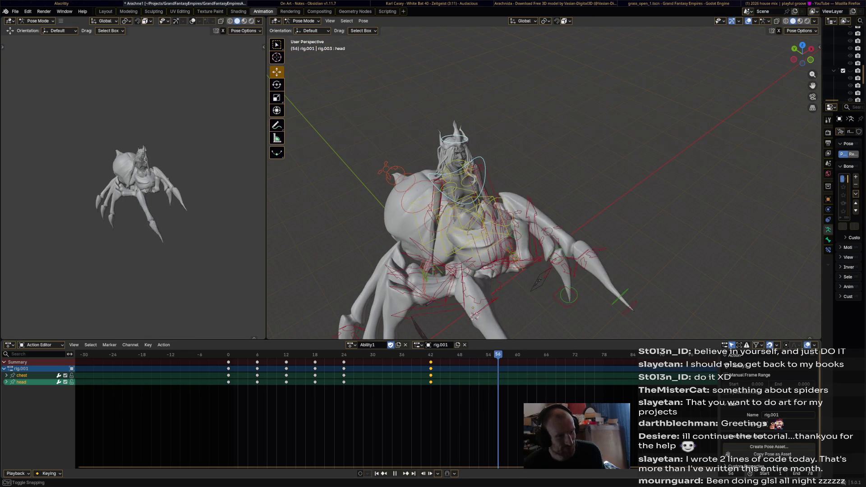
middle_drag(542, 189, 496, 163)
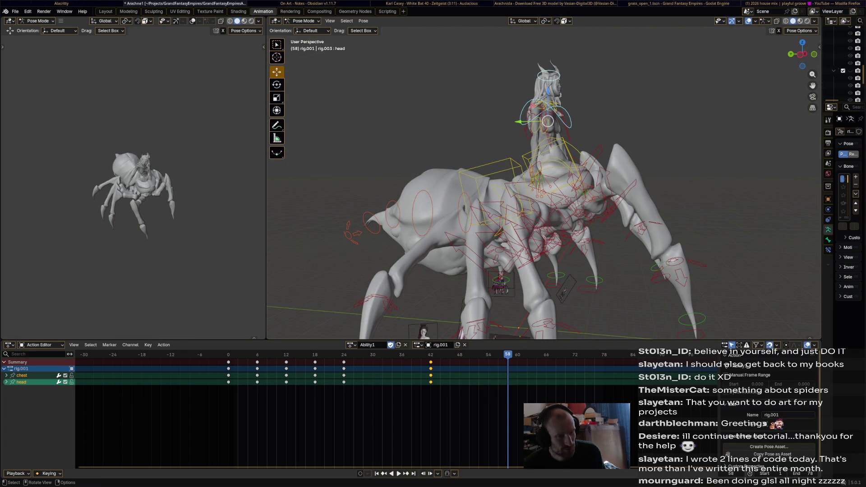
- Rotate the chest and head bones into a new pose and preview it
key(space)
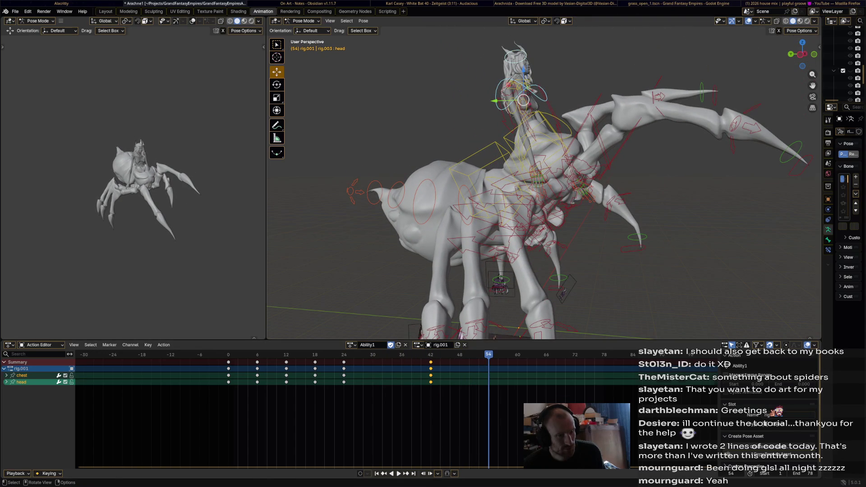
click(524, 100)
key(r)
click(527, 93)
key(r)
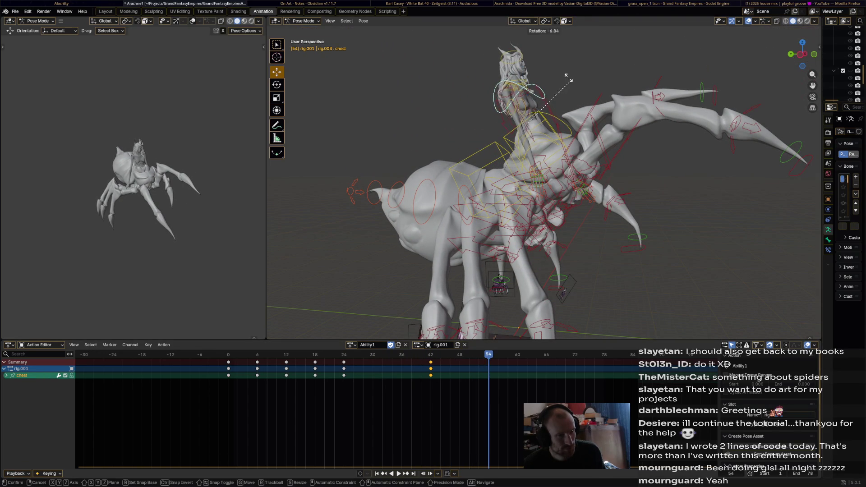
click(494, 61)
key(r)
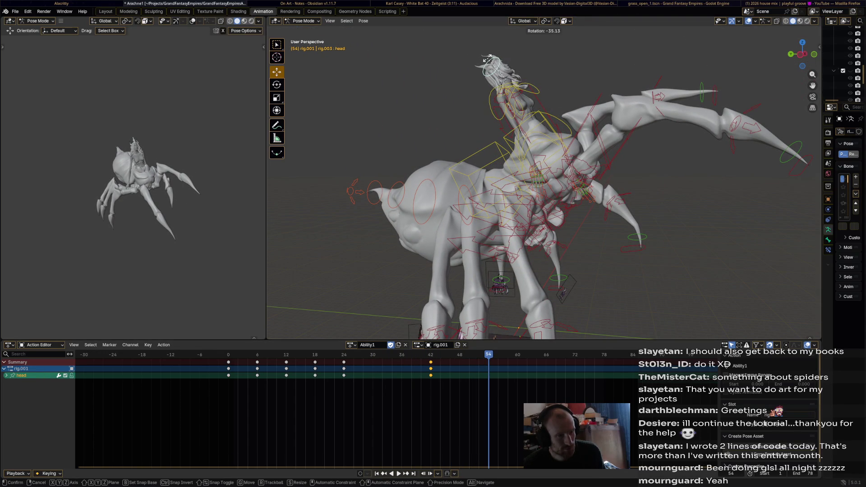
click(487, 59)
shift+click(517, 101)
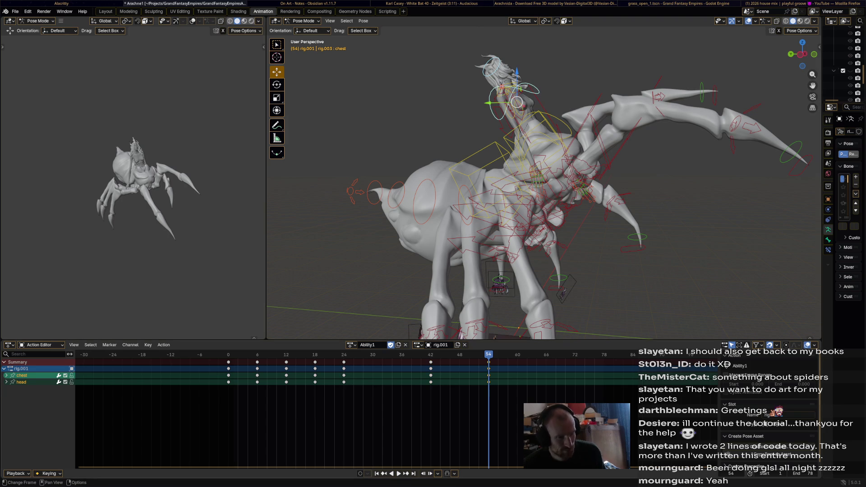
key(space)
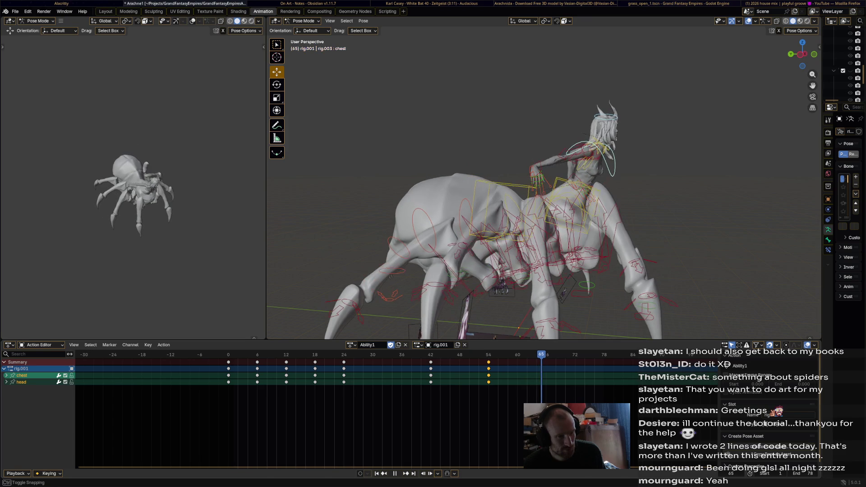
- Stop at frame 68 and key the chest and head pose there
key(space)
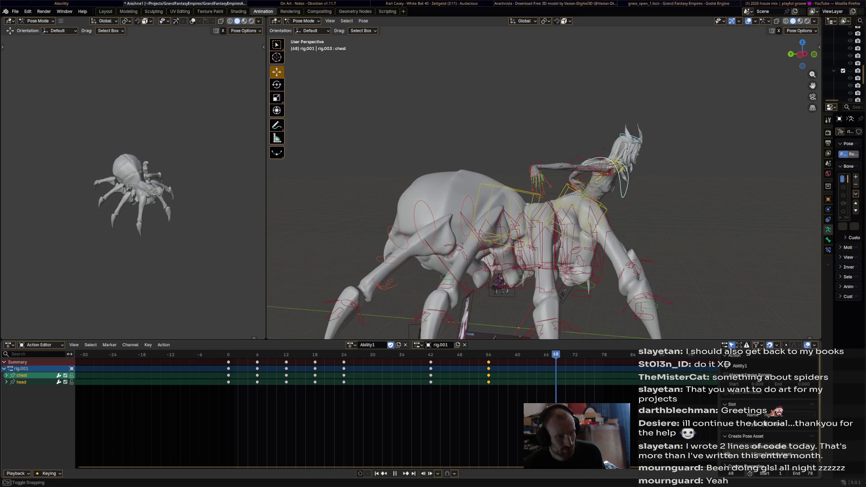
click(587, 192)
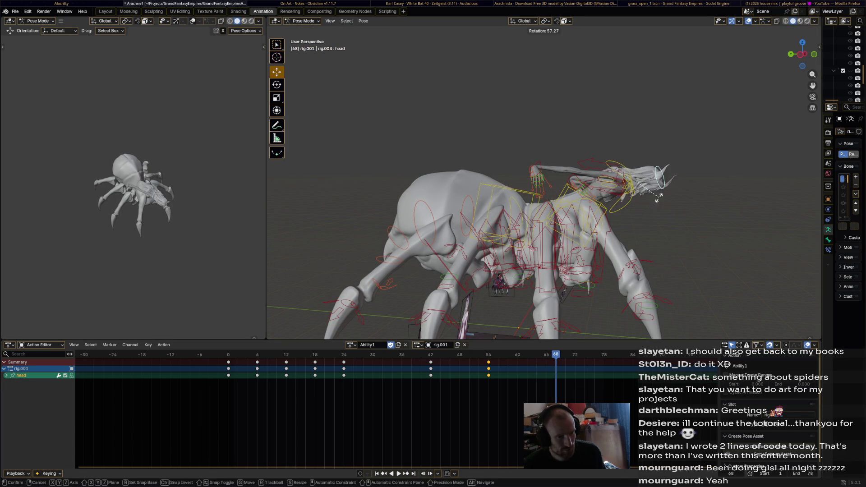
shift+click(587, 189)
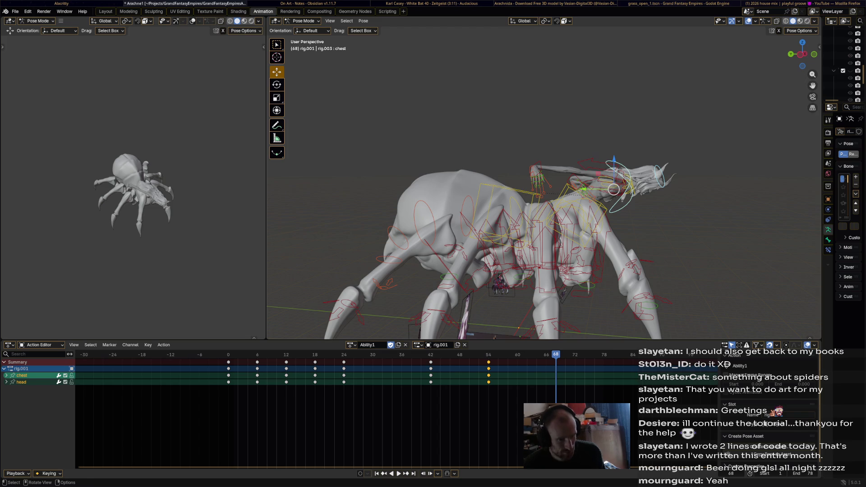
key(space)
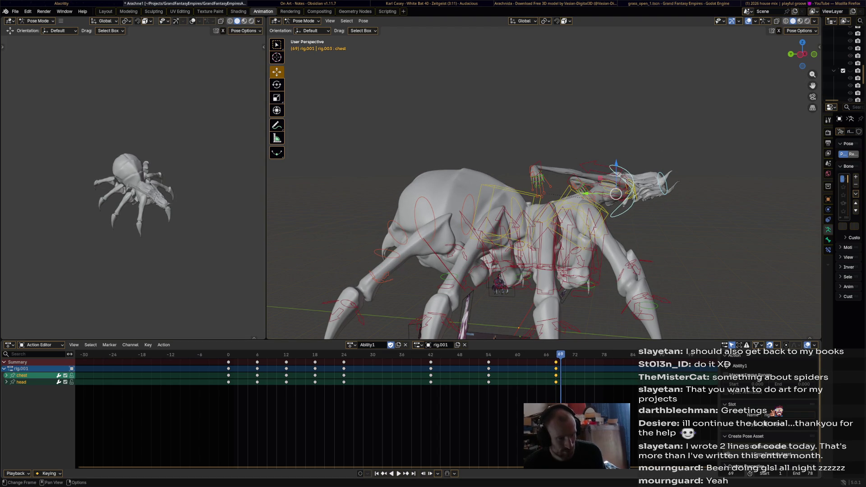
- Copy the frame-0 keys and paste them at frame 78 so the animation loops
click(228, 362)
key(ctrl+c)
key(shift+Right)
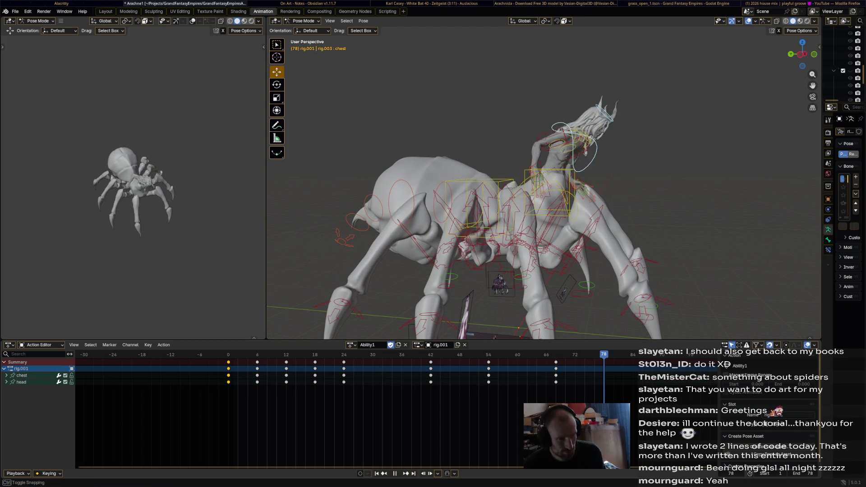
key(ctrl+v)
key(space)
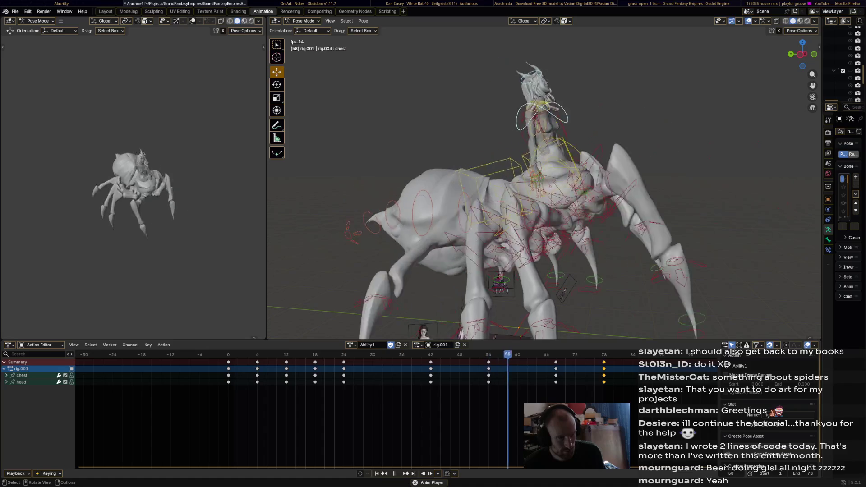
key(space)
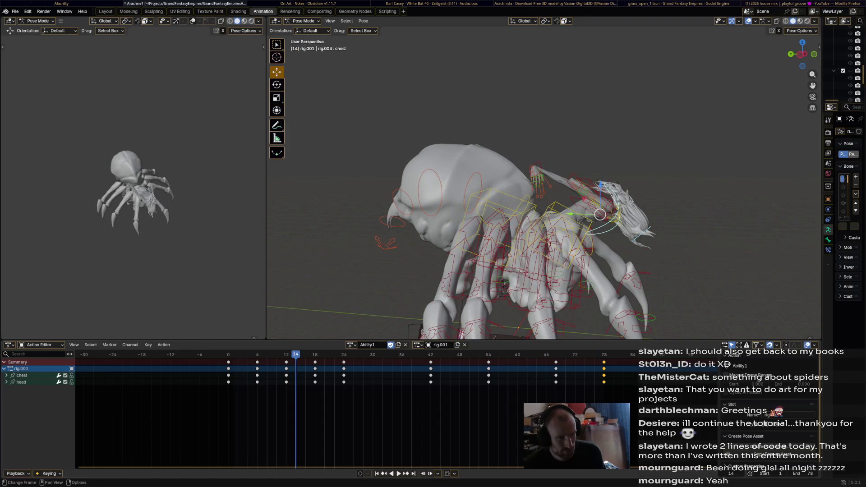
- Back at frame 68, rotate the head to a new angle and review the change
drag(296, 354, 556, 355)
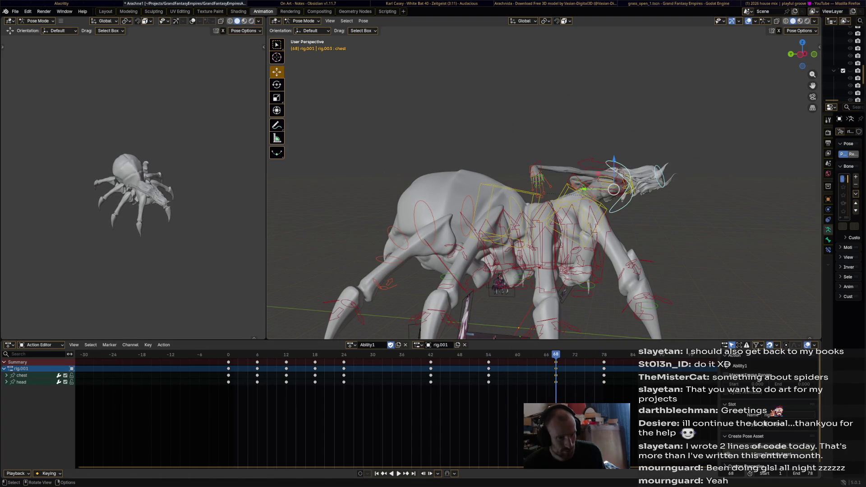
click(625, 185)
key(r)
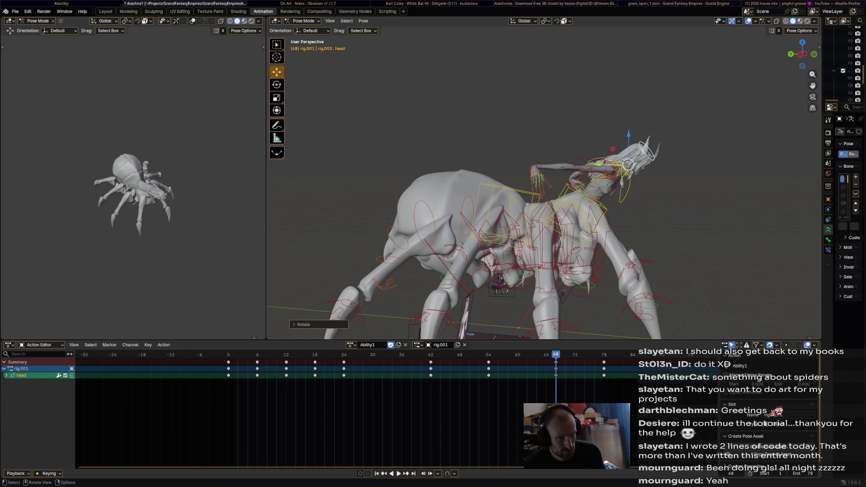
shift+click(596, 178)
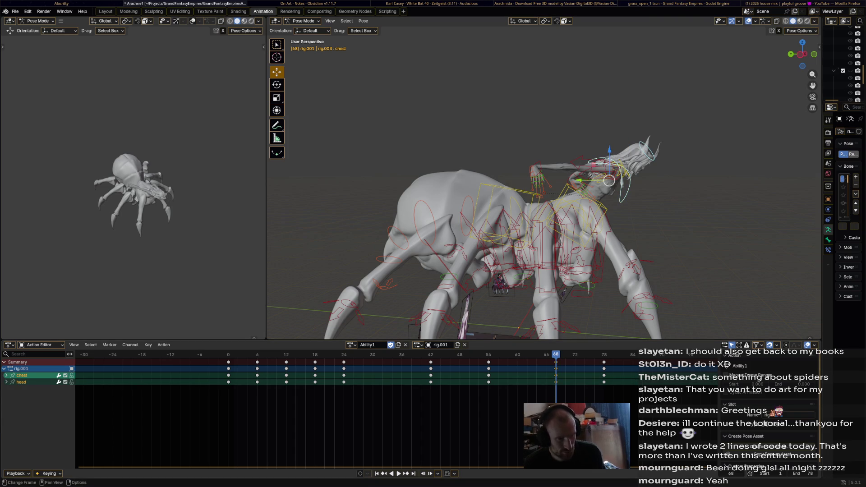
key(space)
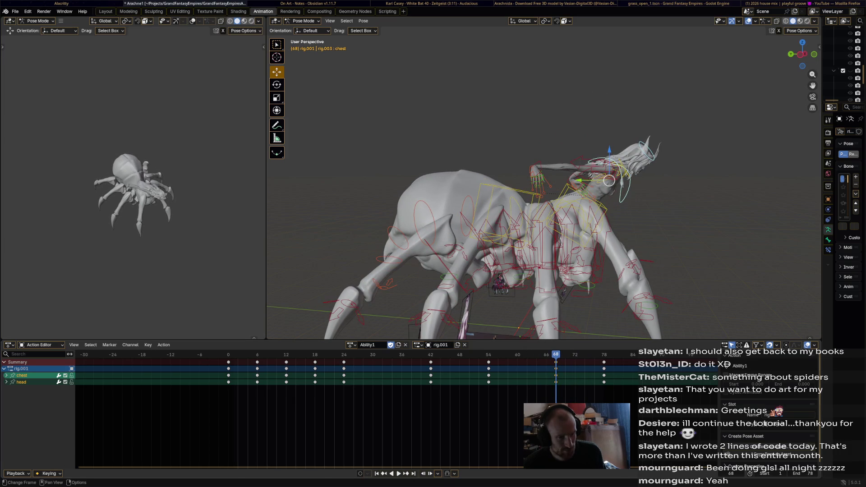
- Rotate and keyframe the chest bone at frames 68 and 72
click(622, 174)
key(r)
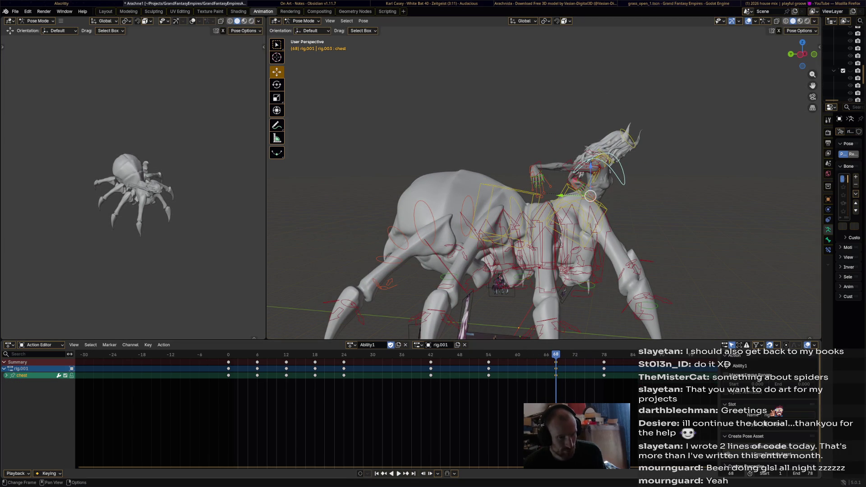
key(i)
key(space)
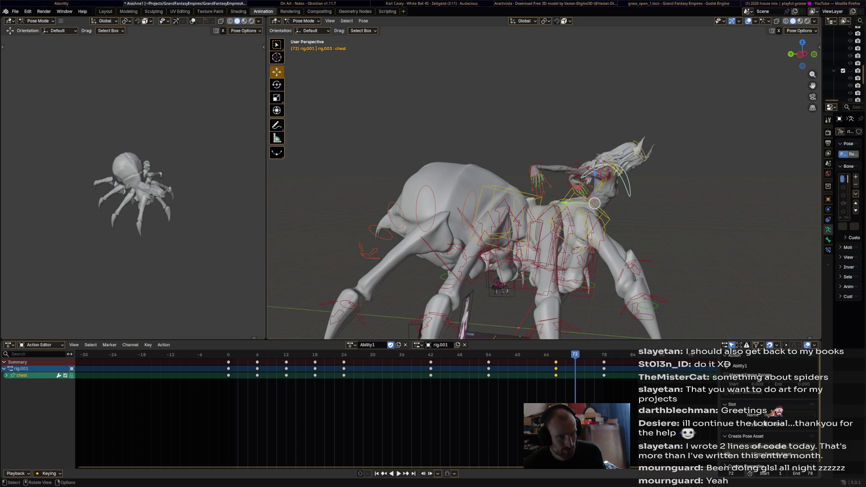
key(r)
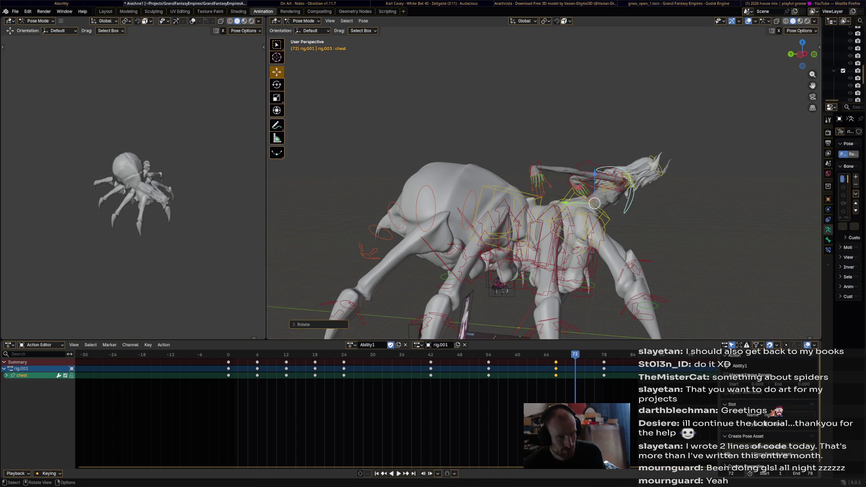
key(i)
key(space)
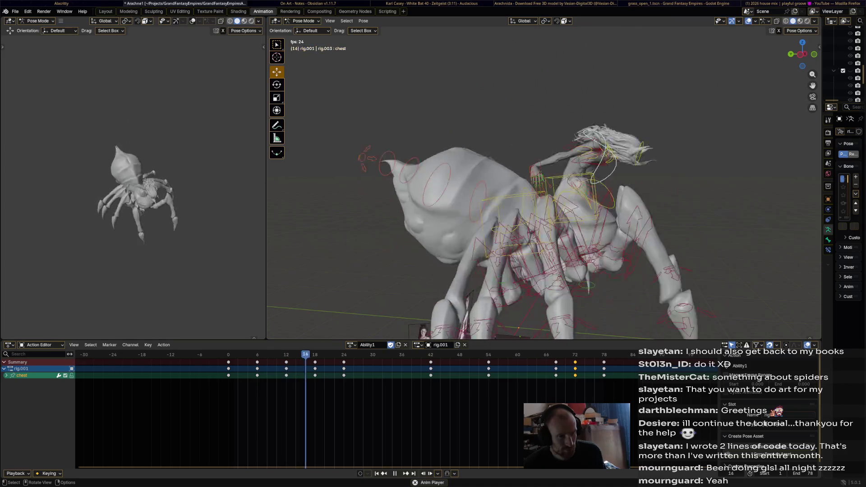
- Retime keys: move the frame 69–72 keys 7 frames earlier and the frame-66 keys to 68
key(space)
drag(546, 374, 583, 401)
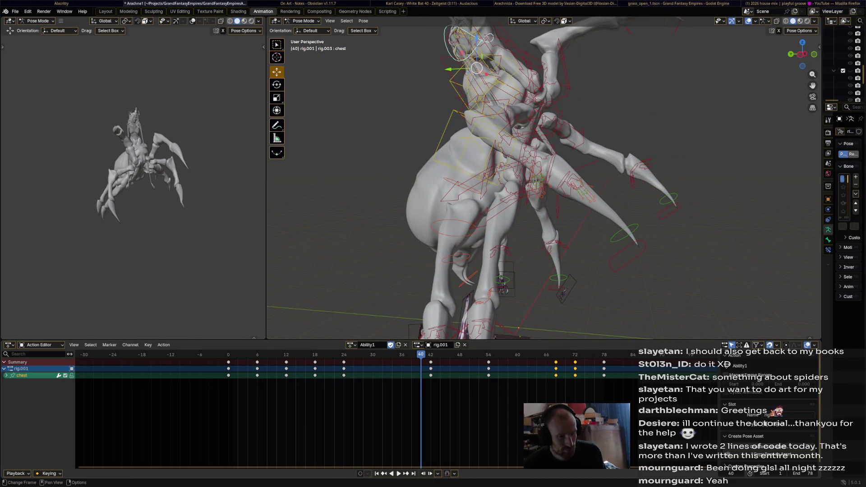
key(Return)
key(space)
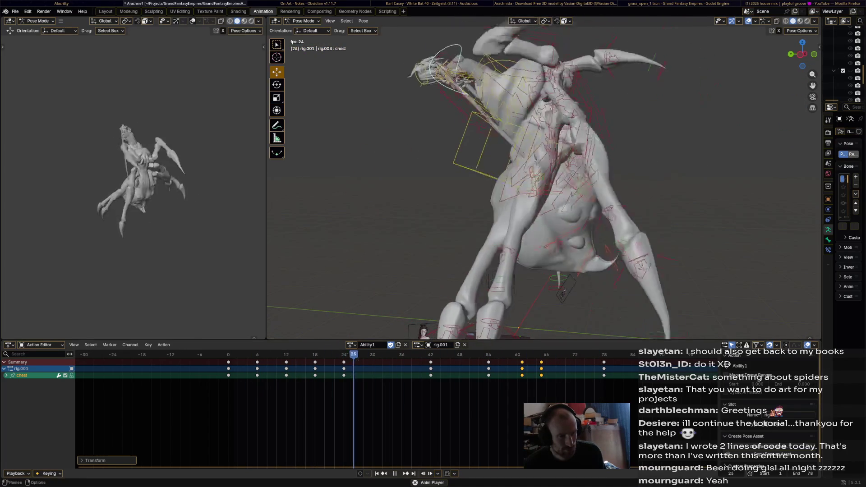
click(542, 368)
key(g)
key(Return)
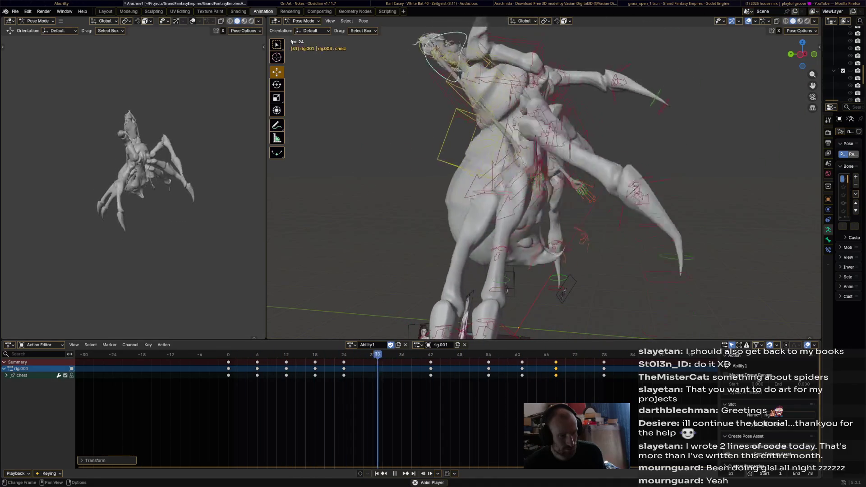
key(space)
click(478, 97)
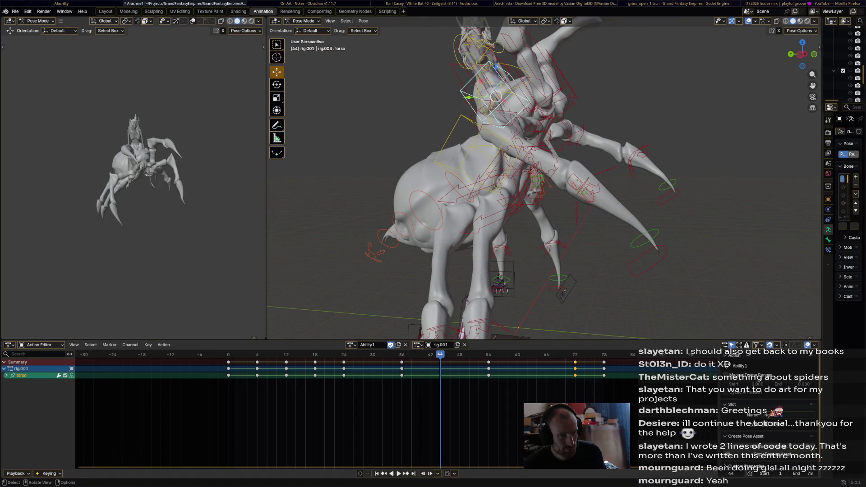
- Move the frame-72 keys to frame 68 and play back the timing
click(575, 368)
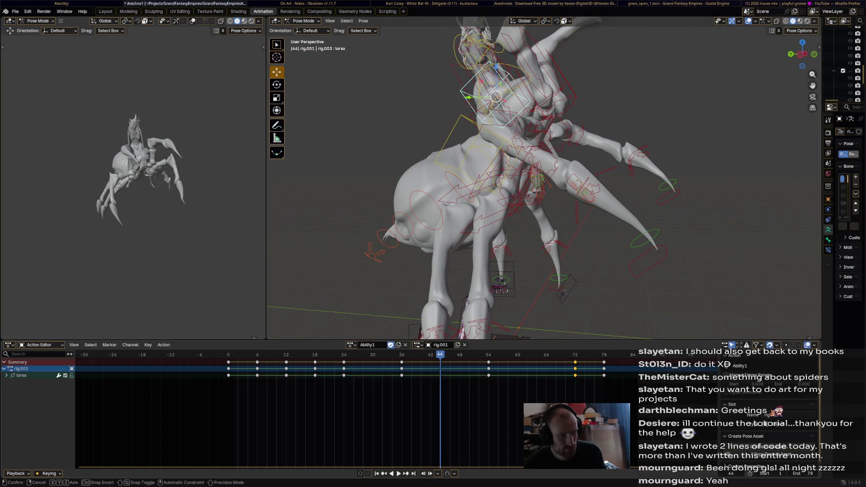
key(Return)
key(space)
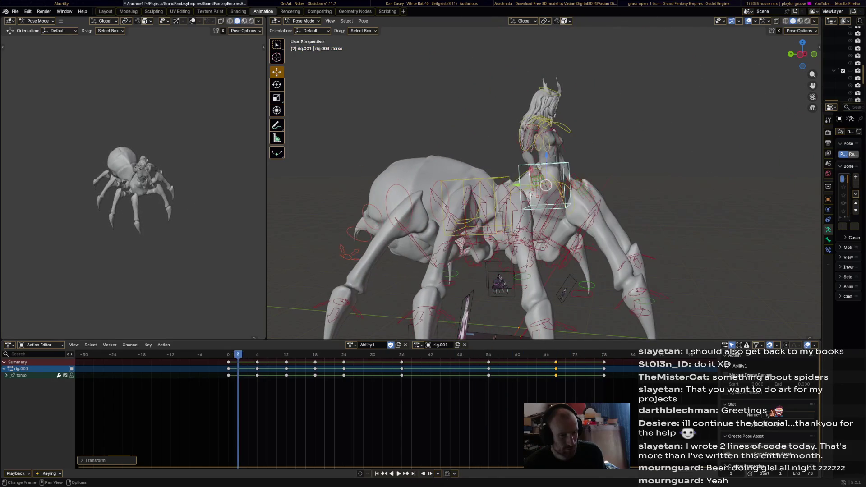
key(space)
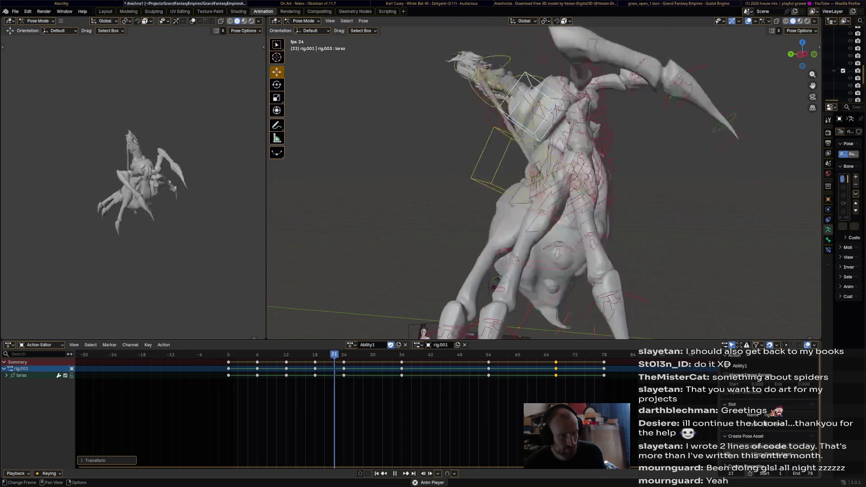
- Shift the selected keys 2 frames earlier around frame 64 and review
drag(387, 354, 536, 355)
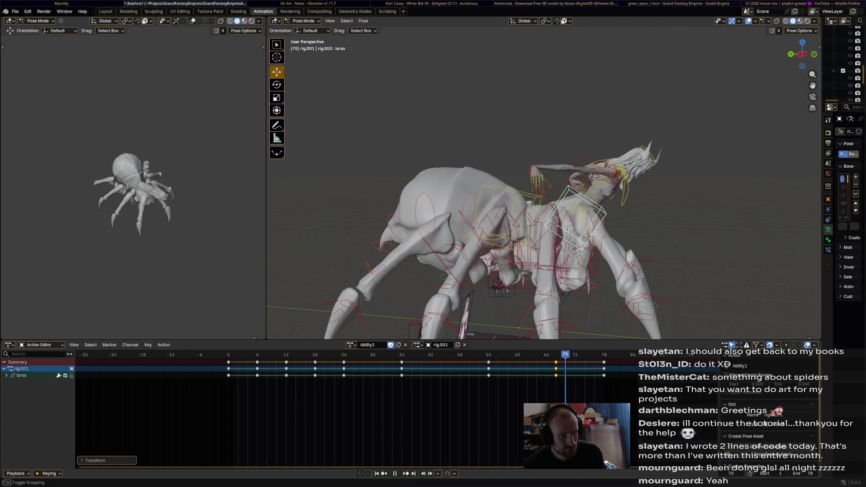
key(Return)
key(space)
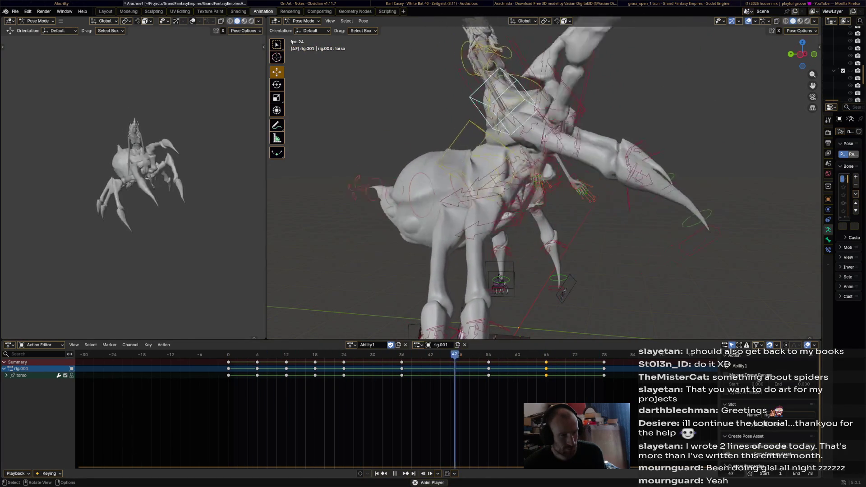
key(space)
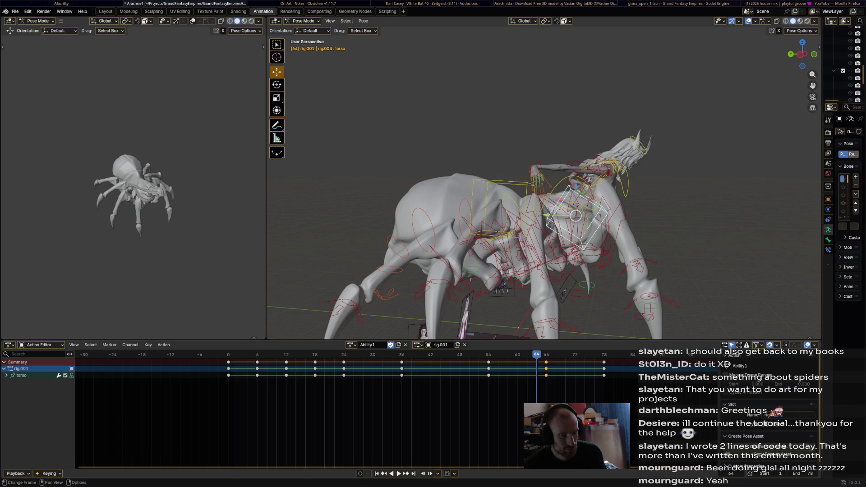
- Delete the selected keyframes and play back the result
right_click(501, 360)
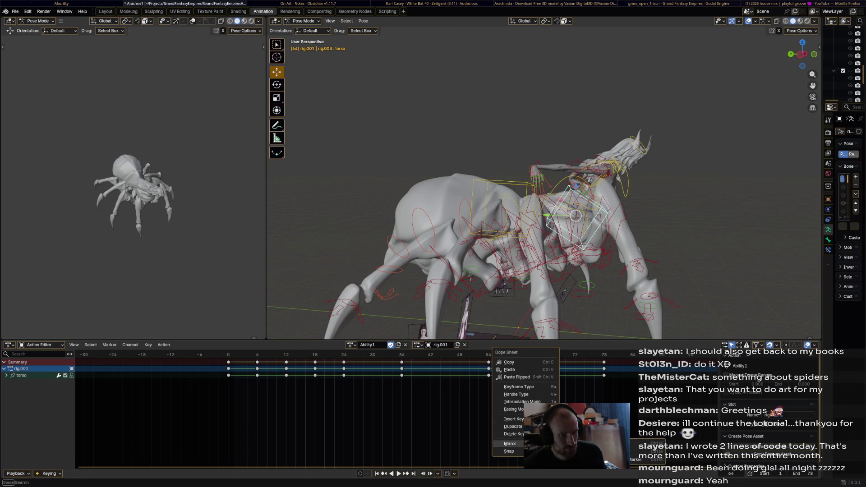
click(514, 434)
key(space)
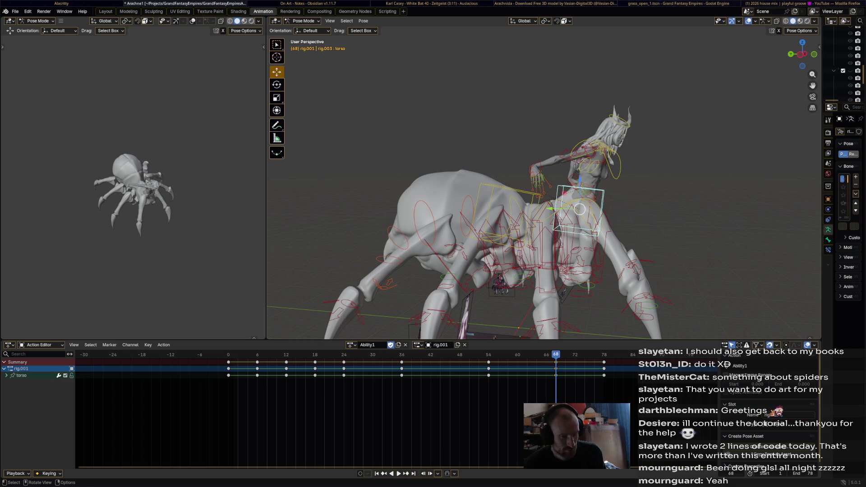
key(space)
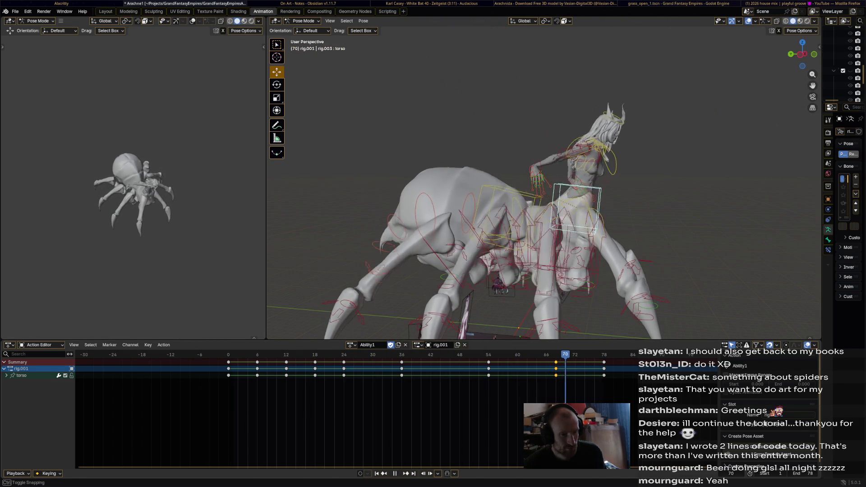
- Tilt the chest bone at frame 68 and play the animation
click(585, 185)
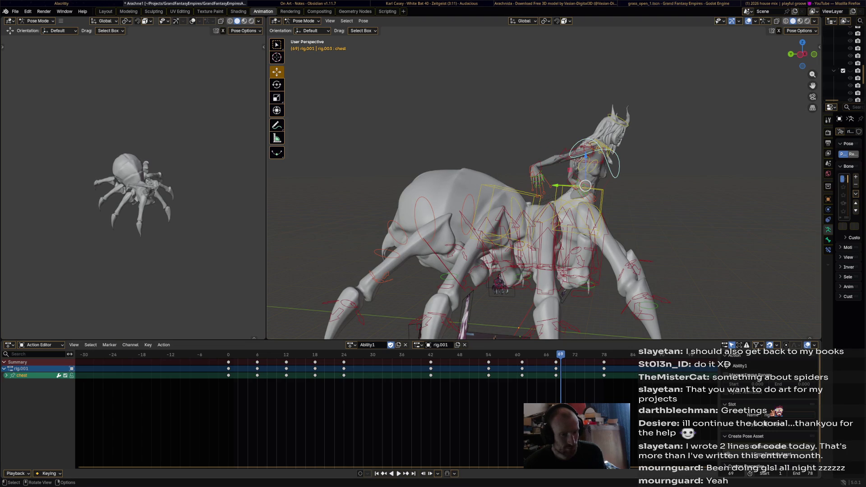
key(shift+ctrl+space)
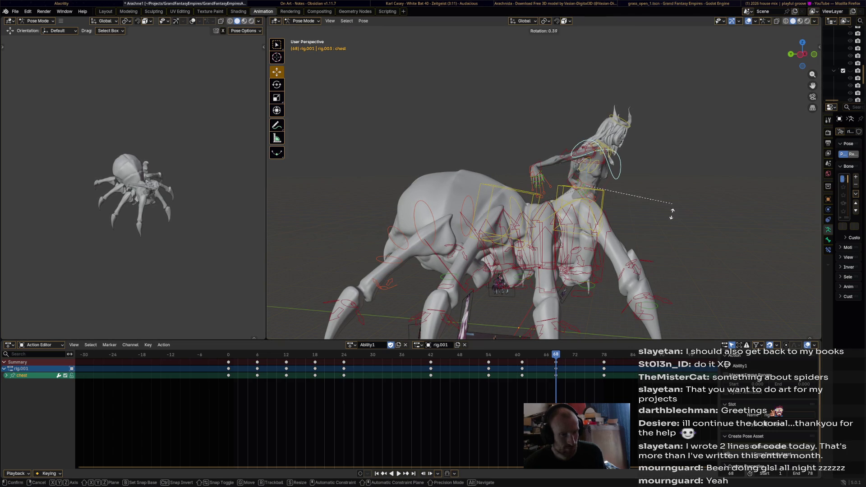
click(641, 250)
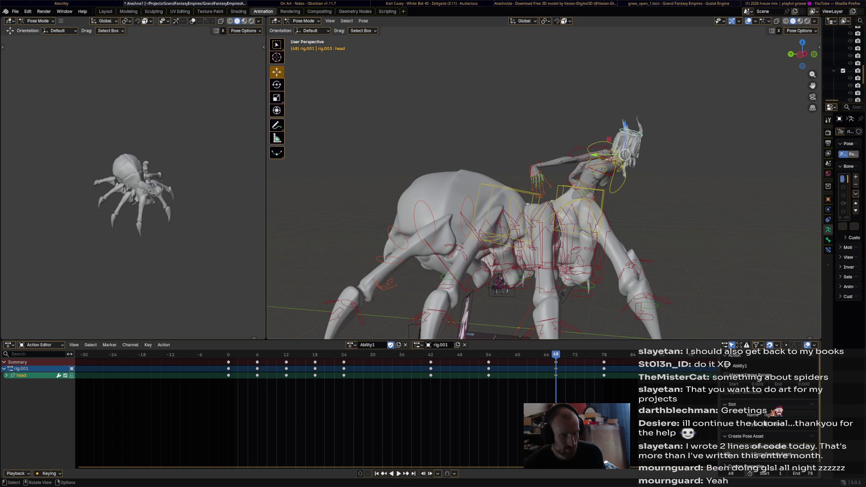
key(space)
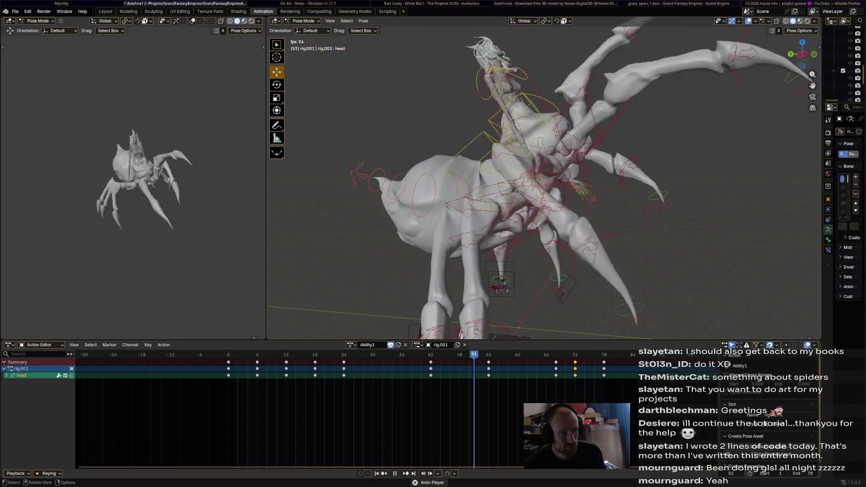
- Review the chest and head motion forward and backward, ending at frame 12
mouse_move(541, 180)
middle_down()
mouse_move(505, 91)
mouse_move(487, 180)
middle_up()
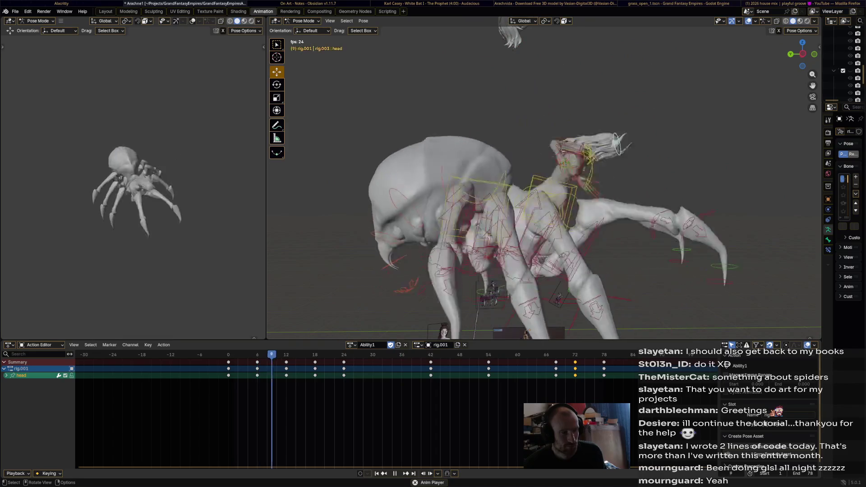
key(space)
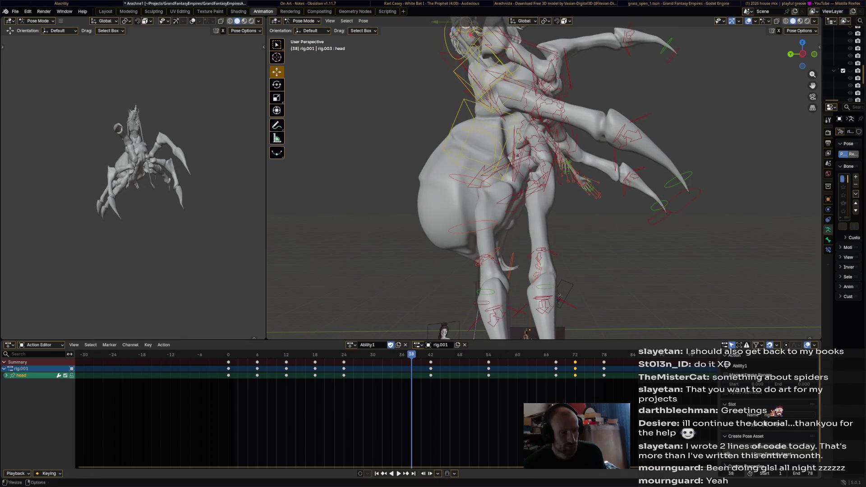
key(ctrl+shift+space)
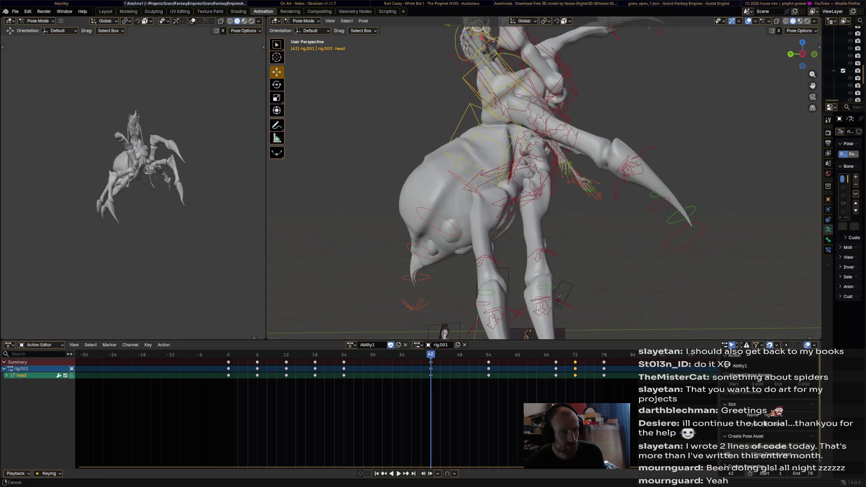
middle_drag(541, 181, 541, 203)
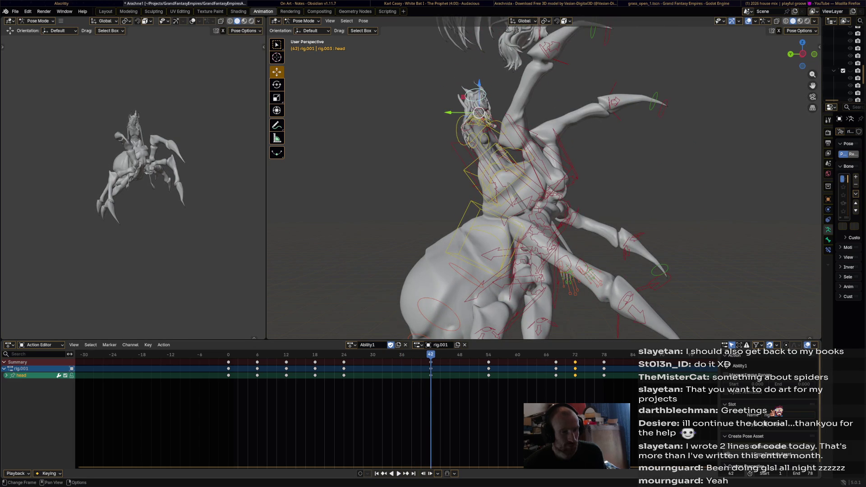
key(space)
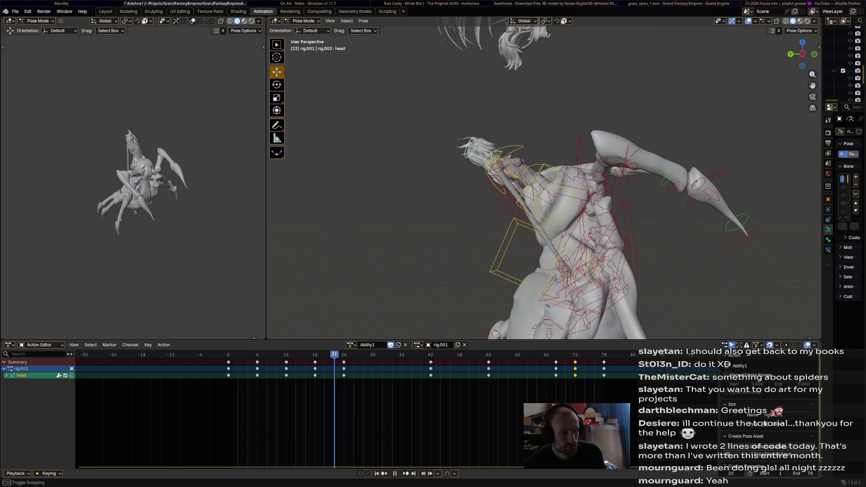
key(Escape)
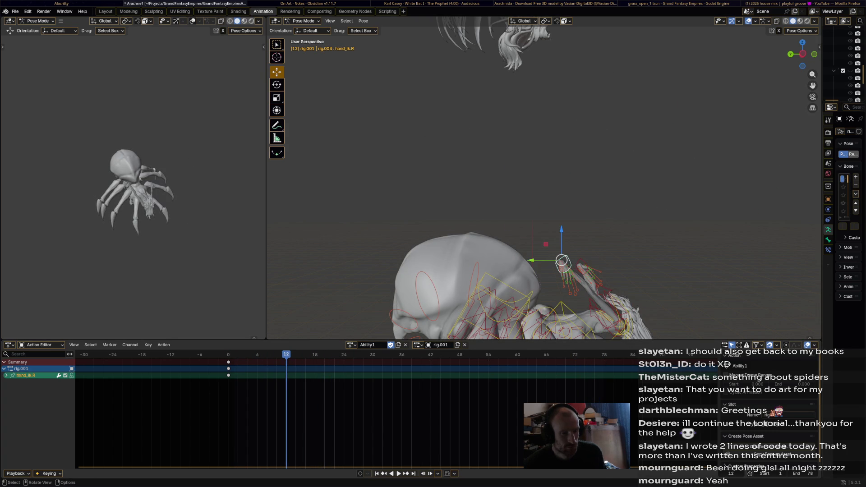
- Frame the spider rig, add the left hand IK bone to the selection, and move the hand IK bones
key(Home)
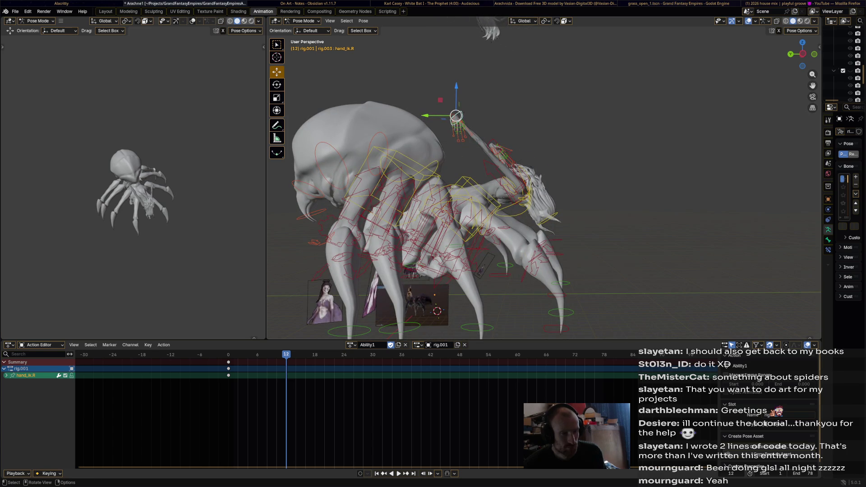
middle_drag(496, 203, 568, 189)
shift+click(501, 158)
middle_drag(501, 158, 473, 148)
key(g)
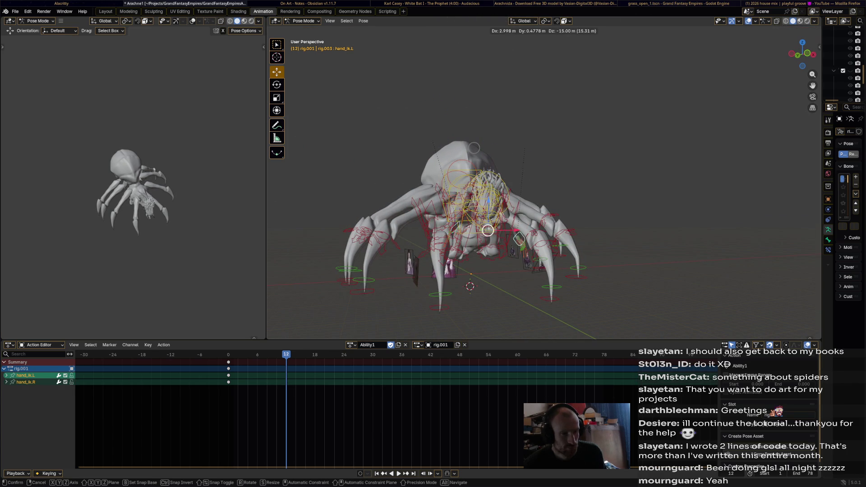
click(487, 224)
mouse_move(486, 223)
middle_down()
mouse_move(519, 217)
mouse_move(446, 228)
middle_up()
key(g)
click(496, 223)
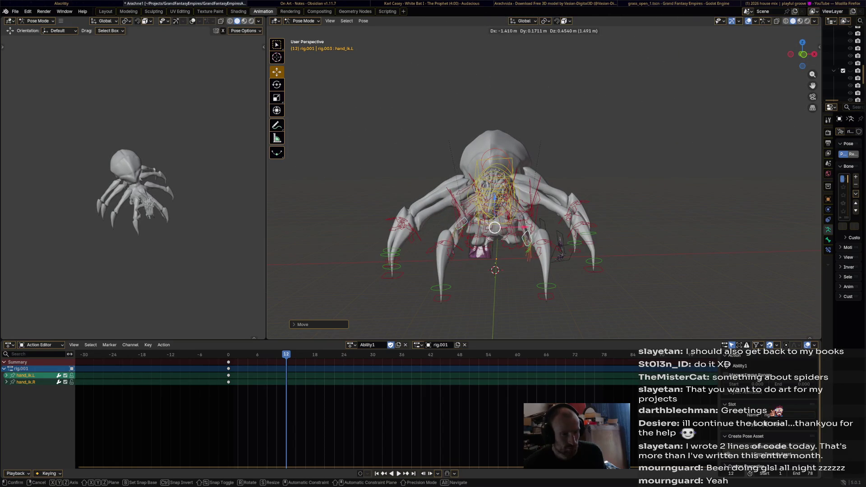
- Raise the hand IK bone near the head, rotating it and moving it along its vertical axis
click(527, 238)
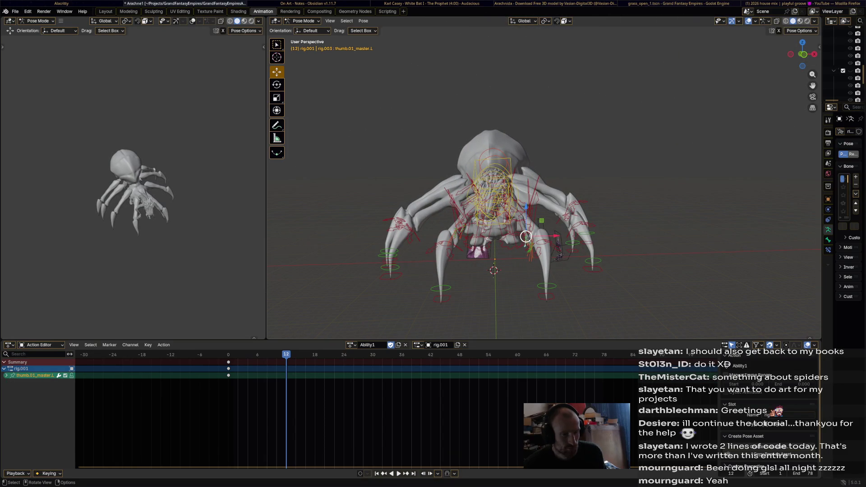
scroll(515, 253, up, 6)
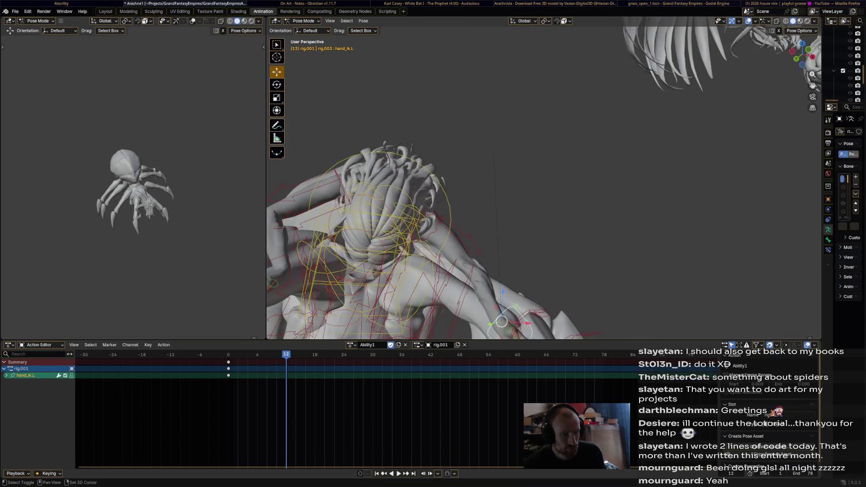
drag(557, 196, 482, 191)
click(556, 195)
mouse_move(556, 196)
middle_down()
mouse_move(351, 198)
mouse_move(465, 158)
middle_up()
key(r)
click(383, 192)
drag(464, 81, 442, 122)
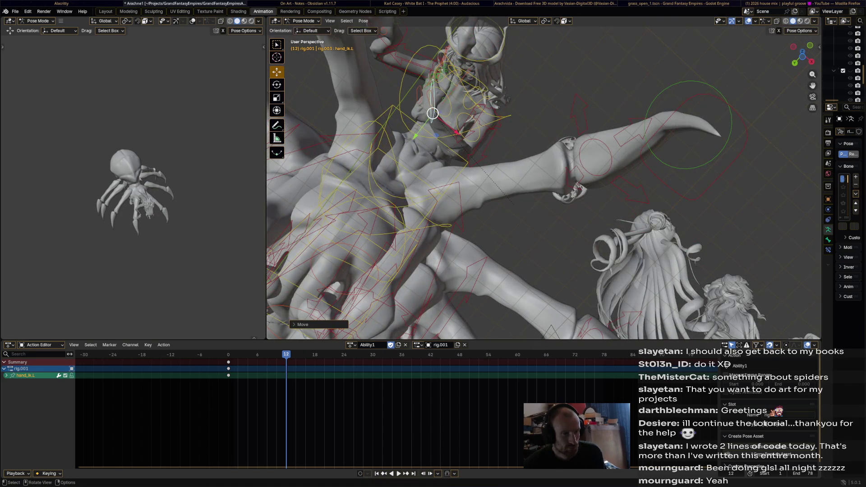
middle_drag(442, 122, 424, 135)
middle_drag(422, 227, 442, 239)
drag(445, 211, 445, 183)
mouse_move(445, 182)
middle_down()
mouse_move(450, 199)
mouse_move(478, 180)
middle_up()
- Refine the frame-12 hand pose with another rotation and two moves
middle_drag(341, 141, 336, 121)
key(r)
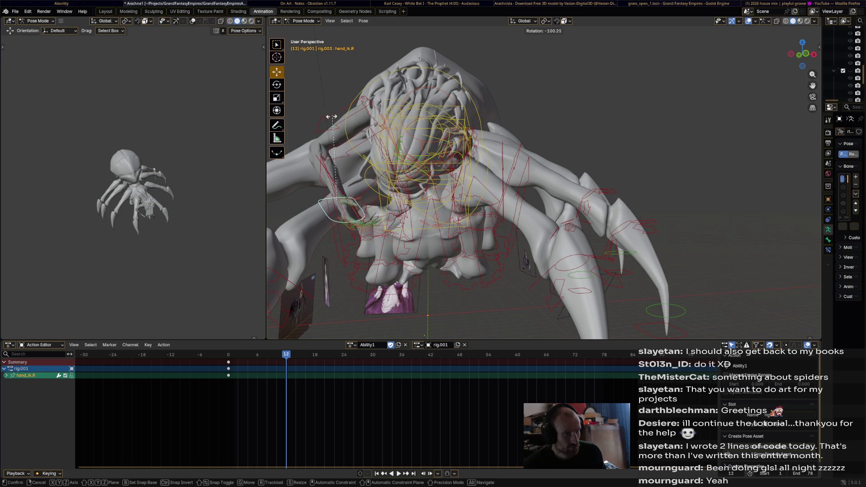
click(317, 169)
key(g)
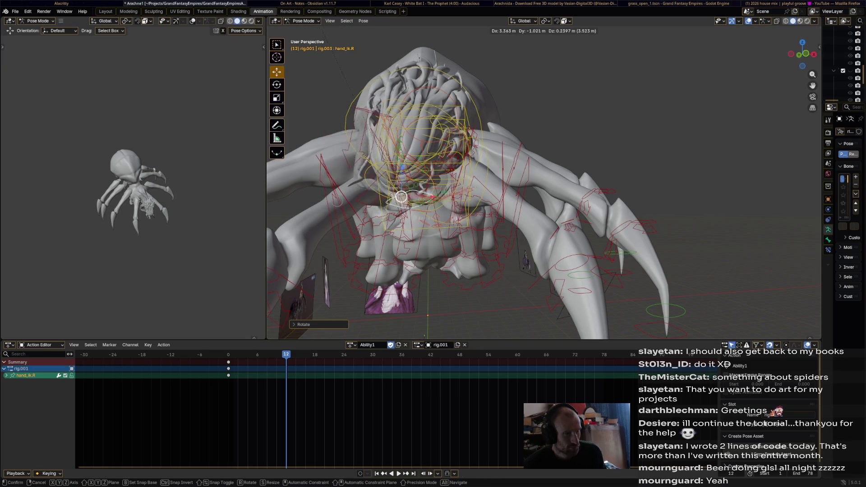
click(398, 198)
middle_drag(404, 195, 420, 180)
key(g)
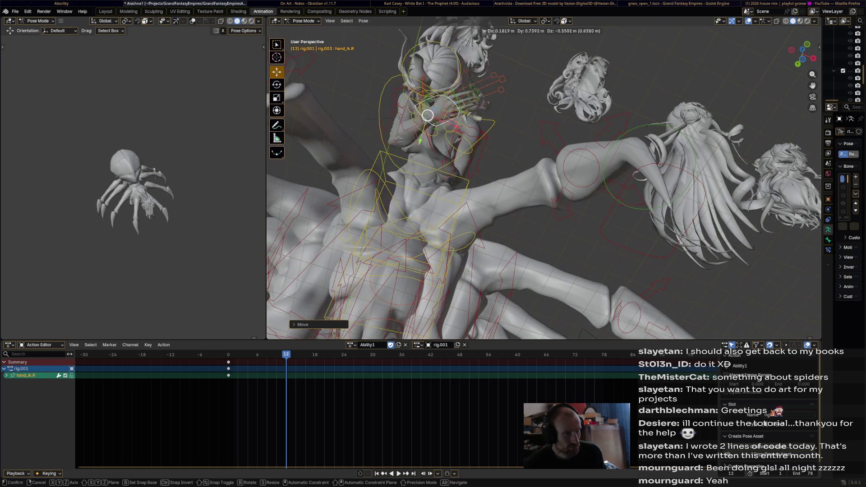
click(427, 126)
mouse_move(427, 126)
middle_down()
mouse_move(439, 223)
mouse_move(477, 203)
mouse_move(548, 192)
middle_up()
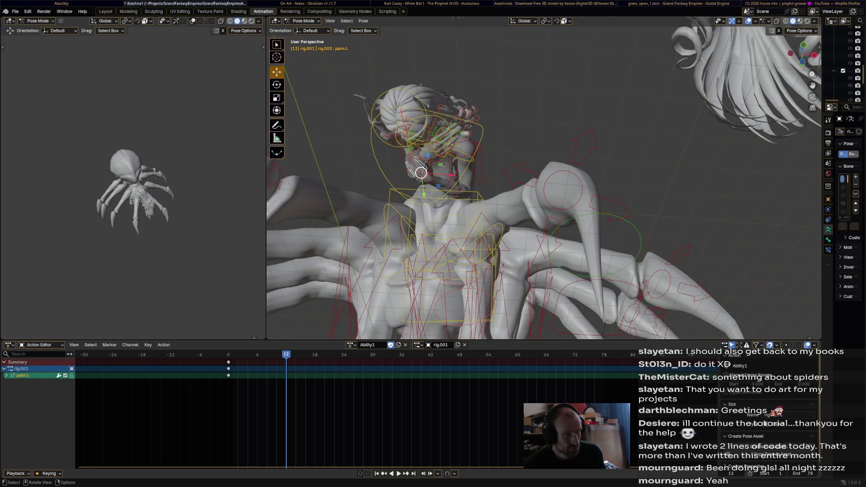
- Return to frame 6, select both hand IK bones and drag the IK Stretch to 0
drag(286, 355, 257, 355)
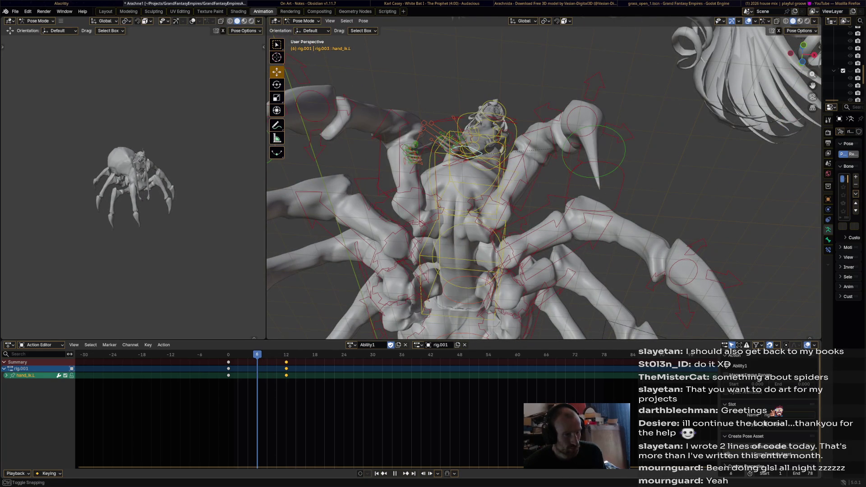
mouse_move(474, 190)
middle_down()
mouse_move(478, 208)
mouse_move(482, 170)
mouse_move(475, 186)
mouse_move(436, 181)
middle_up()
shift+click(340, 177)
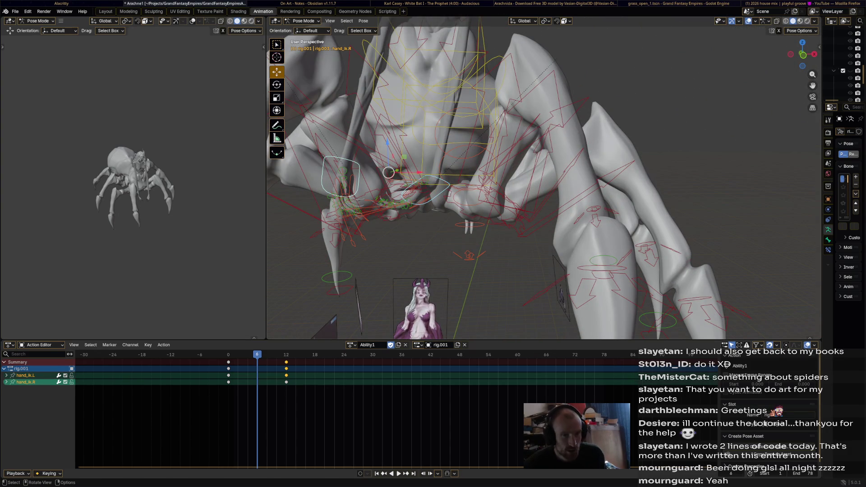
key(alt+a)
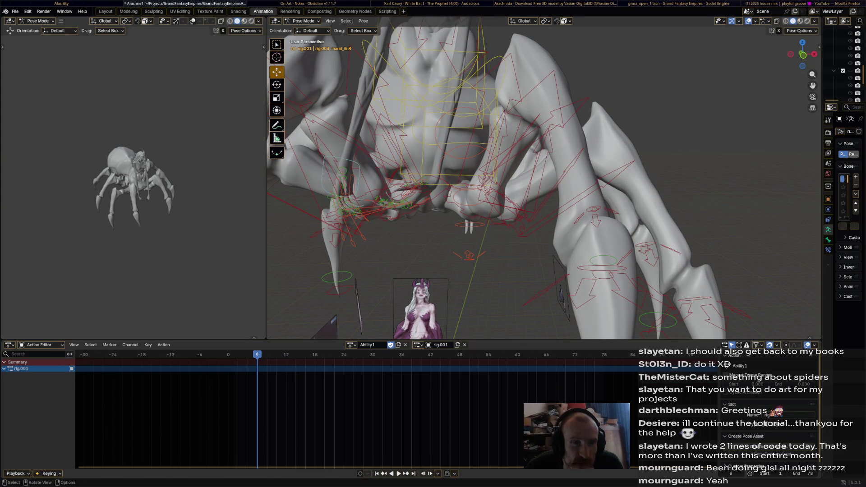
click(820, 46)
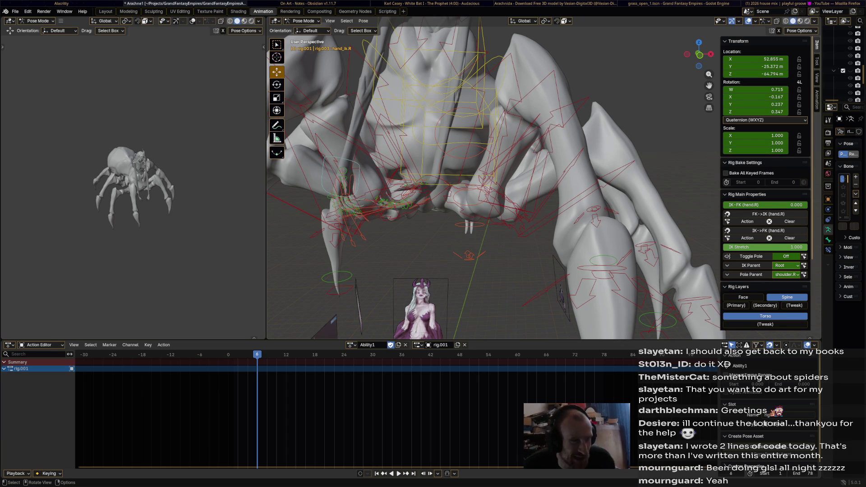
click(435, 181)
shift+click(341, 177)
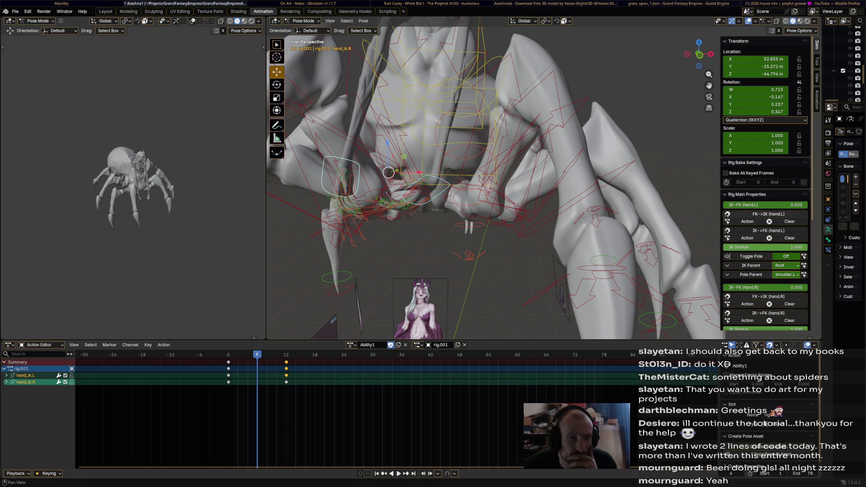
drag(768, 248, 731, 247)
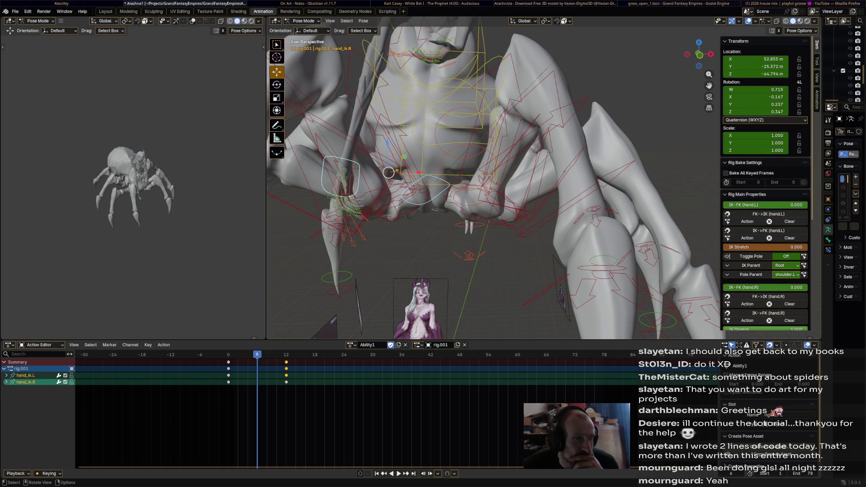
click(341, 177)
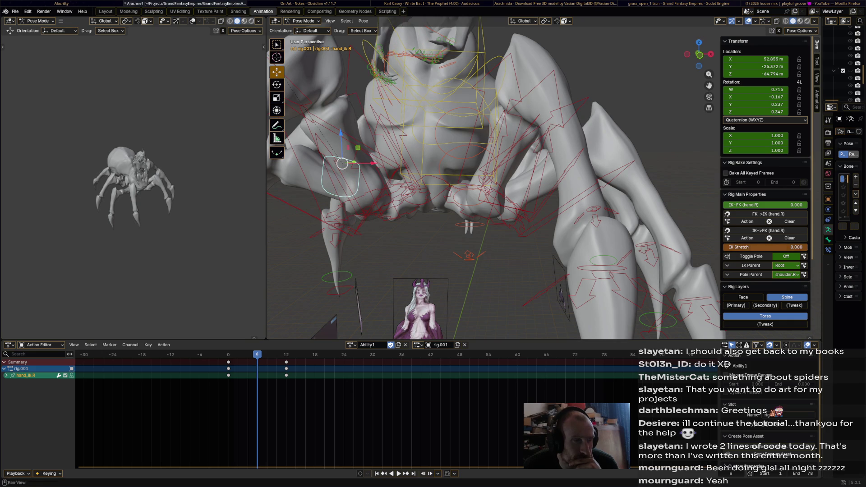
- Play the animation from the start frame to review the hand motion
scroll(622, 234, down, 3)
click(622, 234)
middle_drag(622, 234, 631, 261)
key(shift+Left)
key(space)
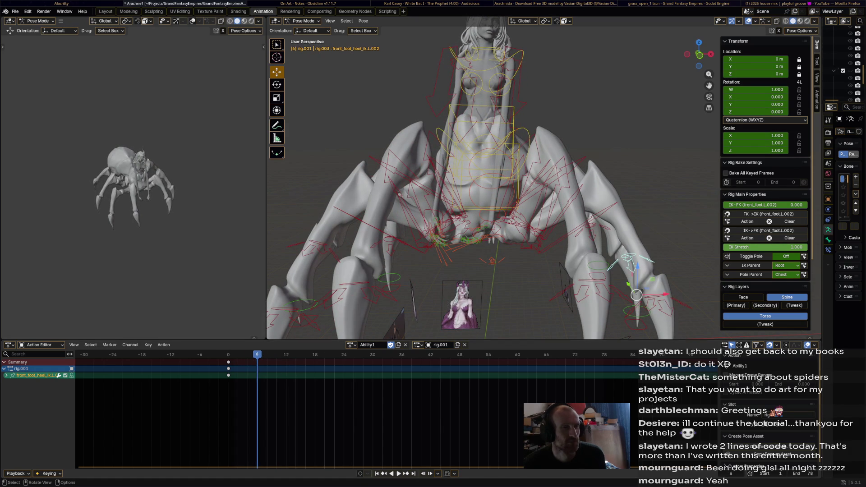
- Select the left hand IK bone, lift it to the chest and rotate it toward the body
click(491, 226)
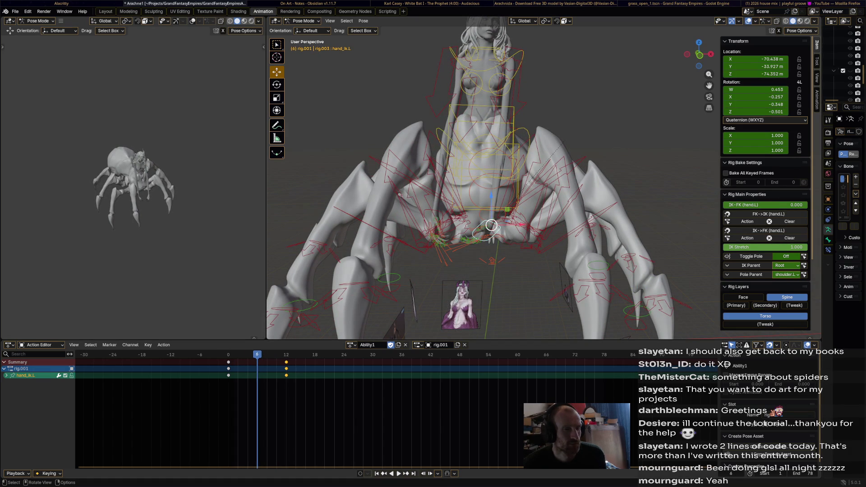
mouse_move(492, 225)
mouse_down()
mouse_move(533, 135)
mouse_move(568, 77)
mouse_move(589, 65)
mouse_up()
mouse_move(589, 65)
middle_down()
mouse_move(496, 149)
mouse_move(568, 206)
middle_up()
key(r)
click(451, 171)
mouse_move(474, 128)
mouse_down()
mouse_move(560, 126)
mouse_move(589, 154)
mouse_move(597, 183)
mouse_move(606, 184)
mouse_up()
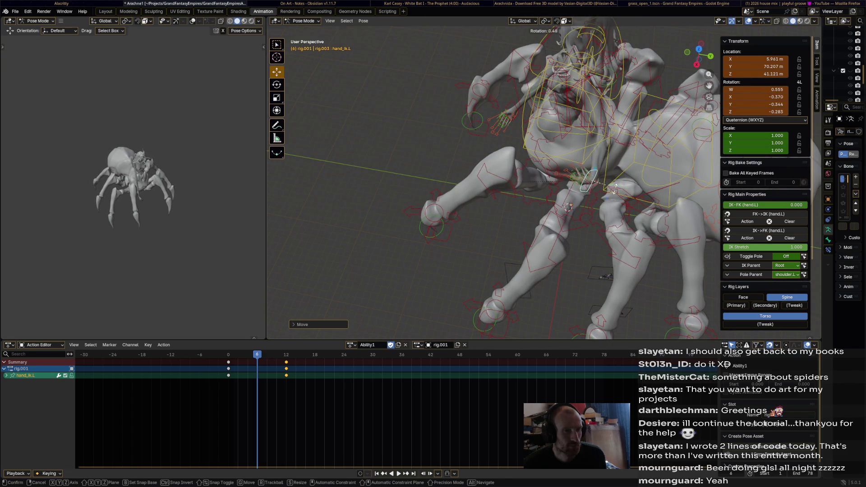
click(555, 82)
mouse_move(555, 82)
middle_down()
mouse_move(530, 41)
mouse_move(614, 45)
mouse_move(600, 54)
middle_up()
key(r)
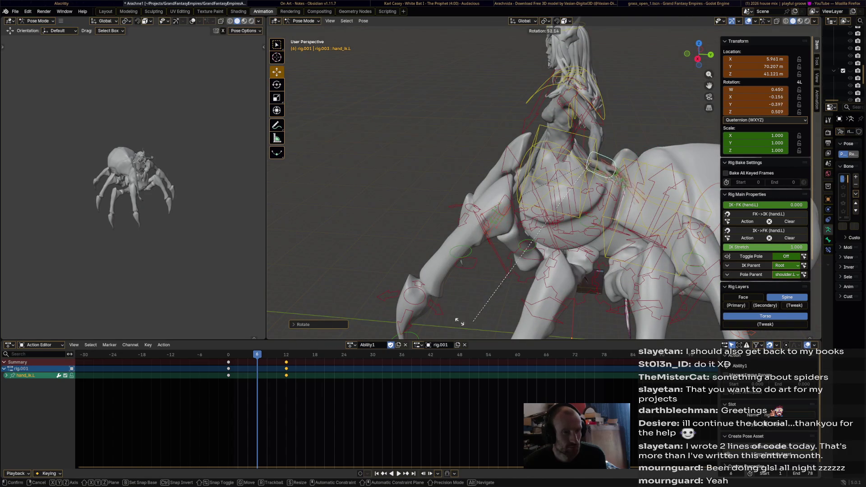
click(322, 291)
middle_drag(321, 291, 361, 270)
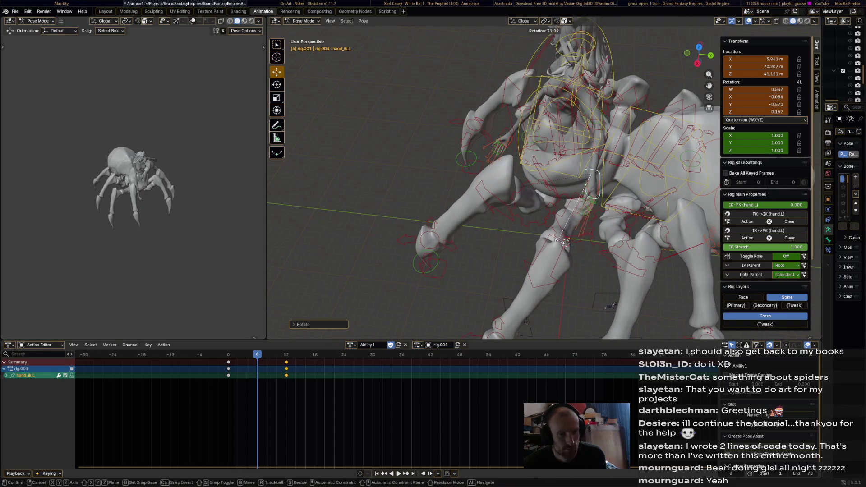
- Move and rotate the left hand IK control, placing it higher and to the right
key(g)
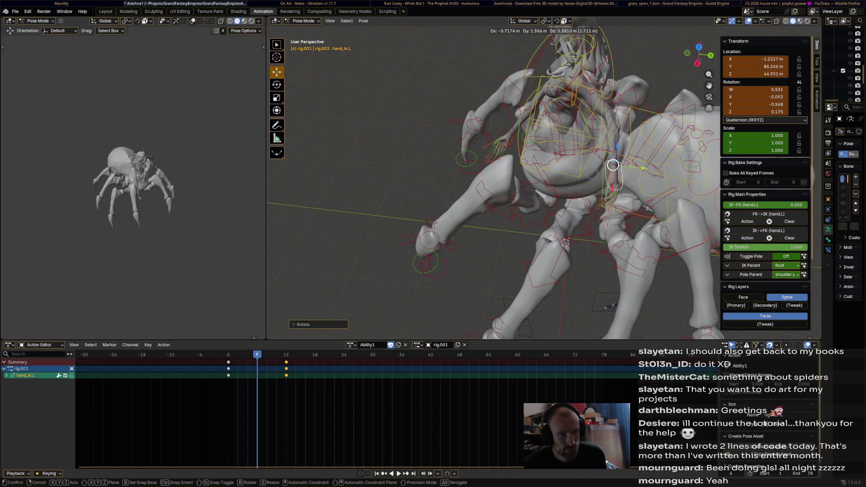
click(604, 136)
middle_drag(604, 136, 641, 129)
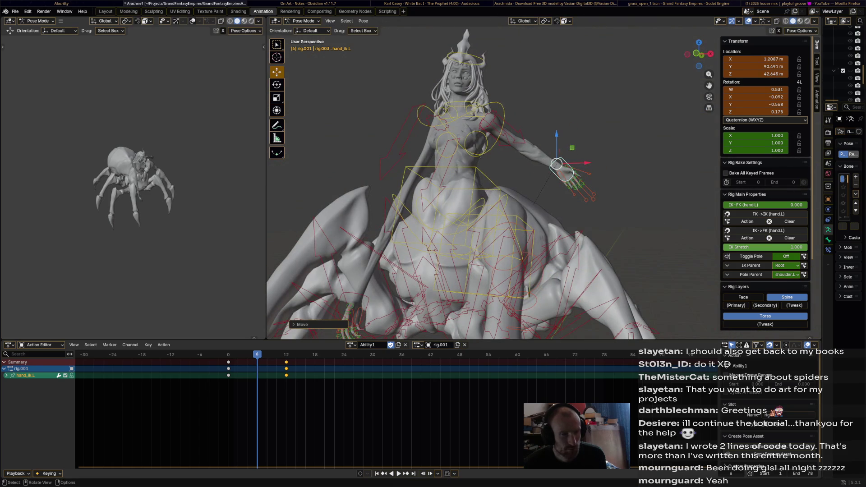
key(g)
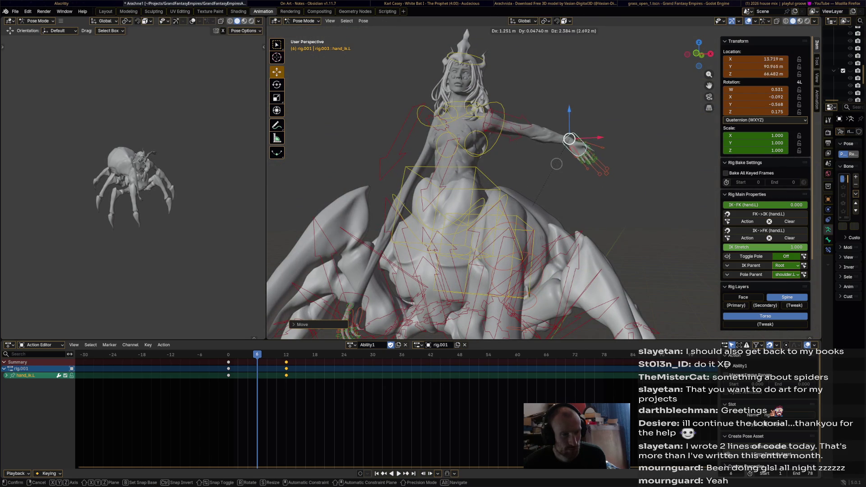
click(542, 190)
middle_drag(542, 190, 558, 294)
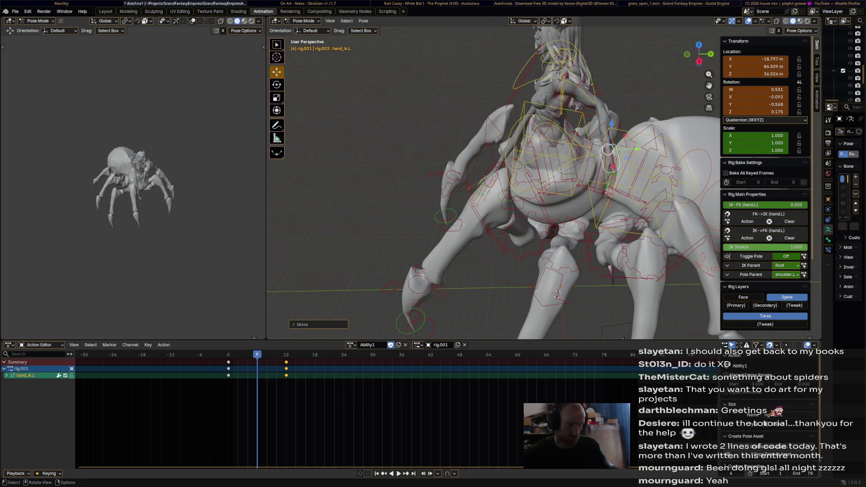
mouse_move(558, 294)
middle_down()
mouse_move(496, 291)
mouse_move(496, 316)
middle_up()
key(r)
click(497, 316)
key(g)
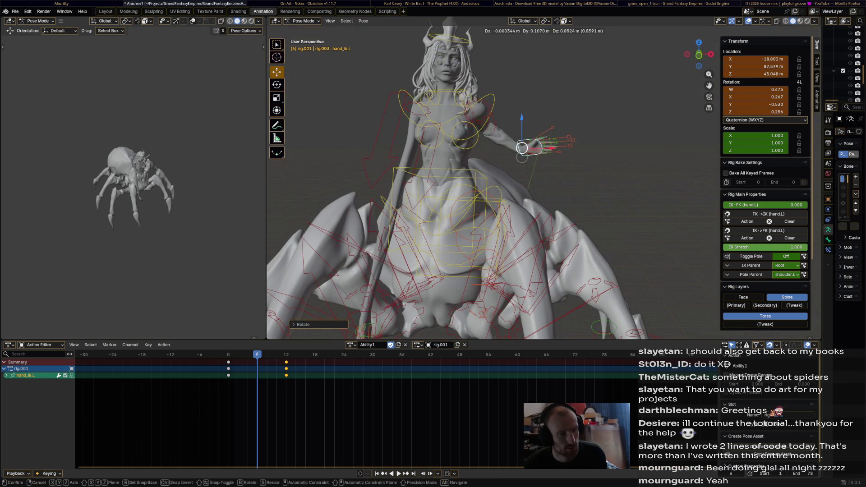
click(544, 106)
- Fine-tune the left hand's position and rotation, then keyframe it at frame 6
middle_drag(544, 106, 443, 142)
key(g)
key(Return)
key(r)
key(Return)
key(r)
key(Return)
key(g)
key(Return)
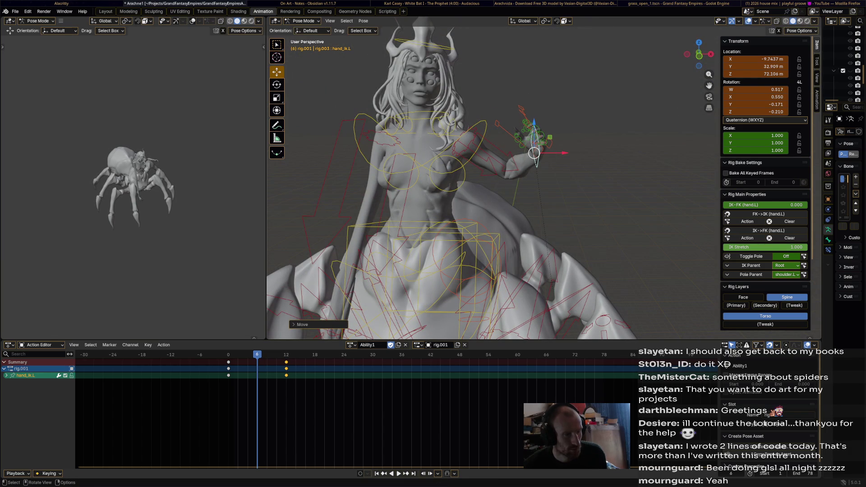
key(i)
mouse_move(451, 226)
shift+middle_down()
mouse_move(498, 111)
mouse_move(556, 113)
shift+middle_up()
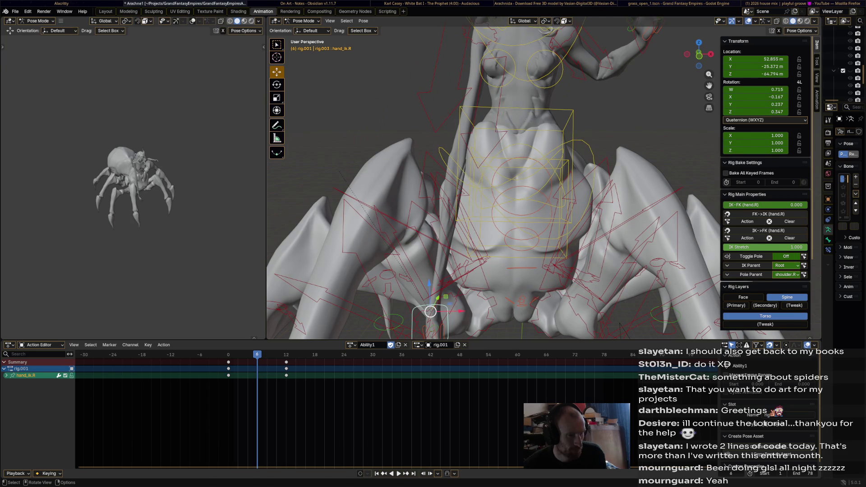
- Pose the right hand IK control with a move and several rotations, key it at frame 6, and play back
key(g)
key(Return)
key(r)
click(319, 140)
mouse_move(319, 141)
middle_down()
mouse_move(487, 155)
mouse_move(415, 158)
mouse_move(415, 135)
middle_up()
key(r)
key(Return)
key(r)
key(Return)
key(i)
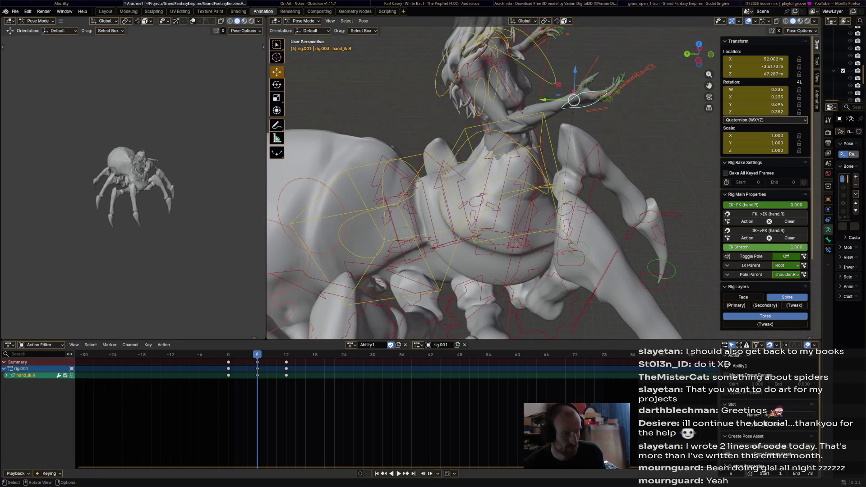
scroll(492, 180, down, 5)
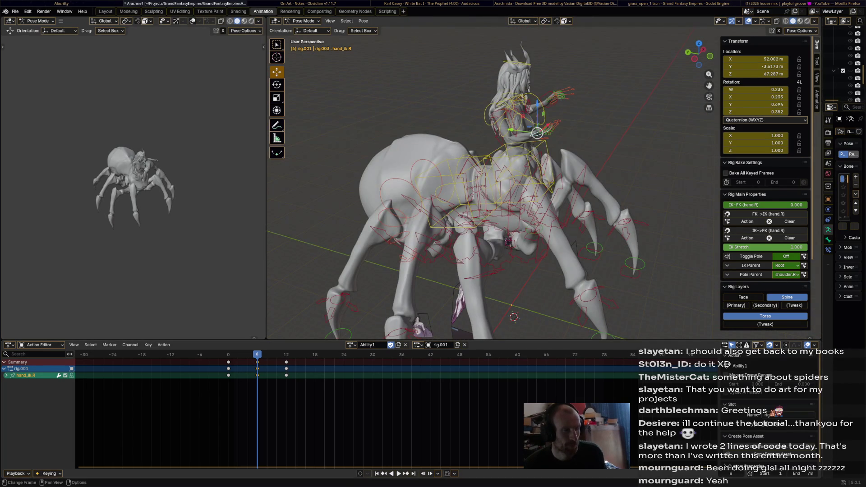
key(space)
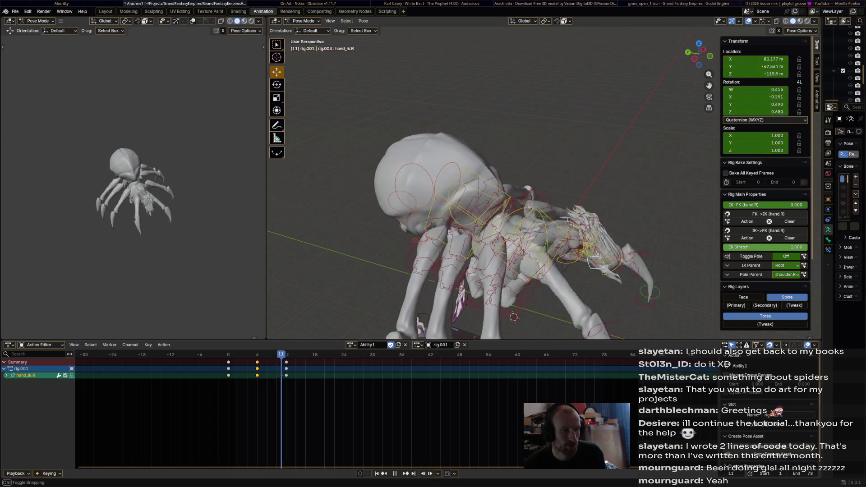
- Re-pose the right hand IK with Y-constrained moves and a rotation, and keyframe it again
middle_drag(496, 203, 515, 205)
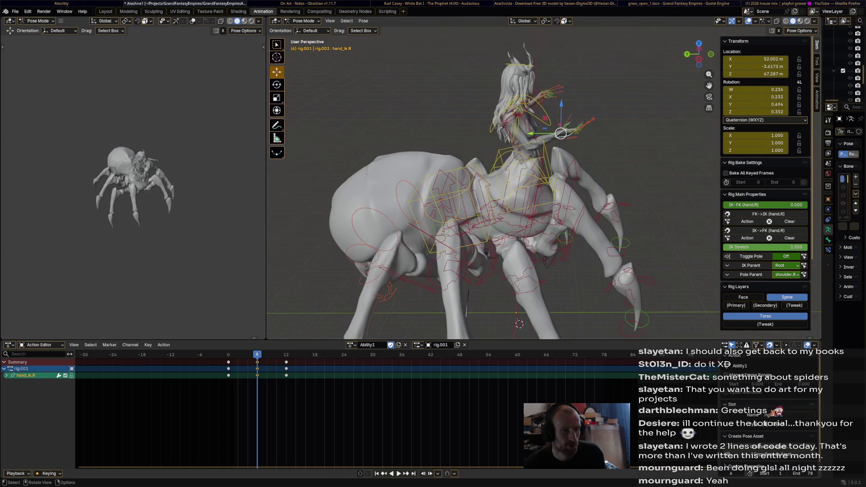
key(g)
key(y)
click(536, 133)
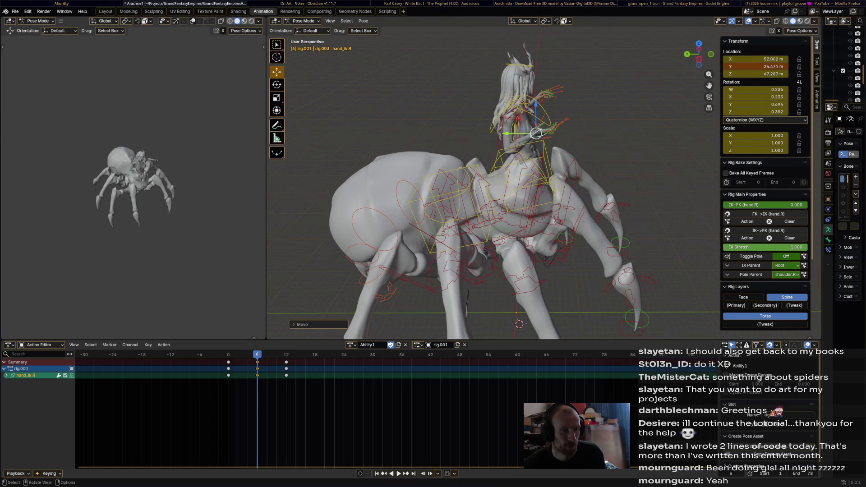
middle_drag(536, 133, 547, 144)
drag(547, 145, 539, 153)
middle_drag(539, 152, 528, 153)
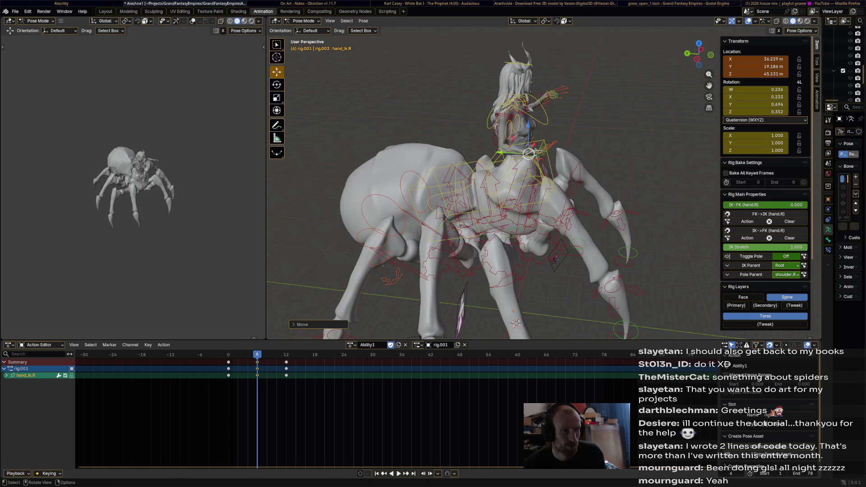
key(g)
key(y)
mouse_move(515, 322)
alt+middle_down()
mouse_move(451, 178)
mouse_move(483, 158)
alt+middle_up()
key(r)
click(449, 175)
key(i)
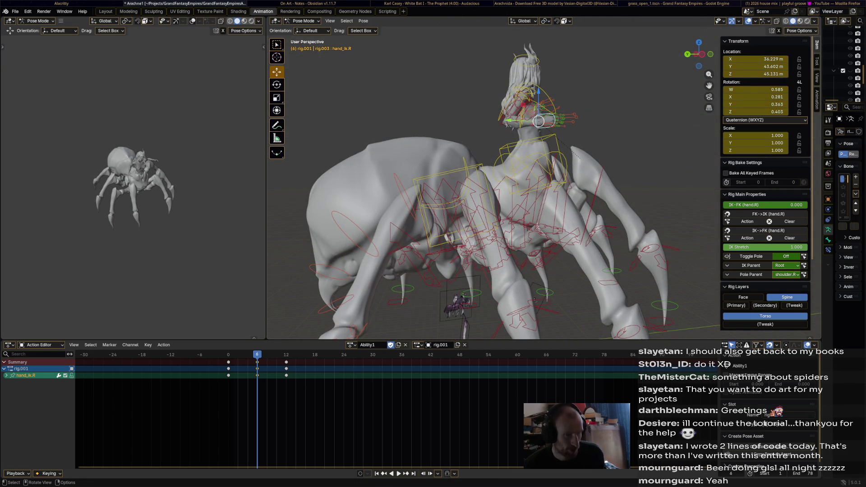
- Nudge the left hand IK control, keyframe it, and play back, stopping at frame 18
middle_drag(496, 203, 460, 203)
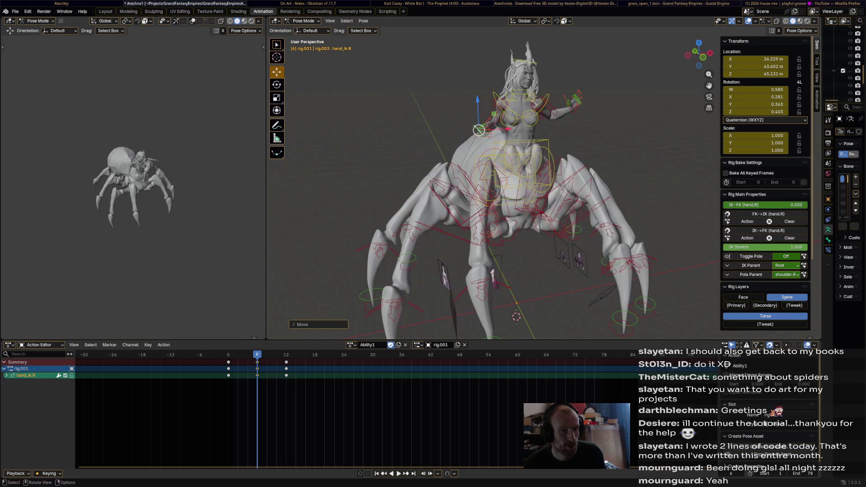
click(574, 97)
mouse_move(574, 97)
middle_down()
mouse_move(546, 101)
mouse_move(559, 108)
middle_up()
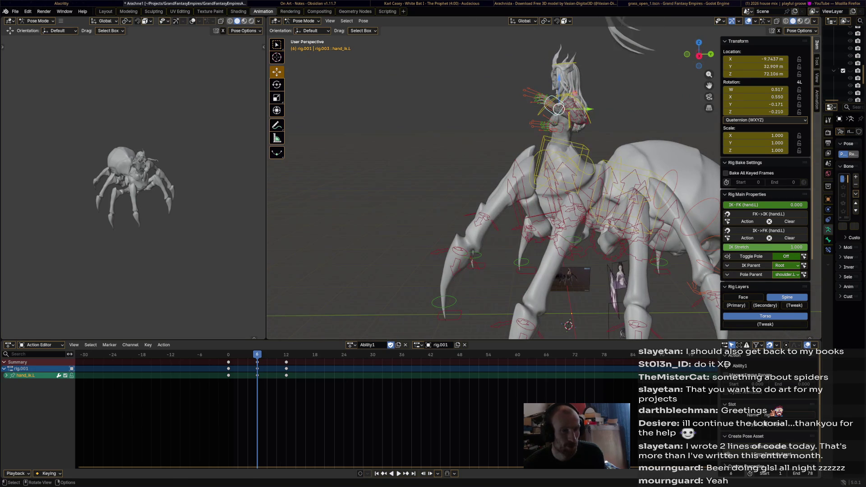
key(g)
click(564, 113)
key(g)
click(575, 118)
key(i)
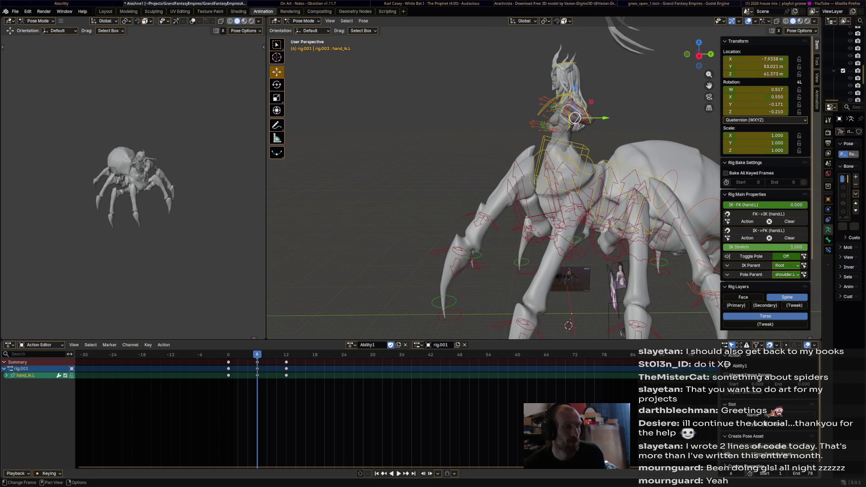
key(space)
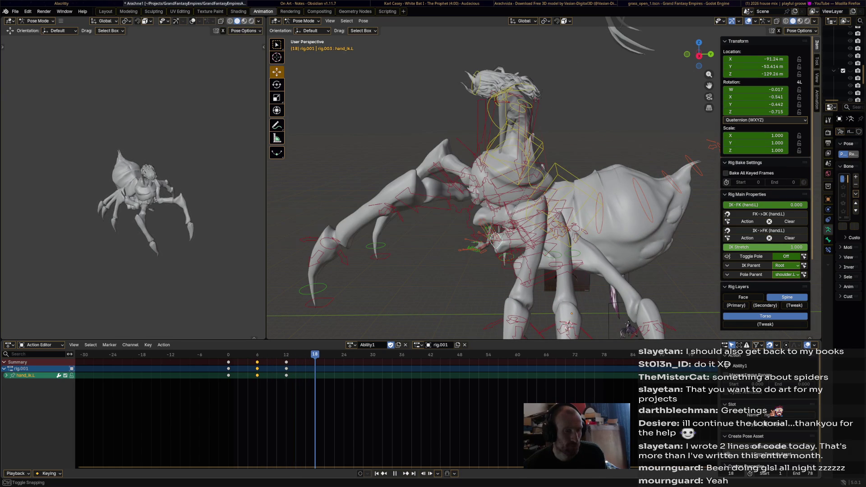
key(space)
- Set IK Stretch to 0 on the left and right hand IK controls, checking the arms in playback
middle_drag(496, 180, 524, 185)
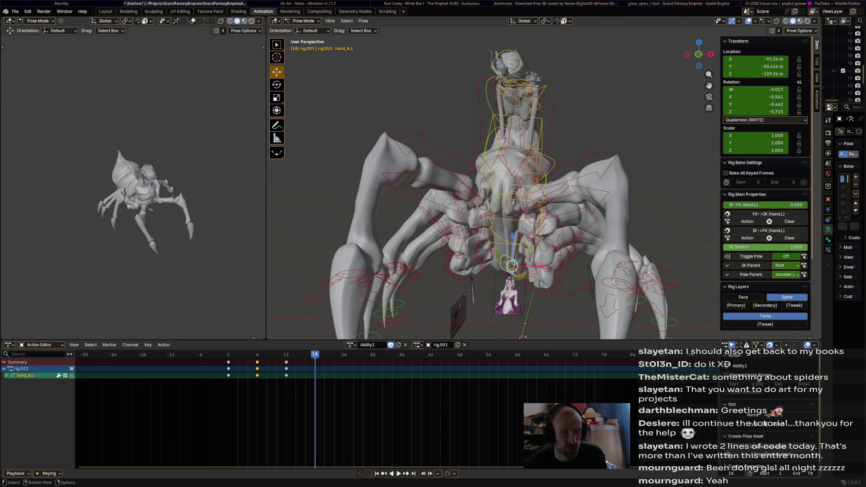
click(511, 265)
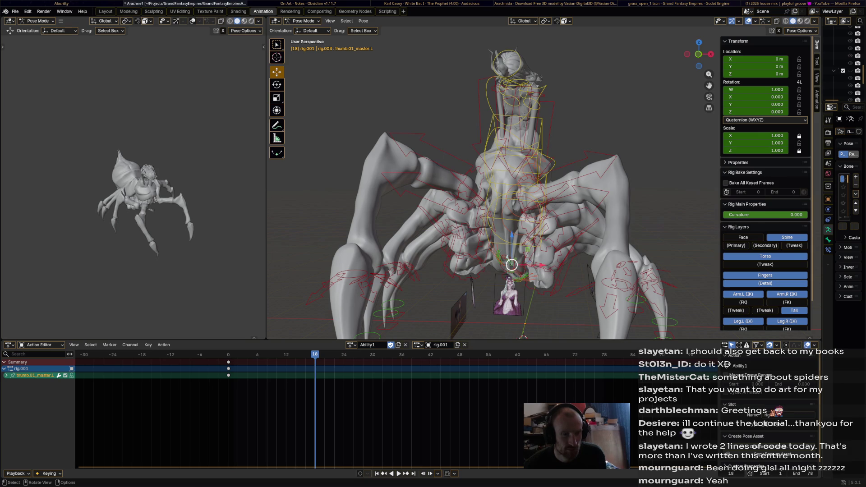
click(512, 265)
drag(803, 248, 726, 247)
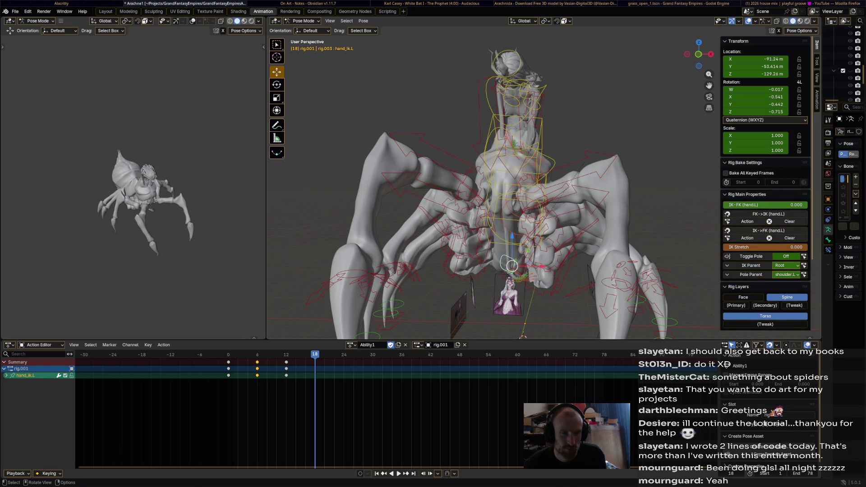
click(512, 267)
click(509, 273)
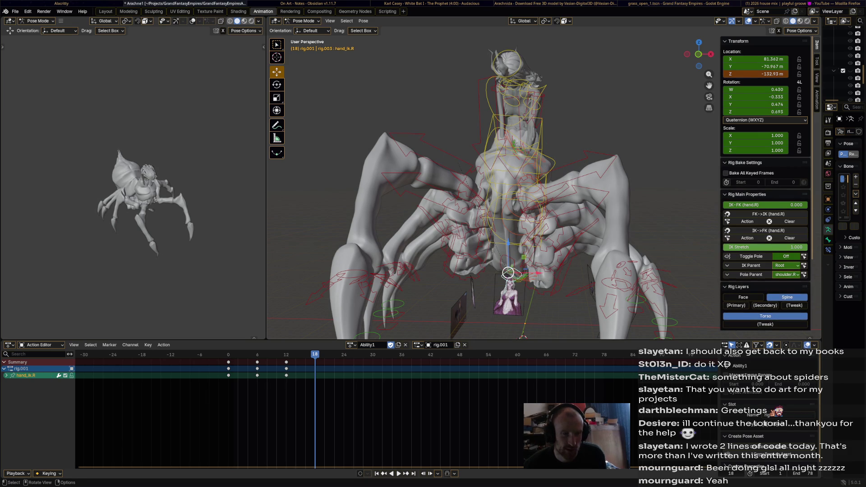
drag(802, 248, 726, 247)
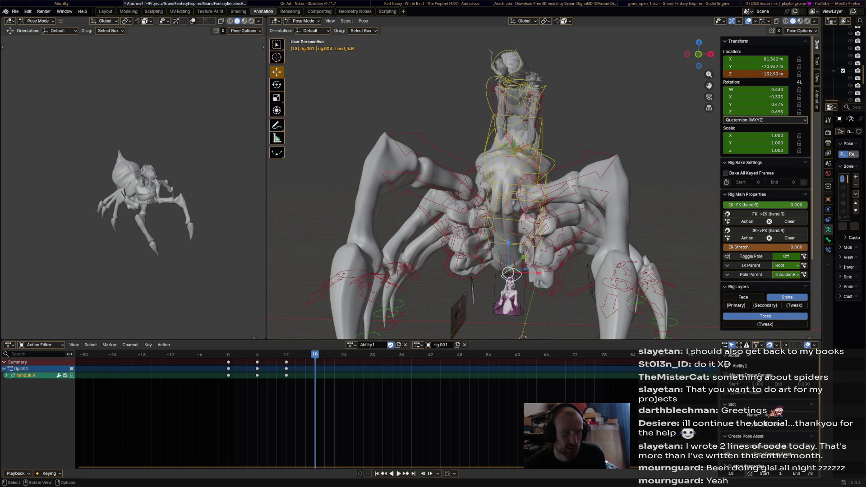
key(shift+Left)
key(space)
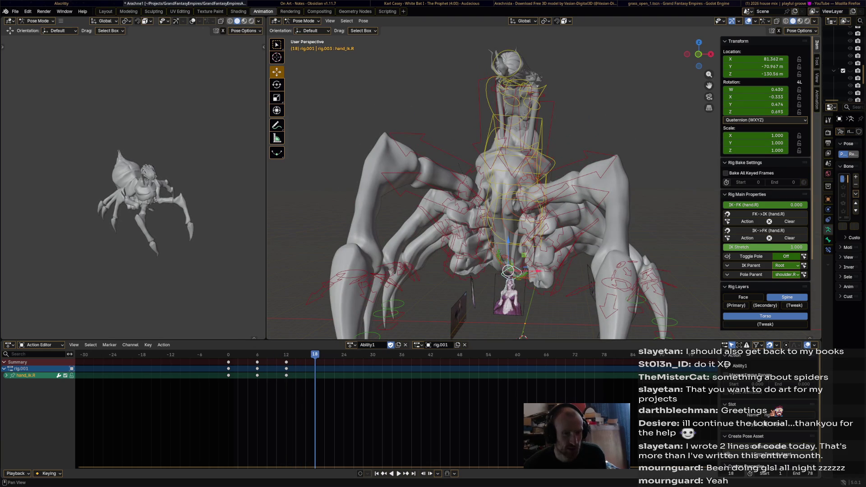
drag(767, 248, 721, 247)
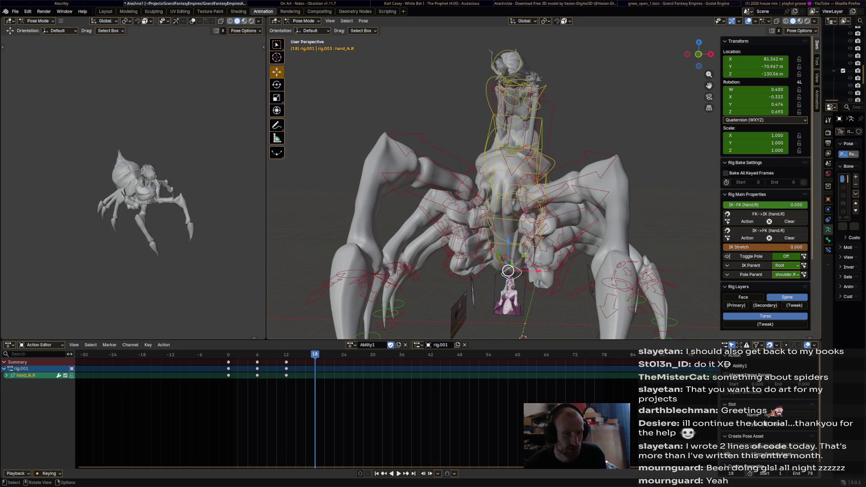
click(511, 266)
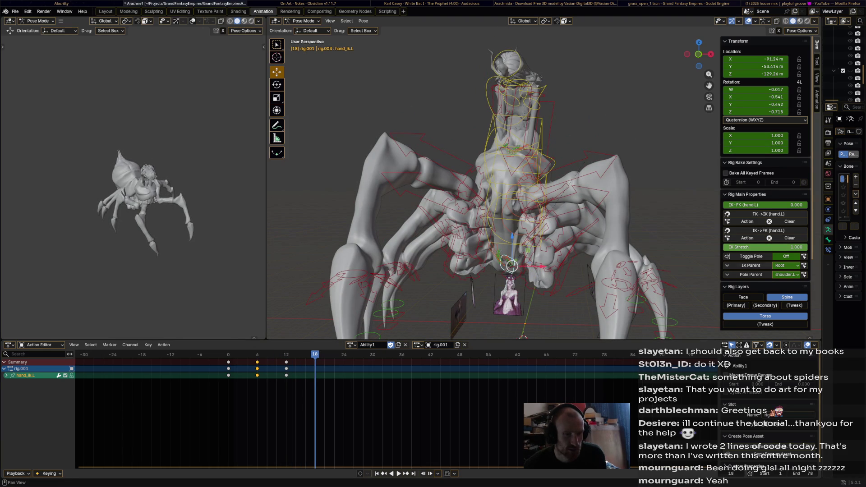
drag(767, 247, 727, 247)
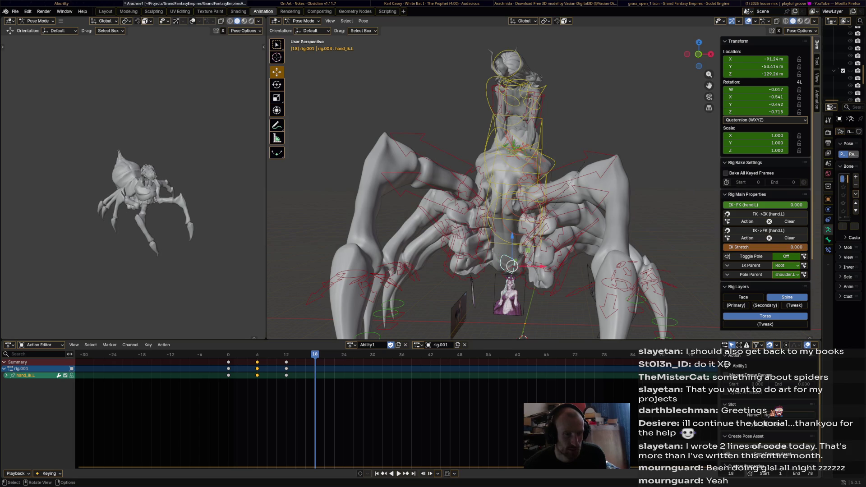
- Move the left hand IK control upward and rotate it into a new frame-18 pose
drag(511, 266, 538, 161)
click(551, 129)
key(r)
key(Escape)
key(r)
click(583, 159)
middle_drag(583, 158, 545, 136)
middle_drag(544, 105, 505, 140)
key(r)
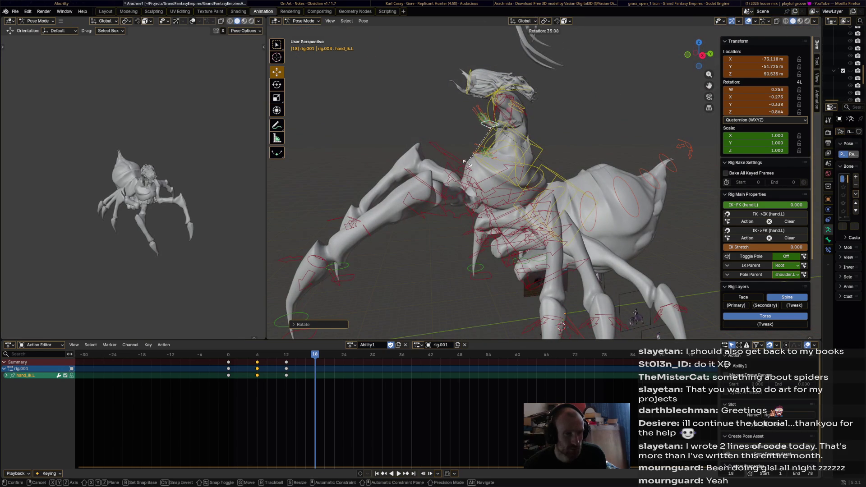
click(465, 161)
middle_drag(465, 161, 510, 155)
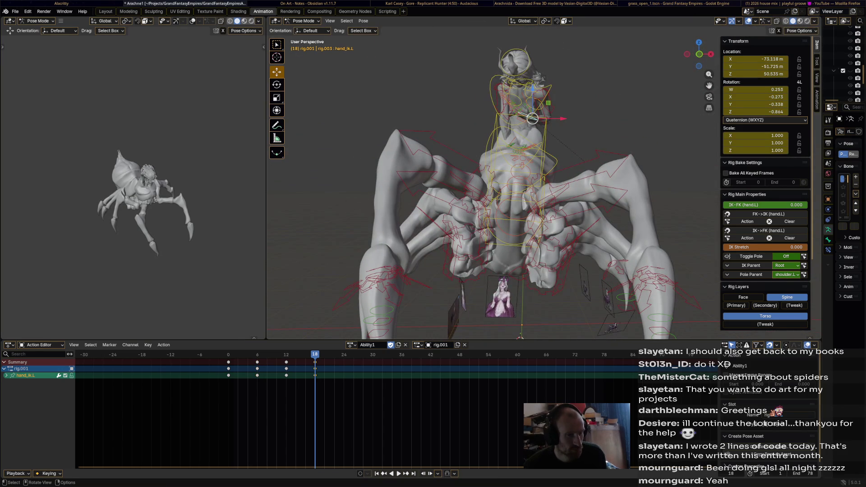